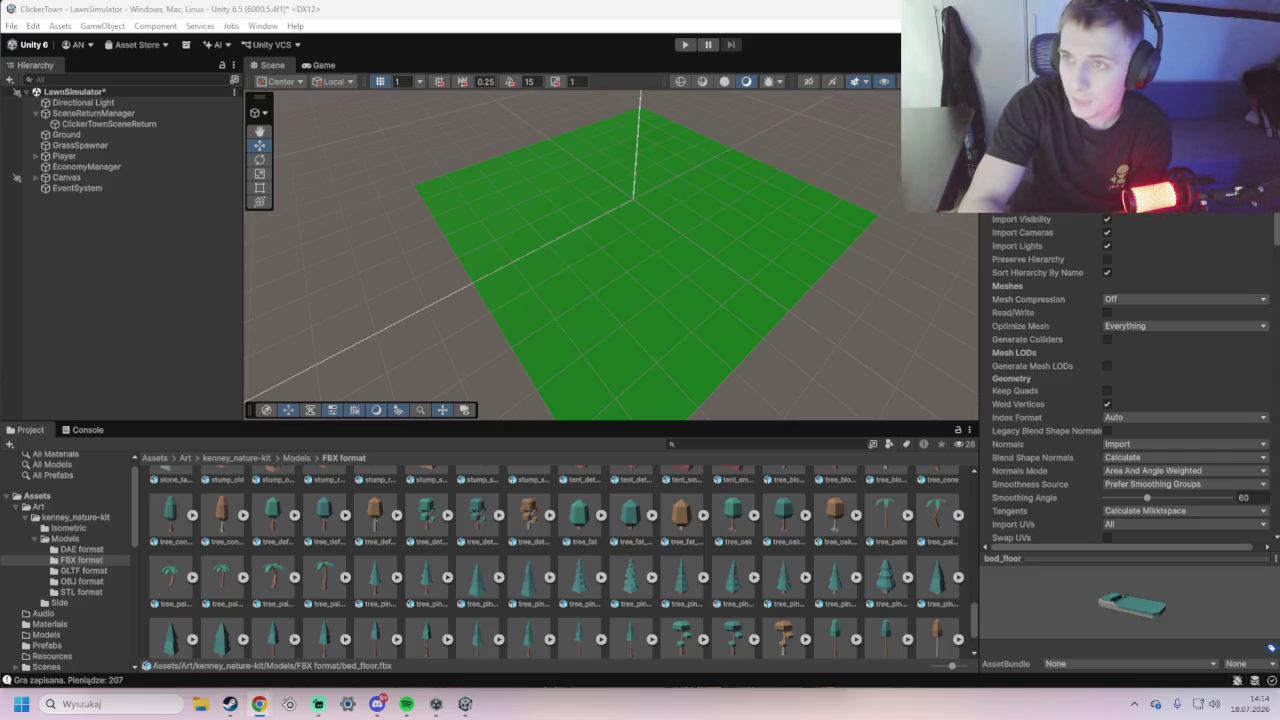
- Bring the Dynamic Grass FX Asset Store page to the front and maximize the browser
{"action": "key", "text": "alt+Tab"}
{"action": "double_click", "coordinate": [676, 40]}
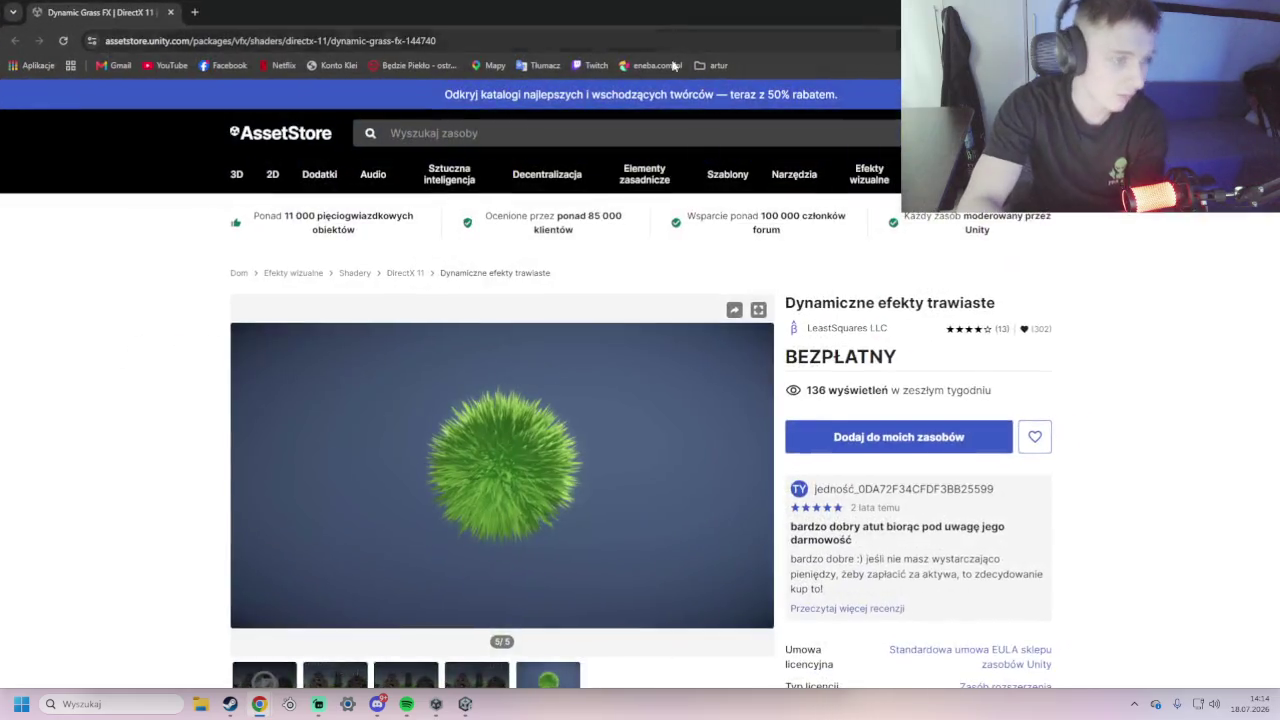
- Browse the Dynamic Grass FX gallery images, including the before-and-after comparison, and its description
{"action": "scroll", "coordinate": [498, 298], "scroll_direction": "down", "scroll_amount": 2}
{"action": "left_click", "coordinate": [335, 483]}
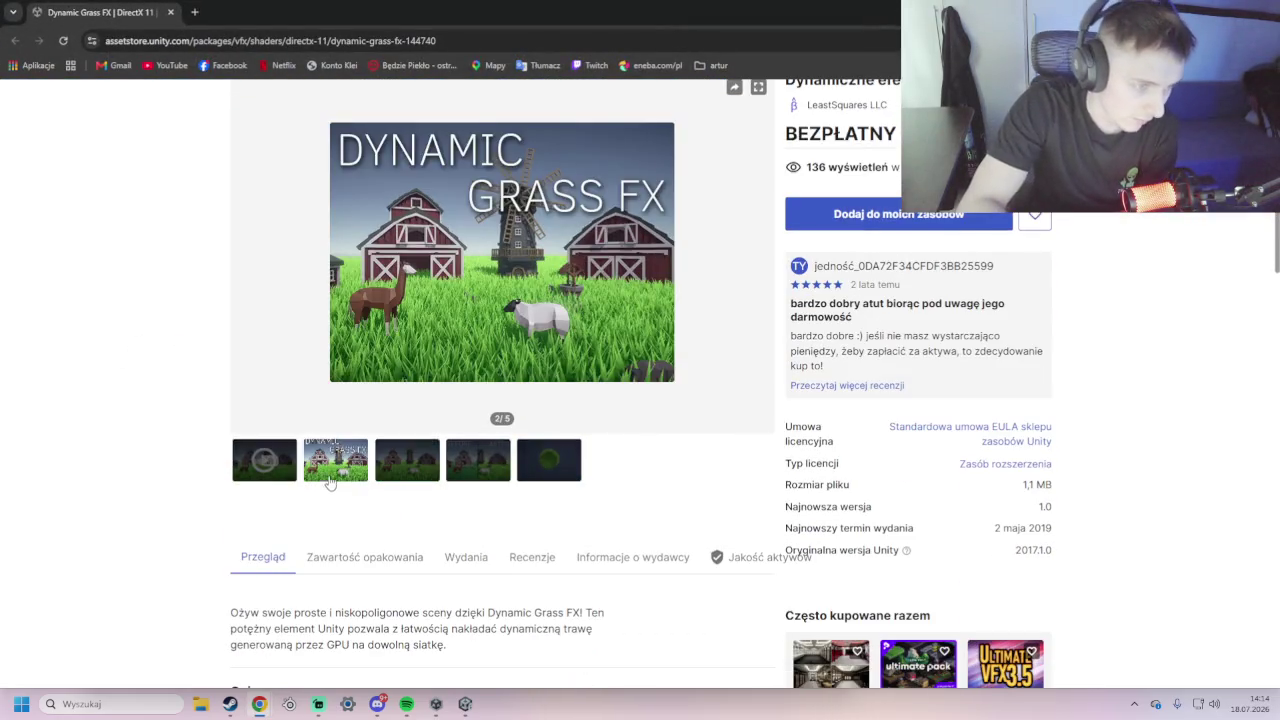
{"action": "left_click", "coordinate": [468, 472]}
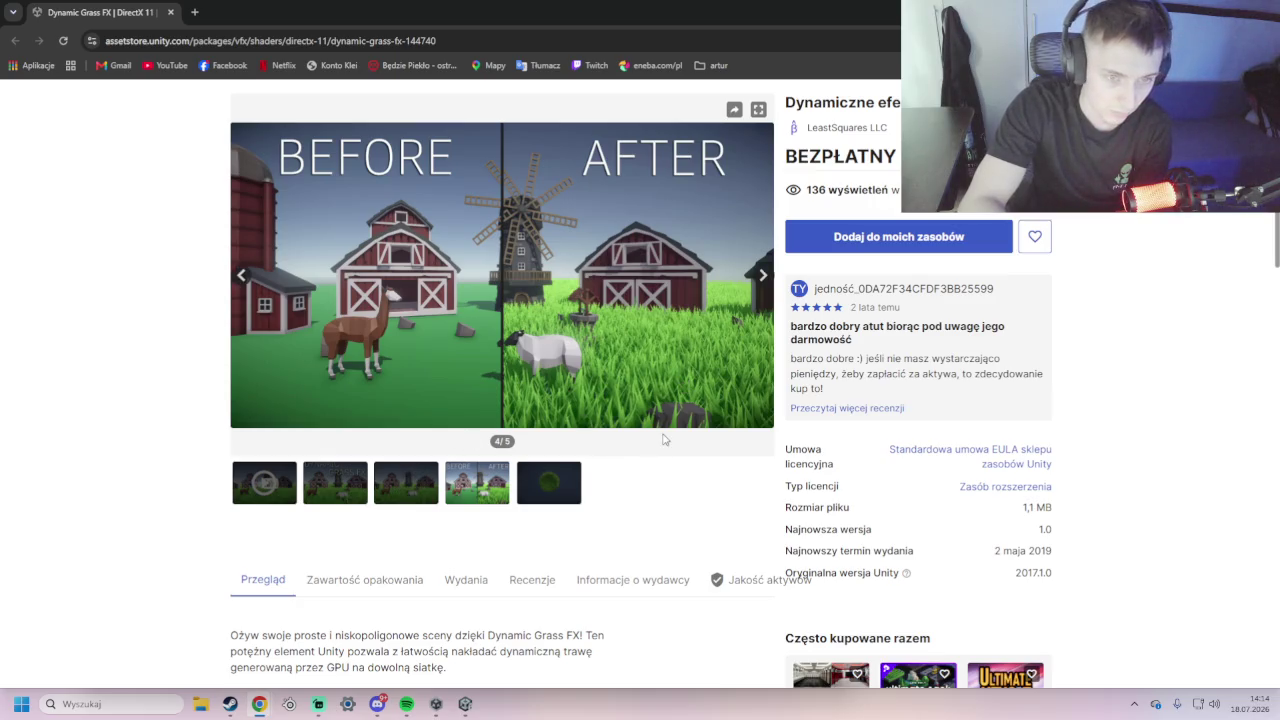
{"action": "scroll", "coordinate": [657, 440], "scroll_direction": "down", "scroll_amount": 3}
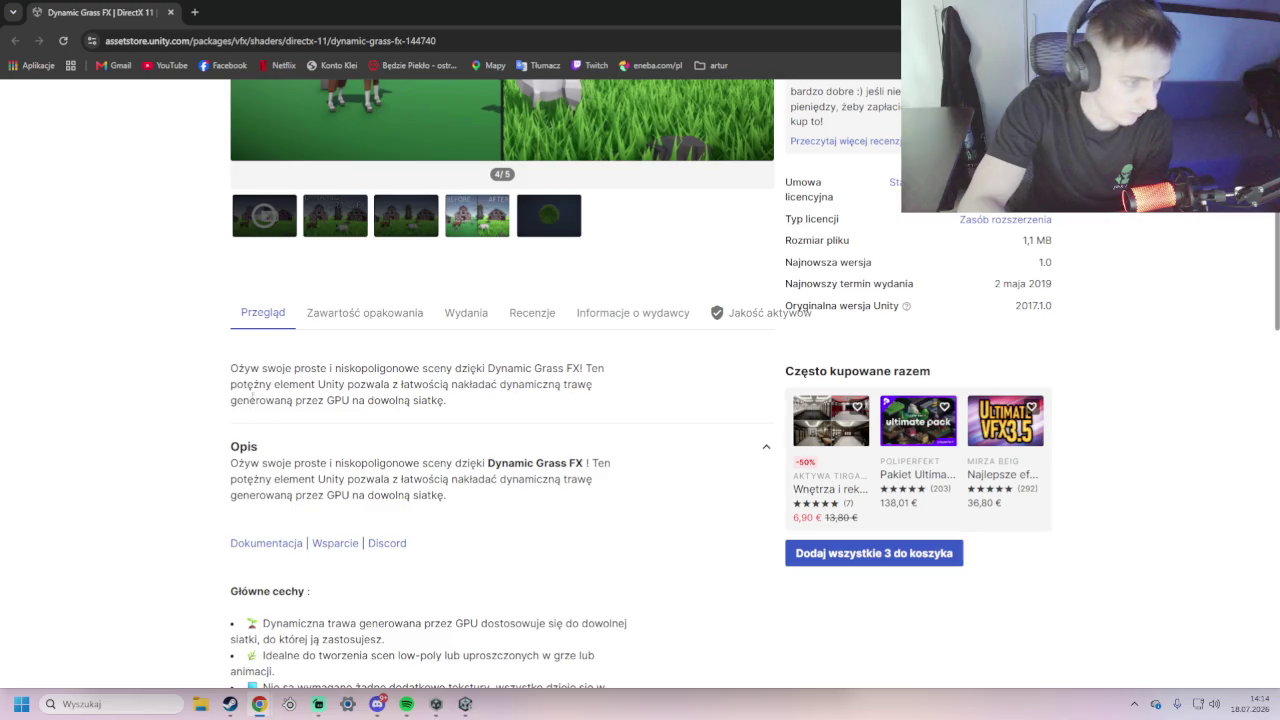
{"action": "scroll", "coordinate": [329, 425], "scroll_direction": "down", "scroll_amount": 2}
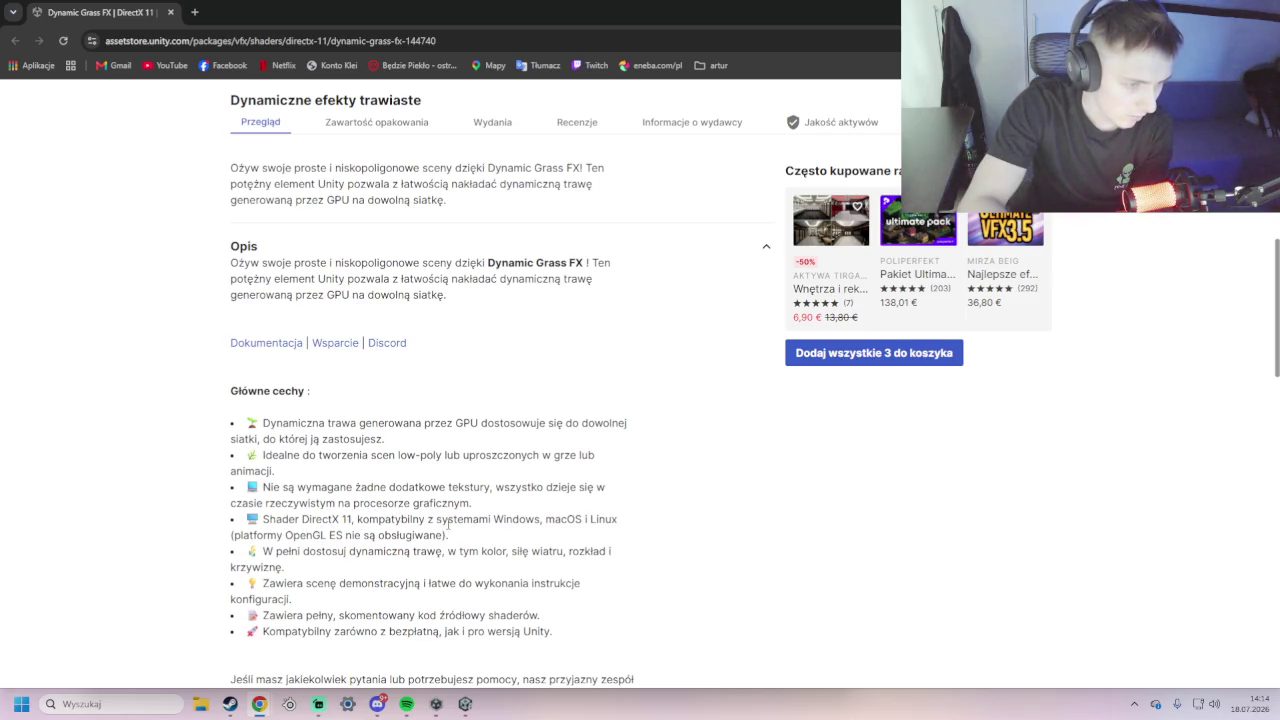
- Add the free Dynamic Grass FX package to My Assets and return to Unity
{"action": "scroll", "coordinate": [368, 568], "scroll_direction": "up", "scroll_amount": 10}
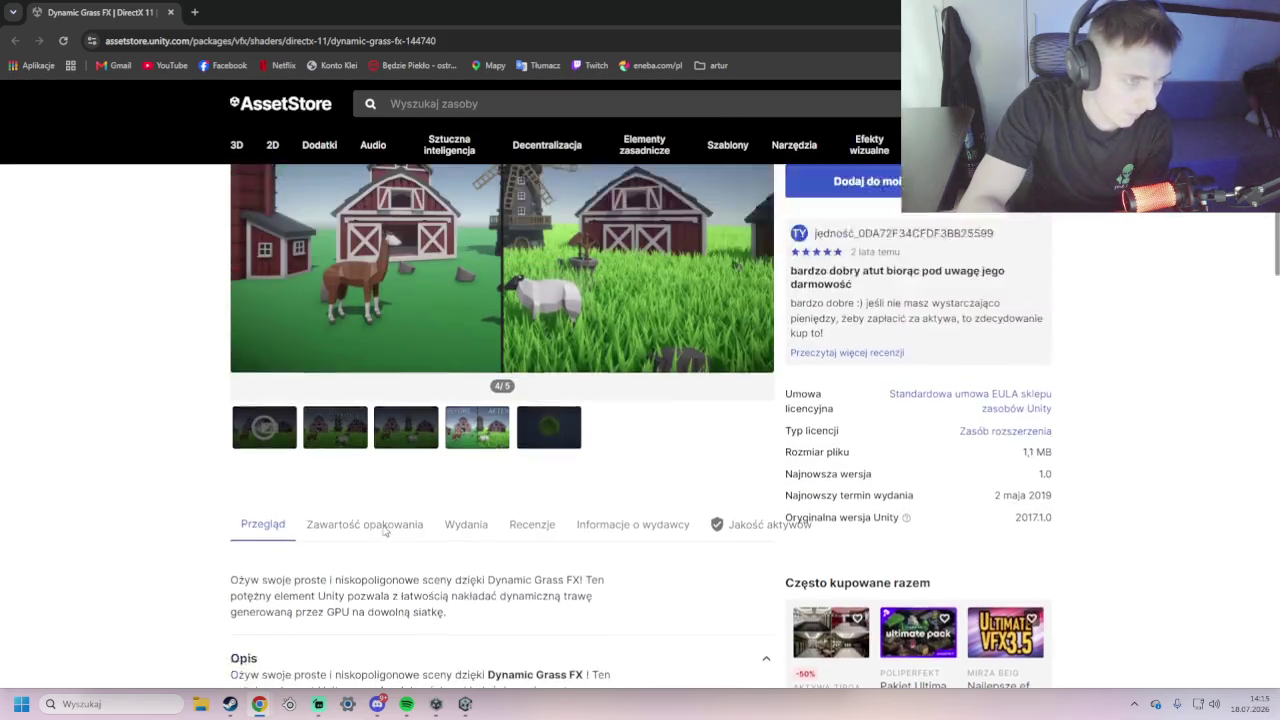
{"action": "left_click", "coordinate": [848, 444]}
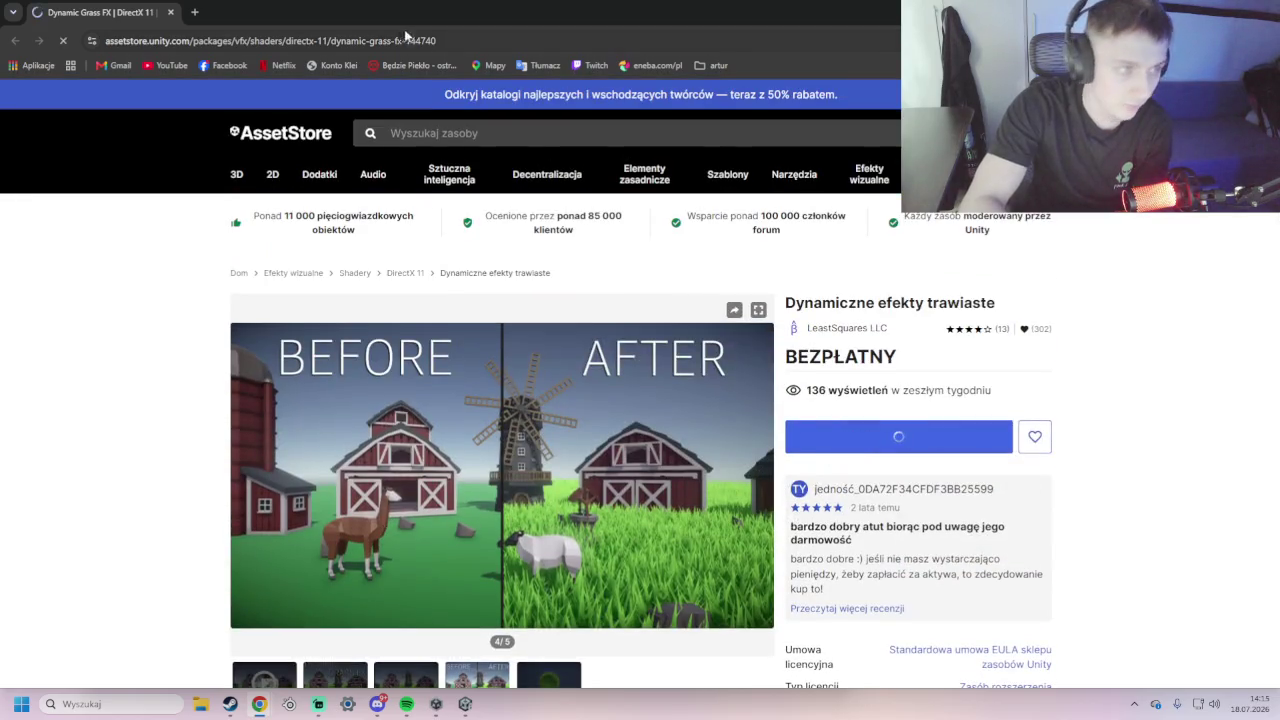
{"action": "key", "text": "alt+Tab"}
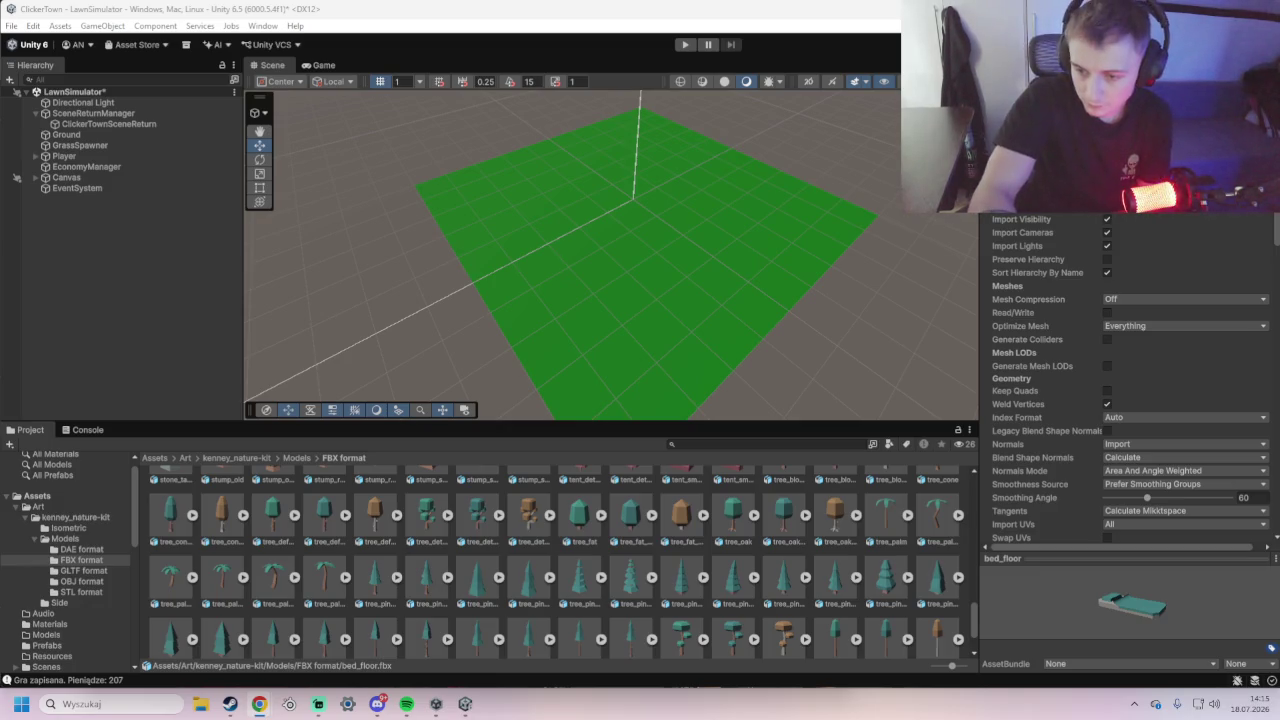
{"action": "key", "text": "super+d"}
- Return to the Unity editor and wait for the package import and shader compilation
{"action": "key", "text": "alt+Tab"}
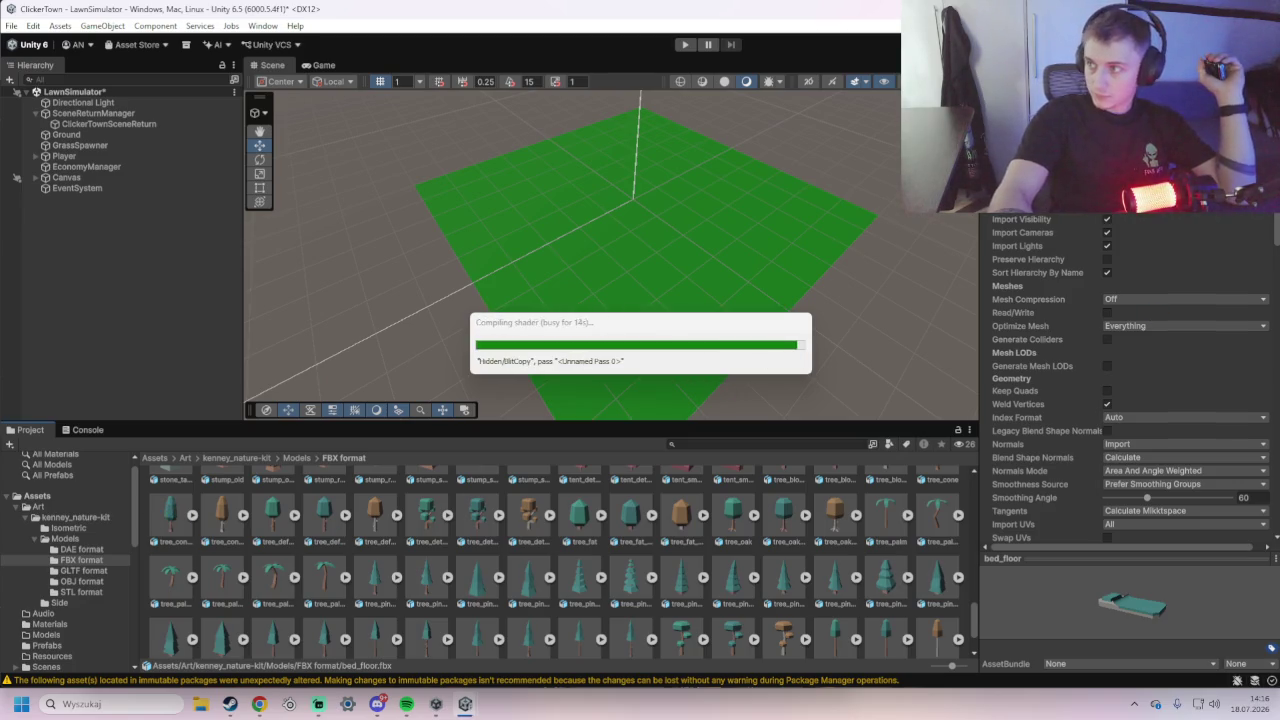
{"action": "scroll", "coordinate": [269, 565], "scroll_direction": "up", "scroll_amount": 5}
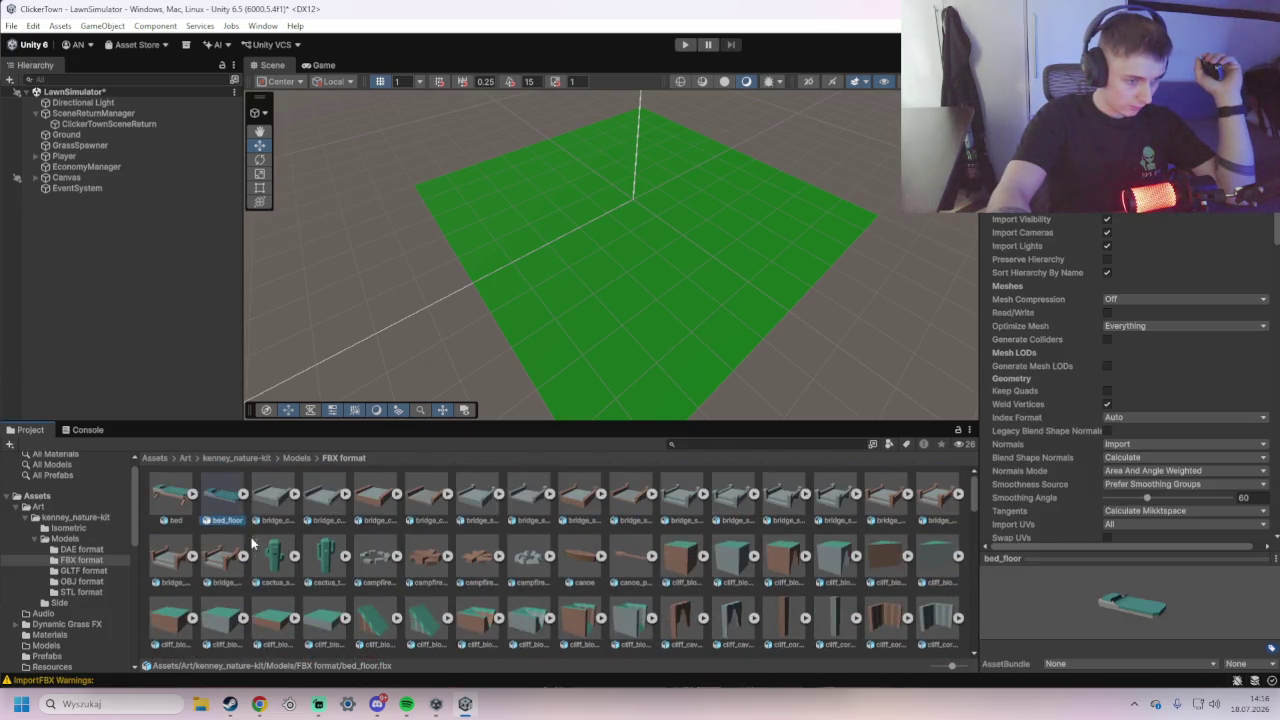
- Go back to the top-level Assets folder and open the Art folder
{"action": "scroll", "coordinate": [255, 538], "scroll_direction": "down", "scroll_amount": 2}
{"action": "scroll", "coordinate": [976, 530], "scroll_direction": "down", "scroll_amount": 5}
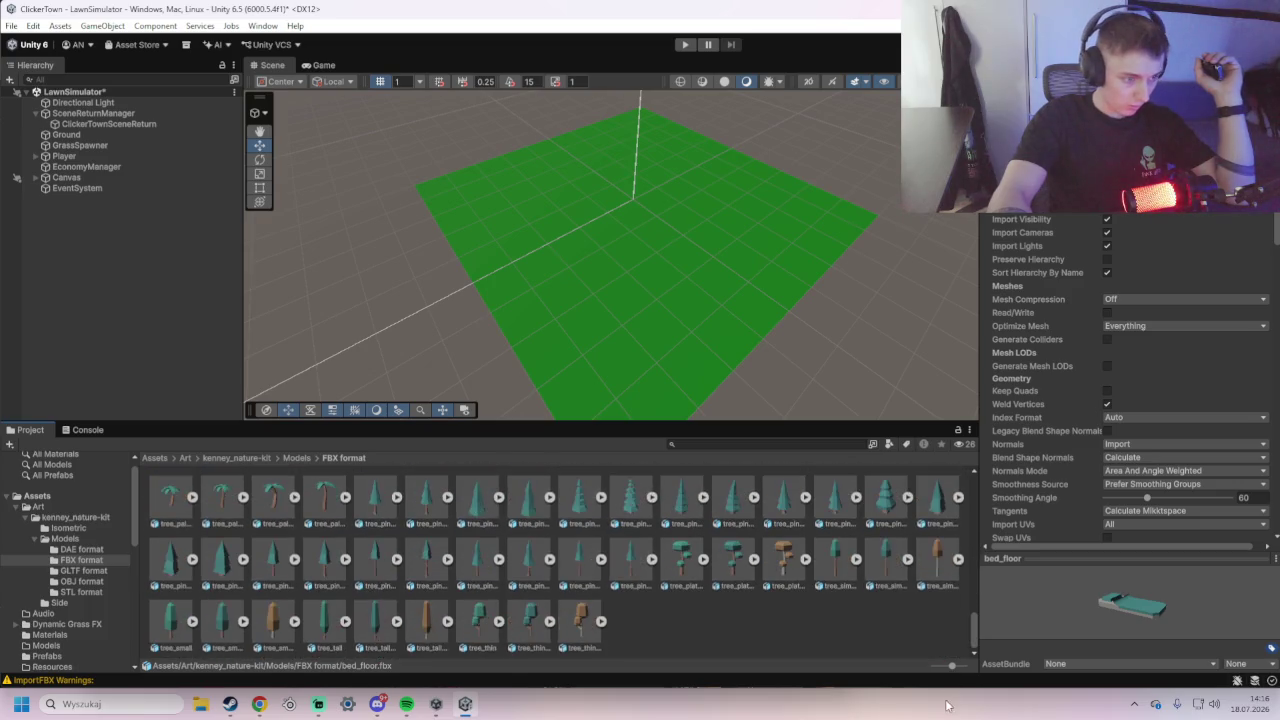
{"action": "left_click", "coordinate": [166, 459]}
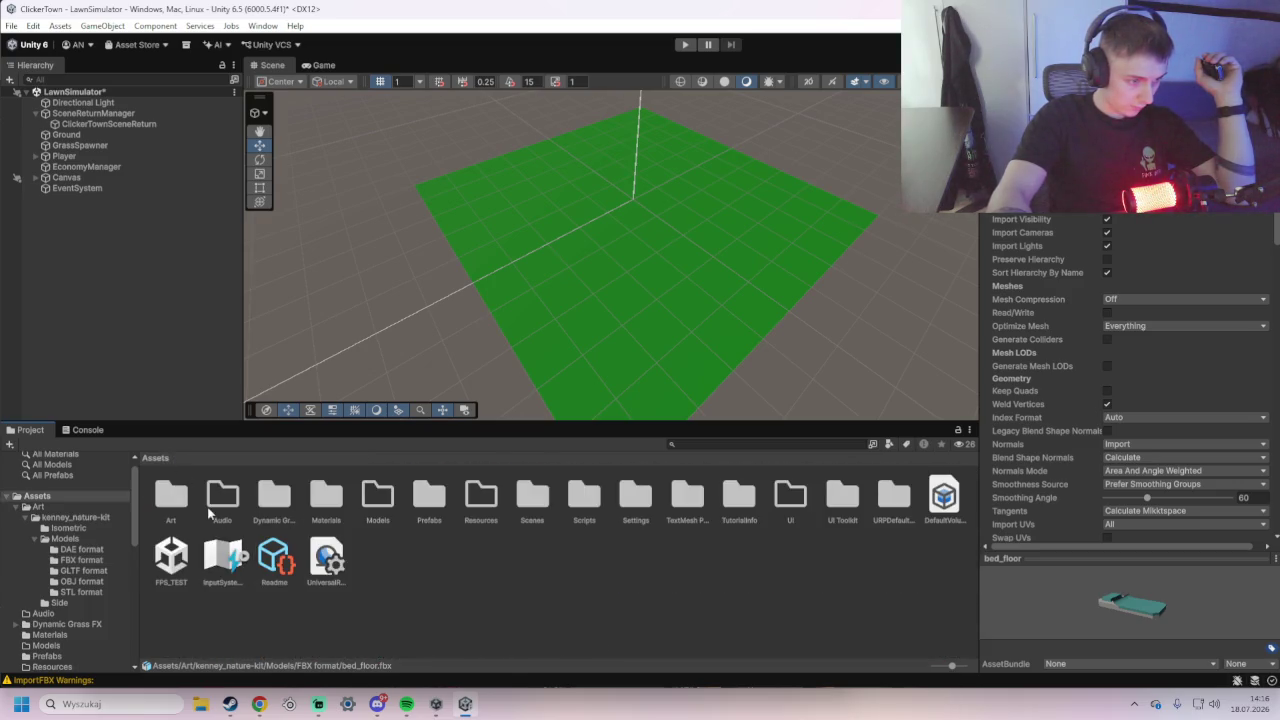
{"action": "double_click", "coordinate": [171, 497]}
{"action": "scroll", "coordinate": [68, 484], "scroll_direction": "up", "scroll_amount": 1}
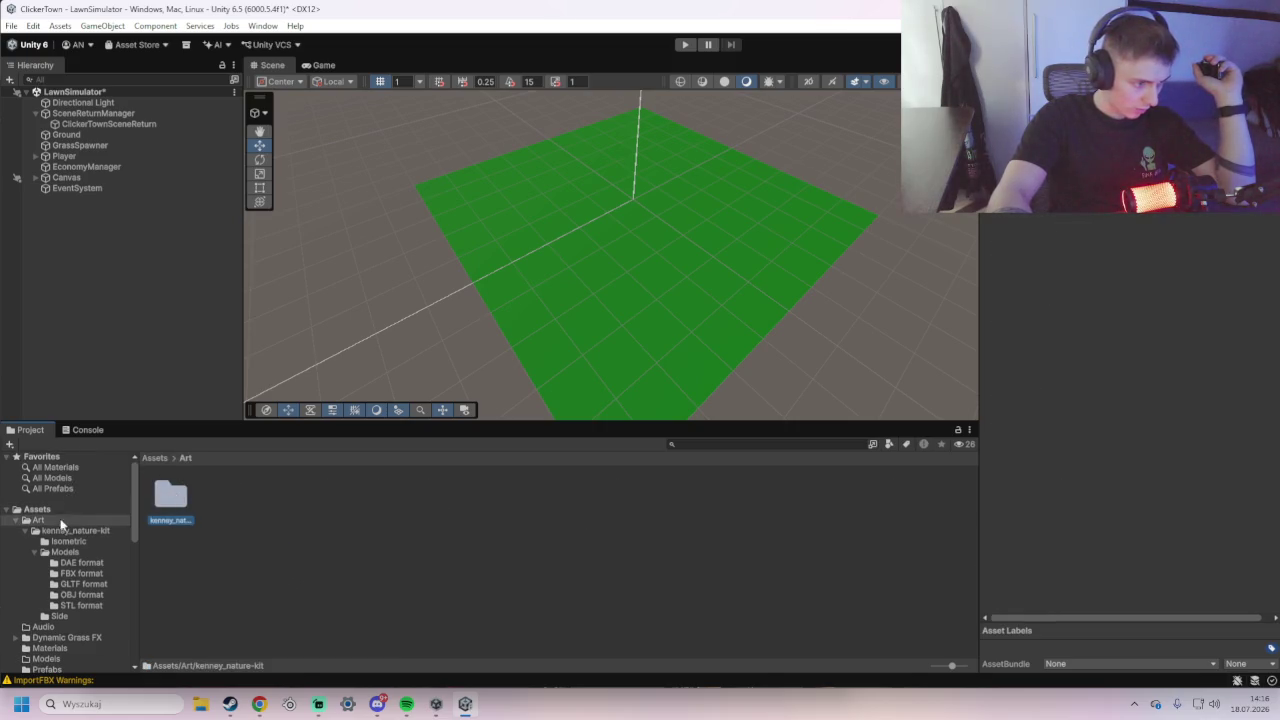
- List every model in the project via Favorites > All Models and scroll through them
{"action": "left_click", "coordinate": [58, 509]}
{"action": "left_click", "coordinate": [63, 478]}
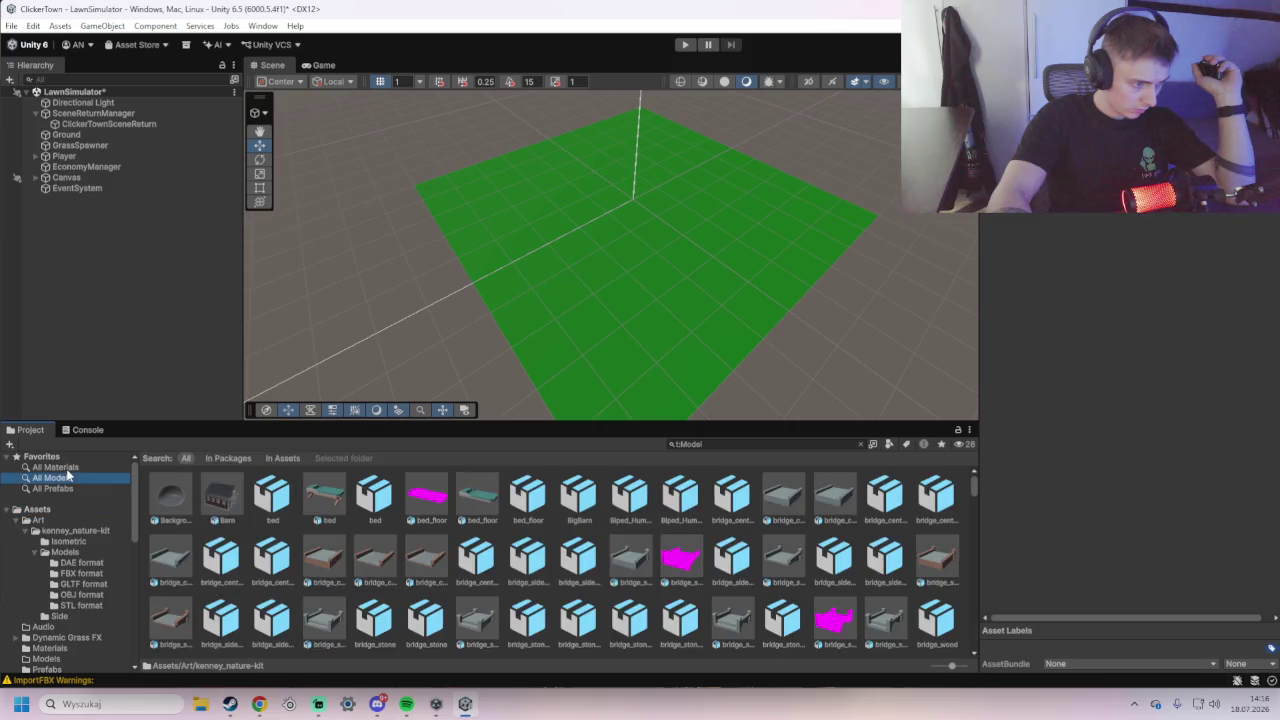
{"action": "scroll", "coordinate": [367, 576], "scroll_direction": "down", "scroll_amount": 1}
{"action": "scroll", "coordinate": [370, 574], "scroll_direction": "down", "scroll_amount": 3}
{"action": "scroll", "coordinate": [380, 571], "scroll_direction": "down", "scroll_amount": 6}
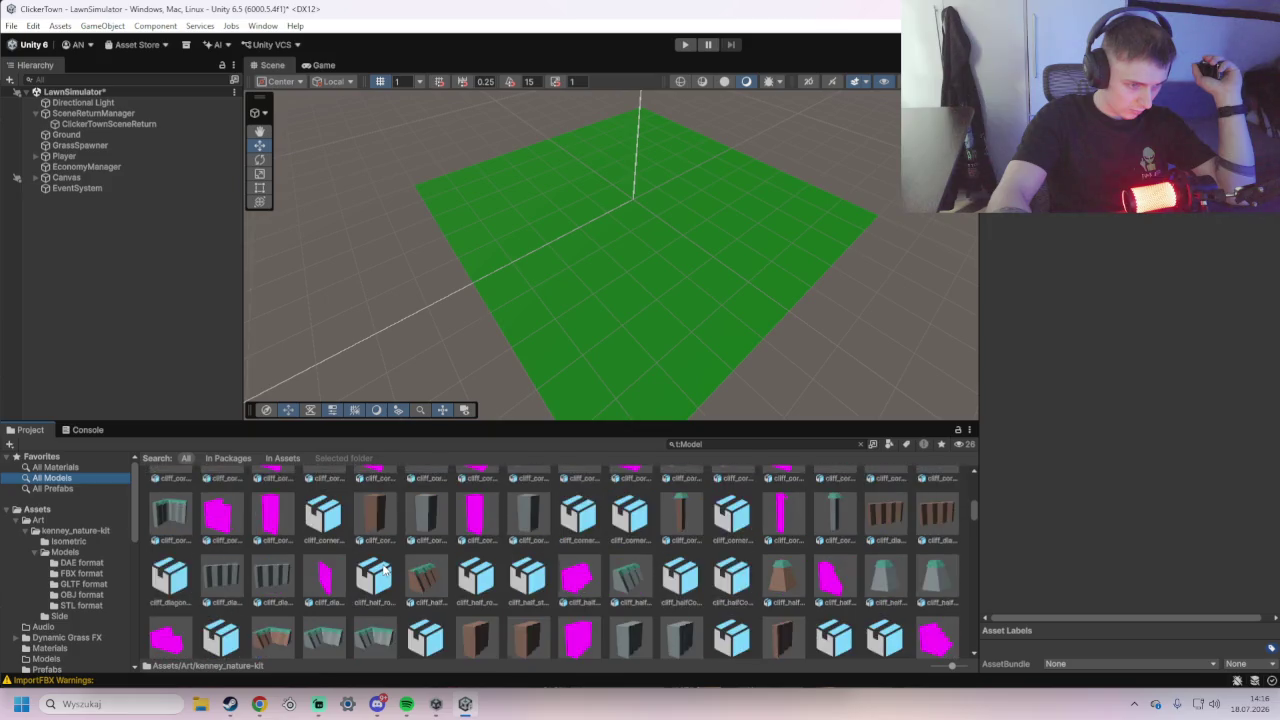
{"action": "scroll", "coordinate": [376, 566], "scroll_direction": "down", "scroll_amount": 10}
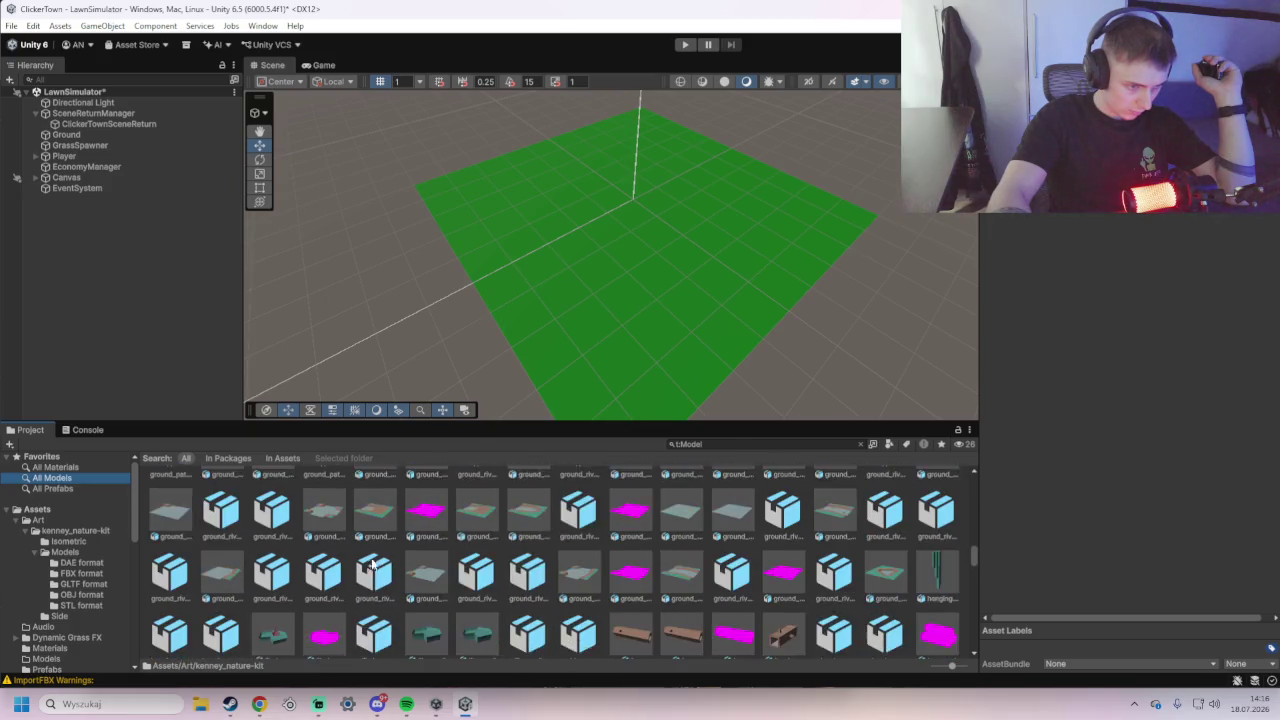
{"action": "scroll", "coordinate": [367, 558], "scroll_direction": "down", "scroll_amount": 10}
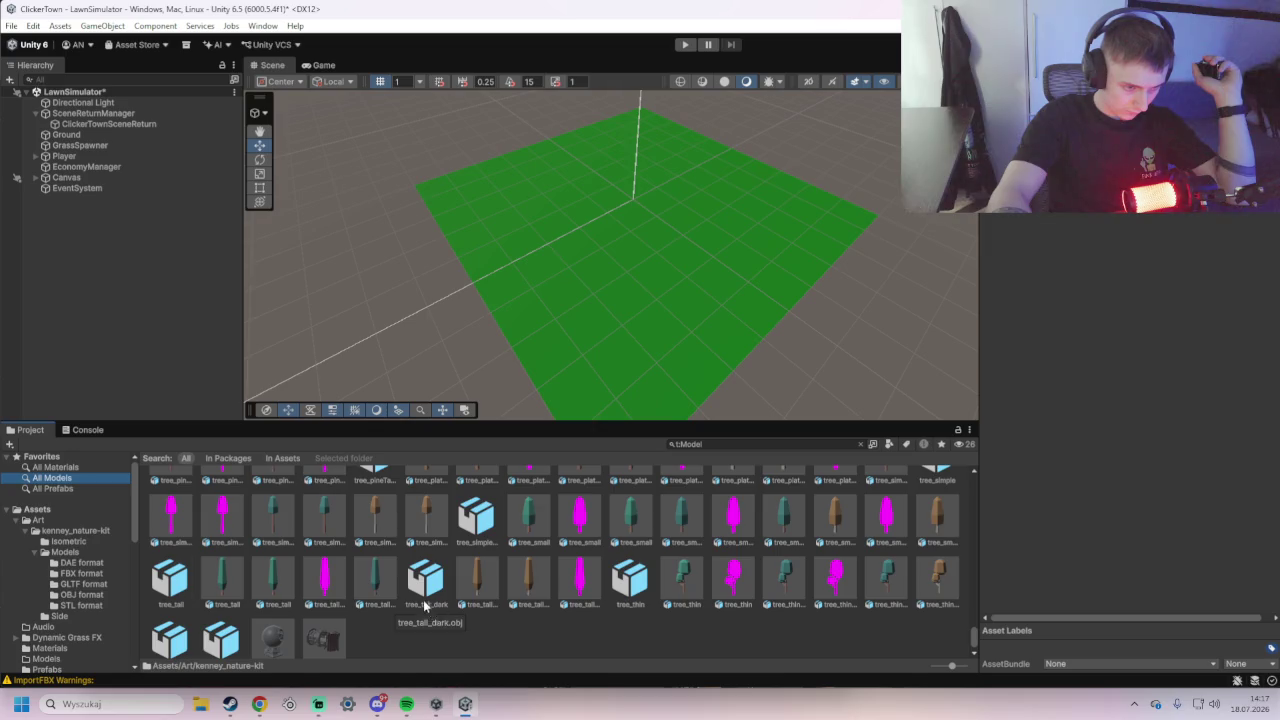
- List All Prefabs and inspect the Grass_Test prefab's properties
{"action": "scroll", "coordinate": [300, 560], "scroll_direction": "up", "scroll_amount": 2}
{"action": "left_click", "coordinate": [71, 489]}
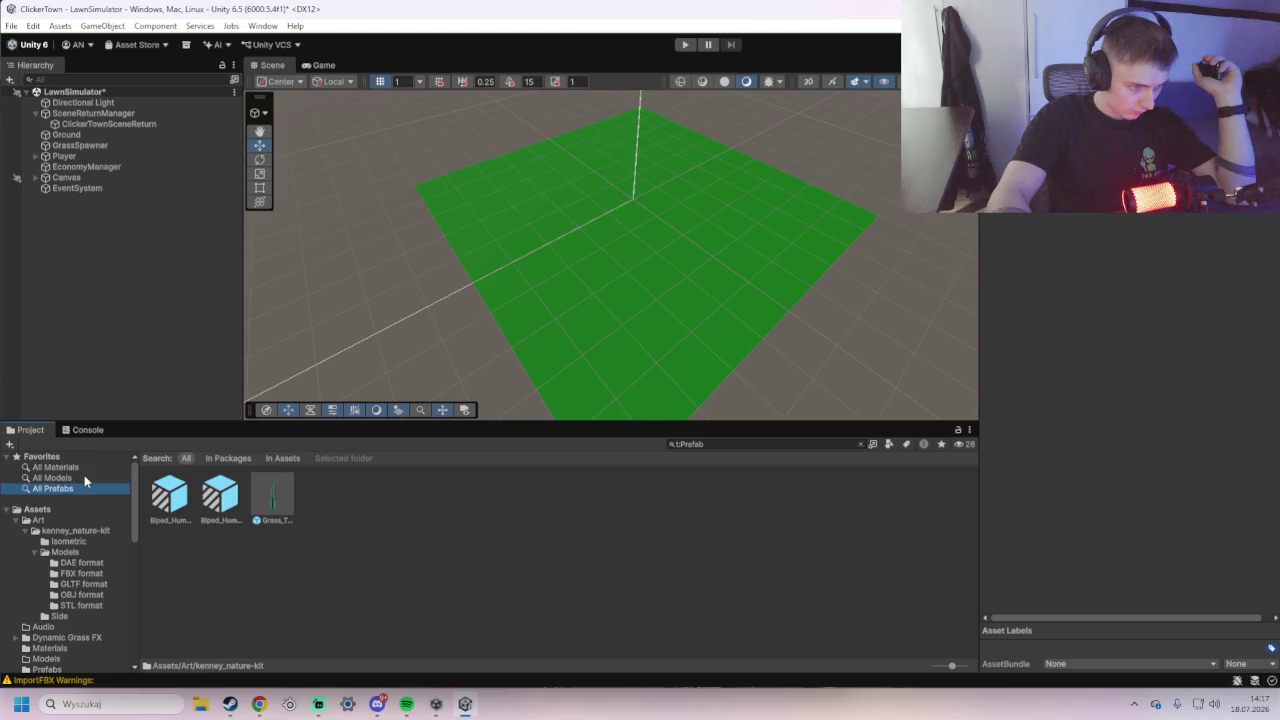
{"action": "left_click", "coordinate": [268, 510]}
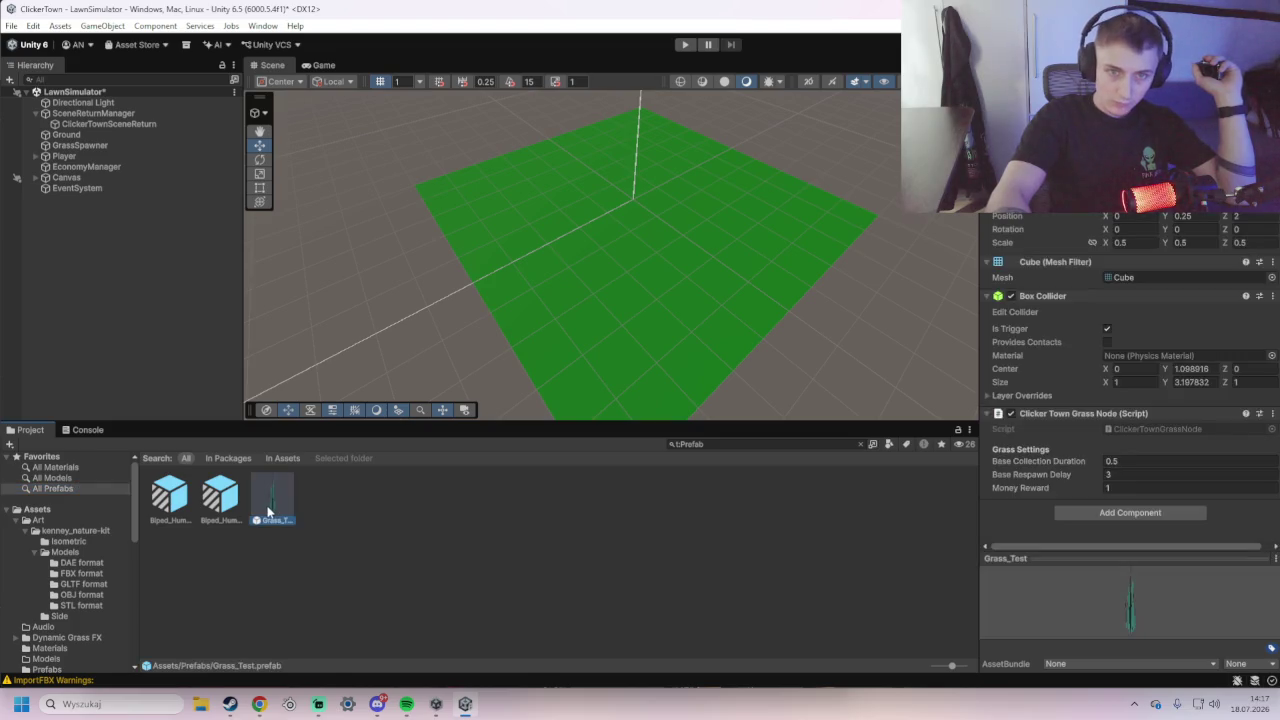
- List every material in the project via All Materials and scroll through them
{"action": "left_click", "coordinate": [58, 467]}
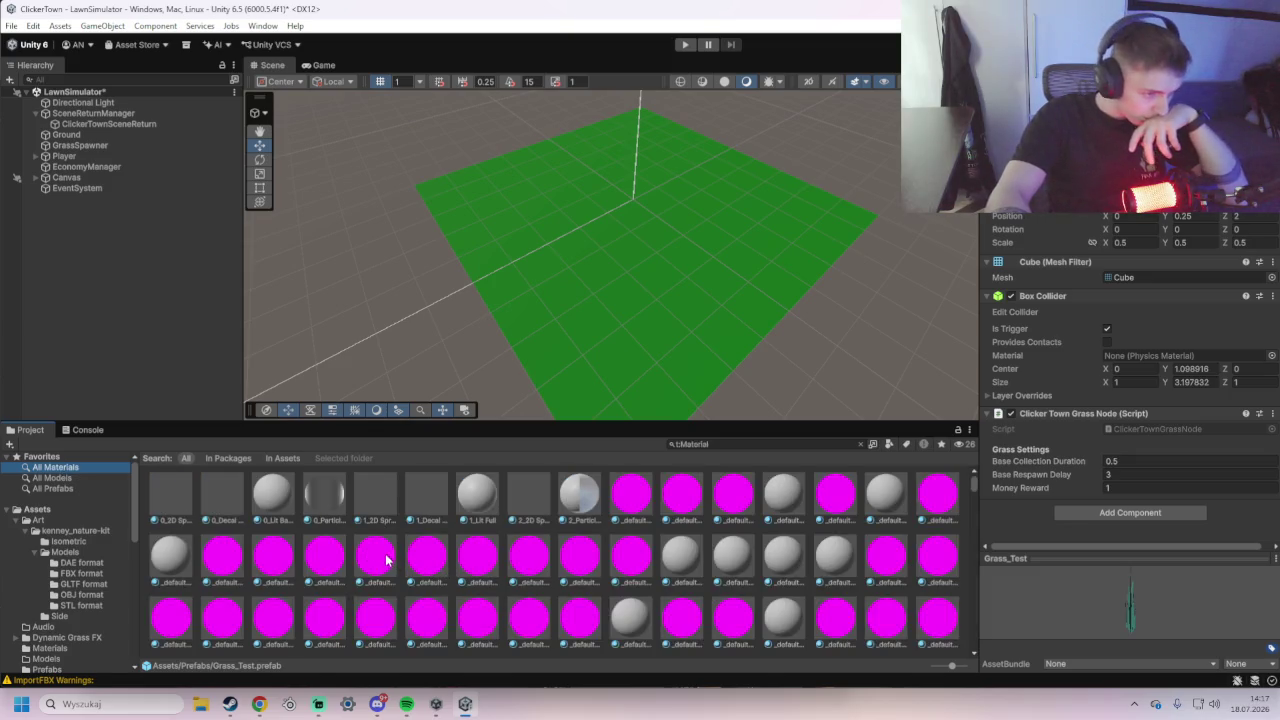
{"action": "scroll", "coordinate": [383, 566], "scroll_direction": "down", "scroll_amount": 2}
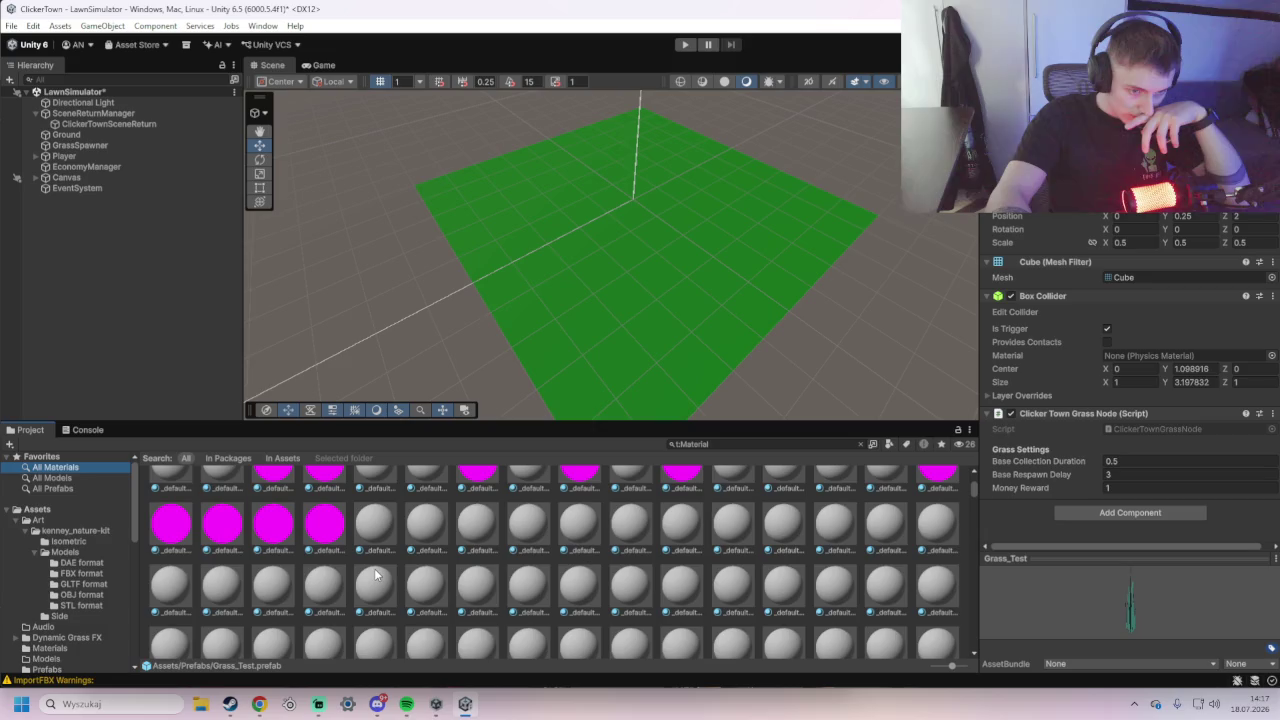
{"action": "scroll", "coordinate": [376, 574], "scroll_direction": "down", "scroll_amount": 3}
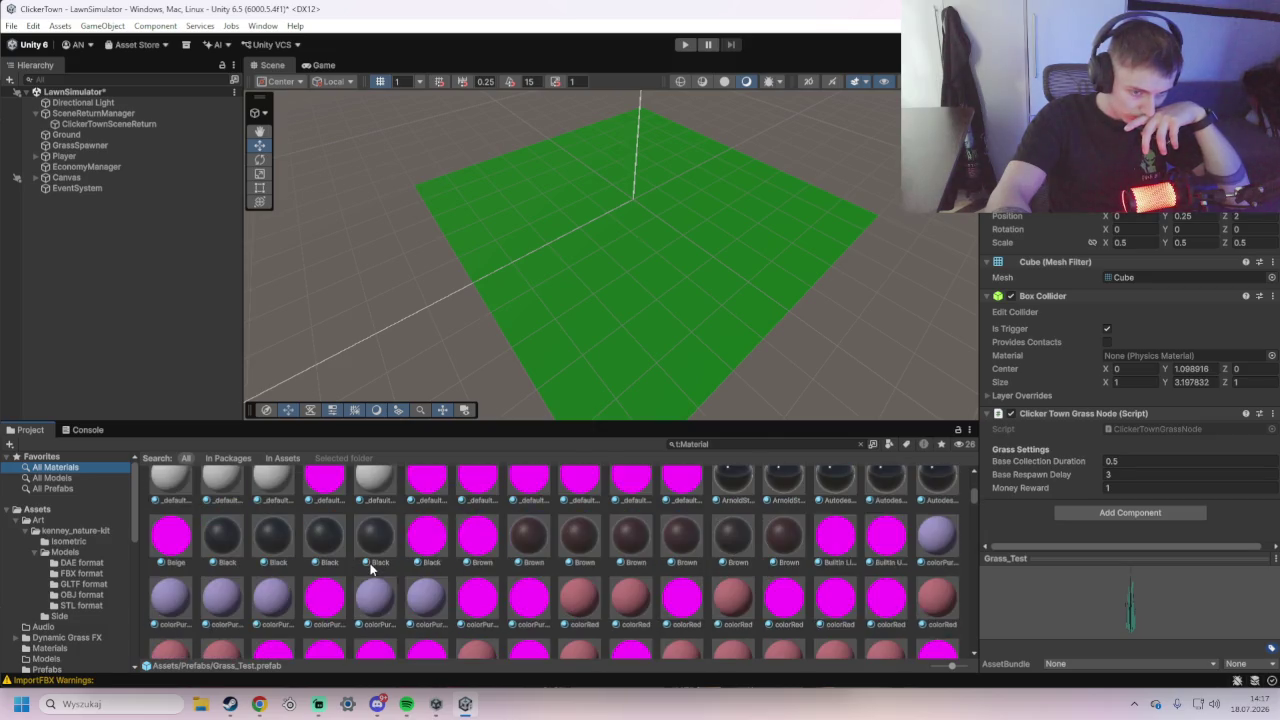
{"action": "scroll", "coordinate": [372, 568], "scroll_direction": "down", "scroll_amount": 3}
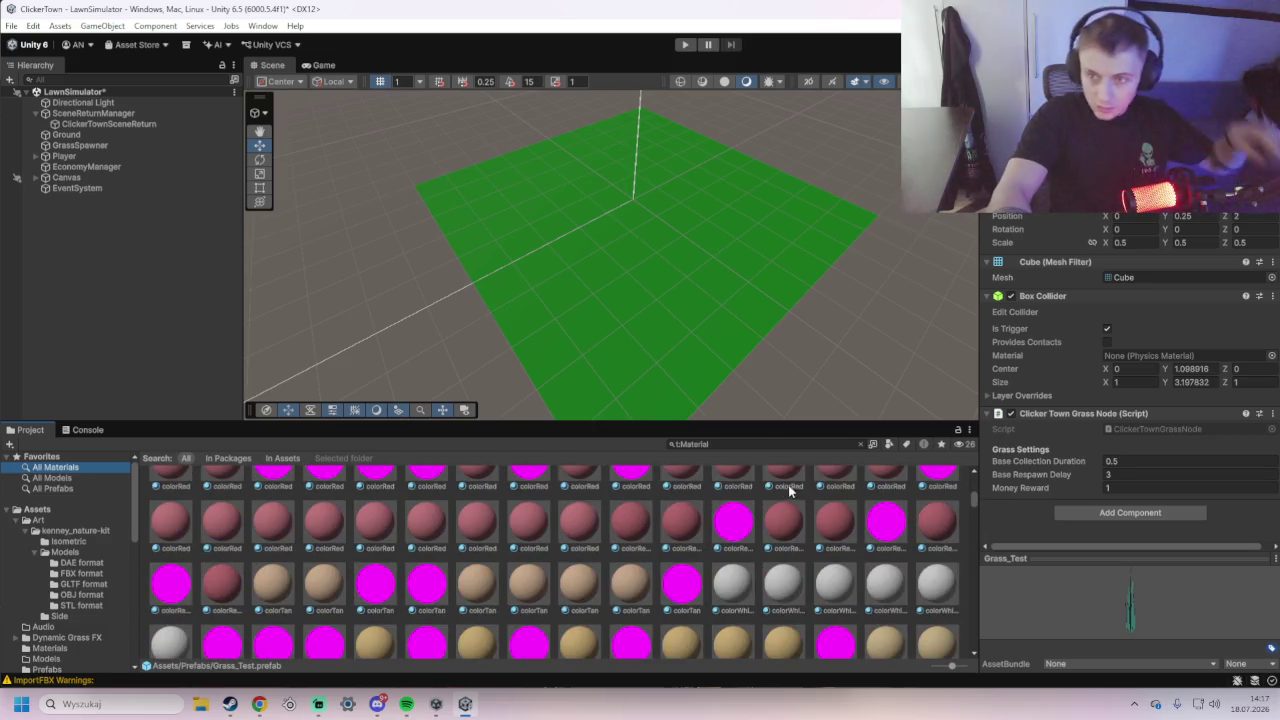
- Search the Project for 'dynamic gr' and open the Dynamic Grass FX folder
{"action": "left_click", "coordinate": [720, 443]}
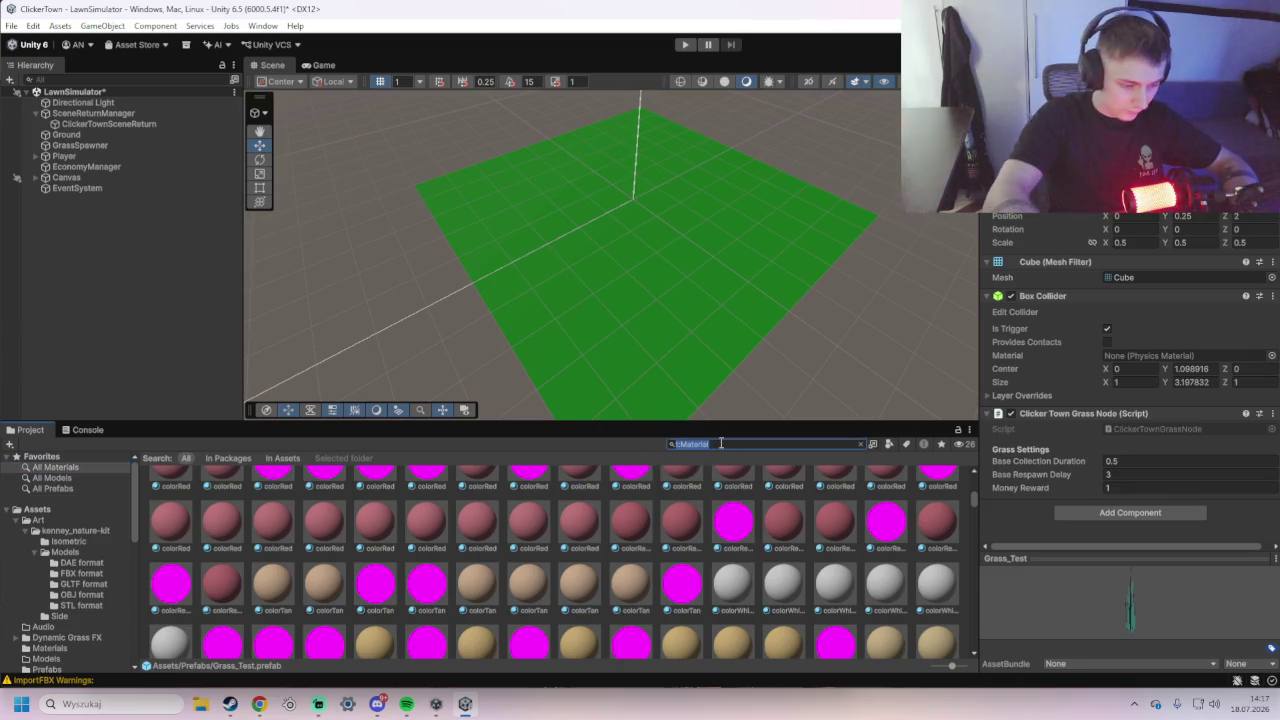
{"action": "type", "text": "dynami"}
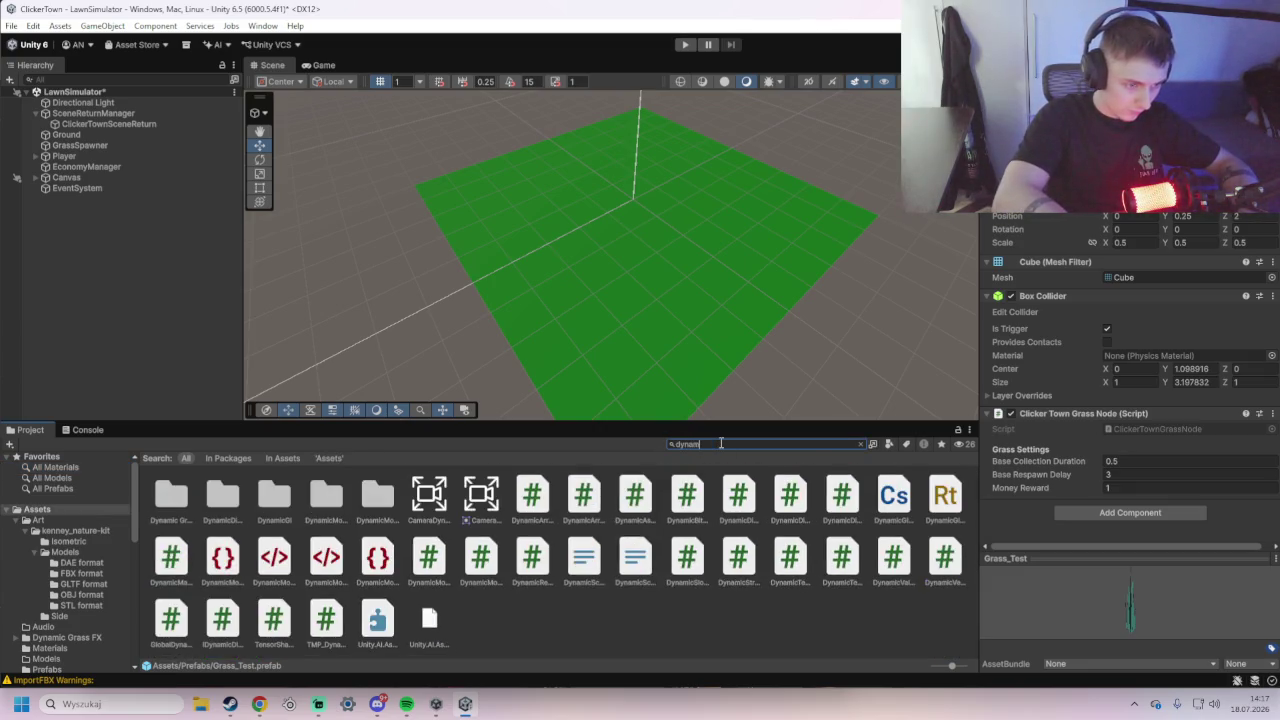
{"action": "type", "text": "cgr"}
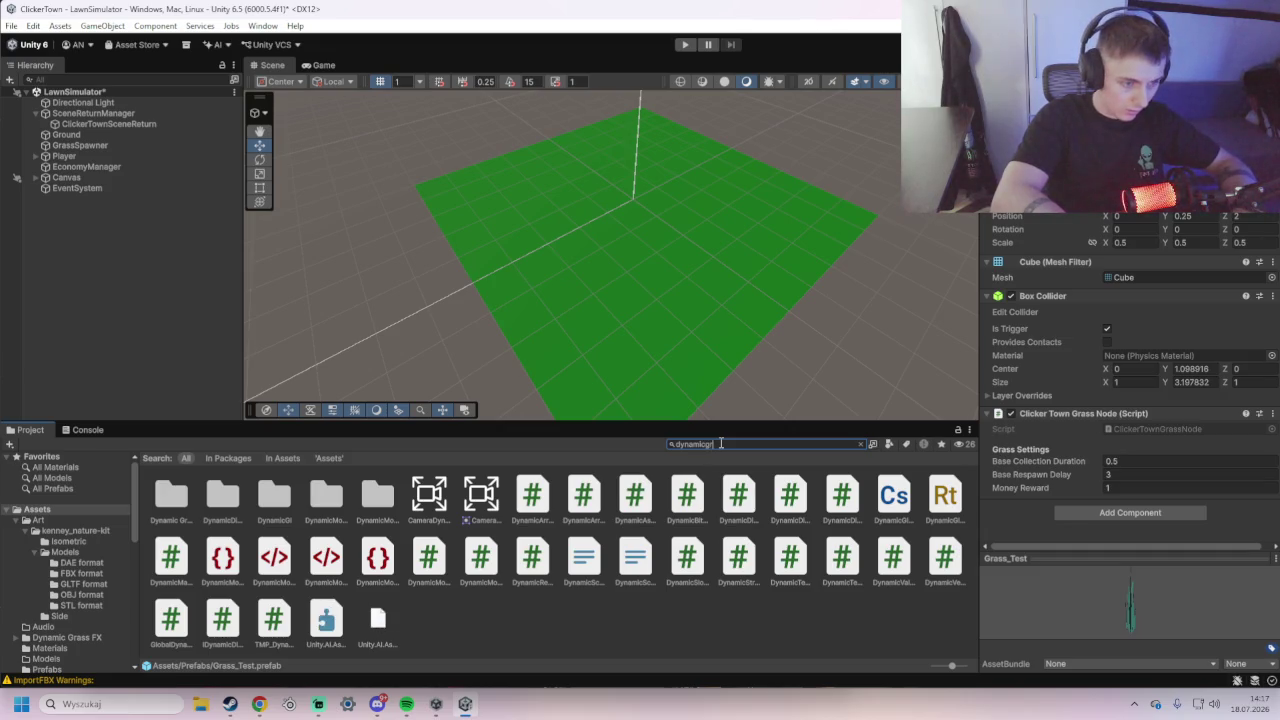
{"action": "key", "text": "Left"}
{"action": "key", "text": "Left"}
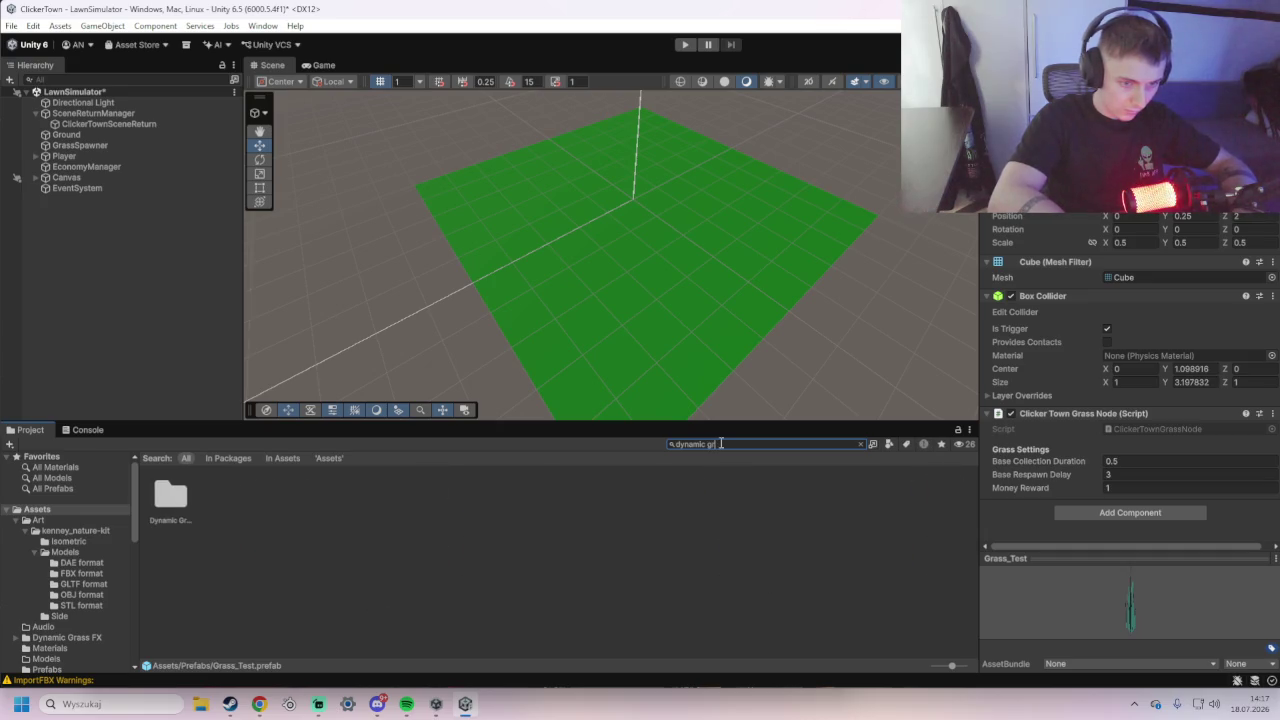
{"action": "double_click", "coordinate": [155, 498]}
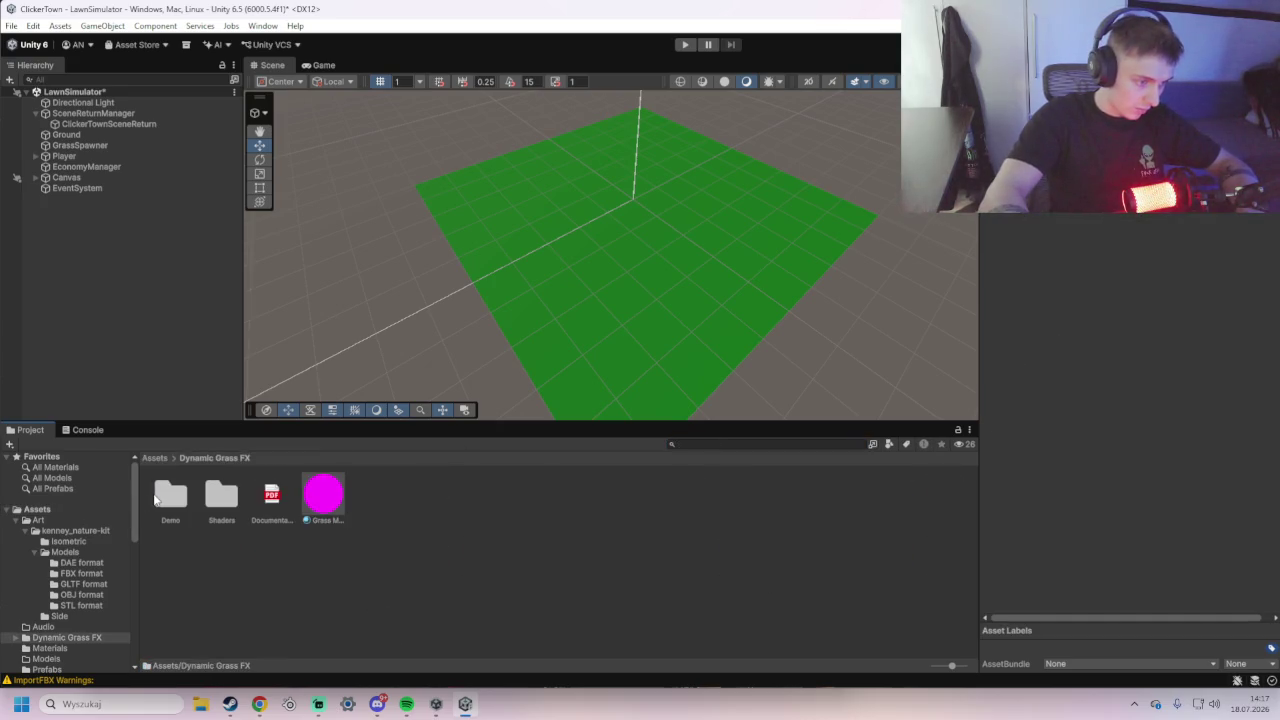
- Inspect the magenta grass material and Shaders folder, then screenshot the Dynamic Grass FX folder
{"action": "left_click", "coordinate": [318, 499]}
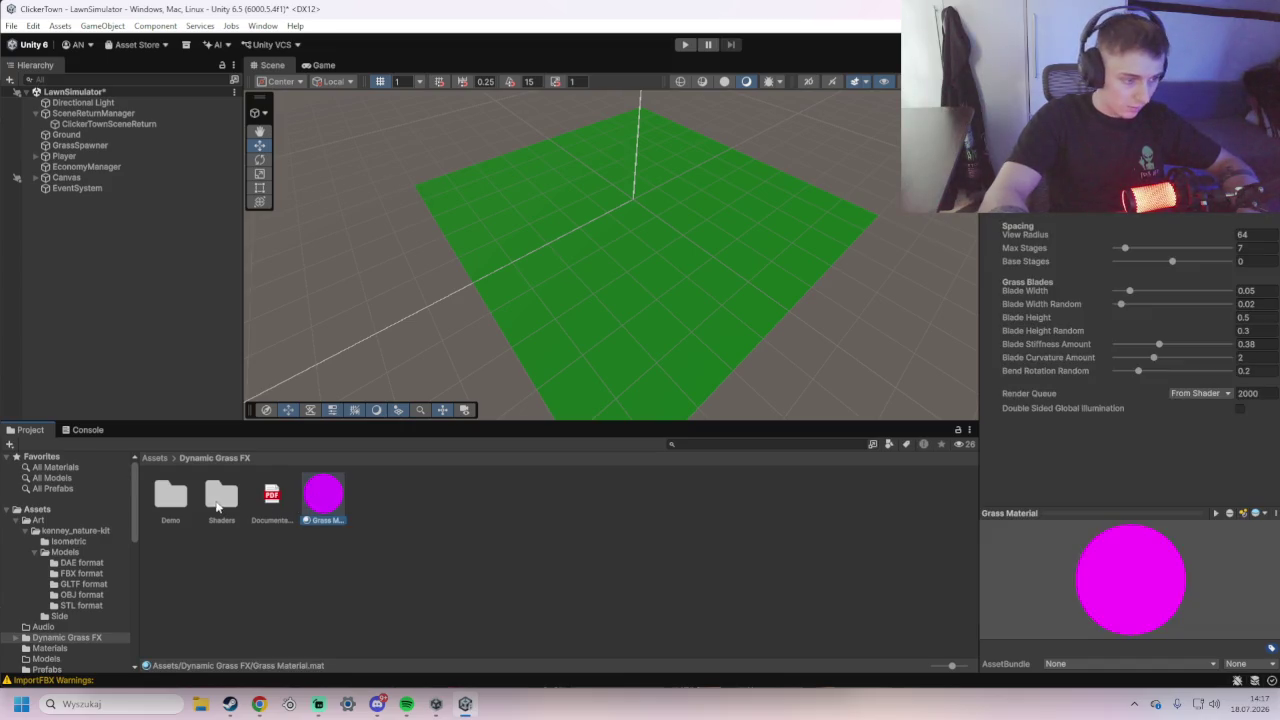
{"action": "double_click", "coordinate": [214, 500]}
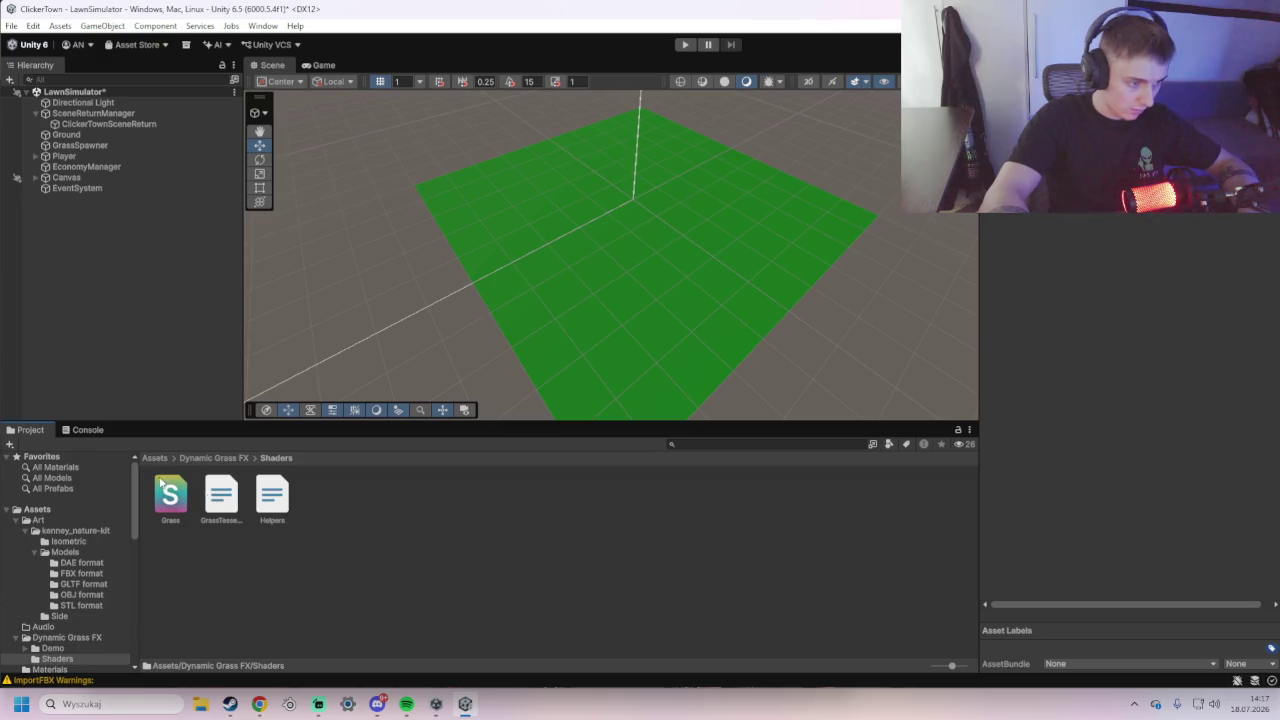
{"action": "left_click", "coordinate": [205, 458]}
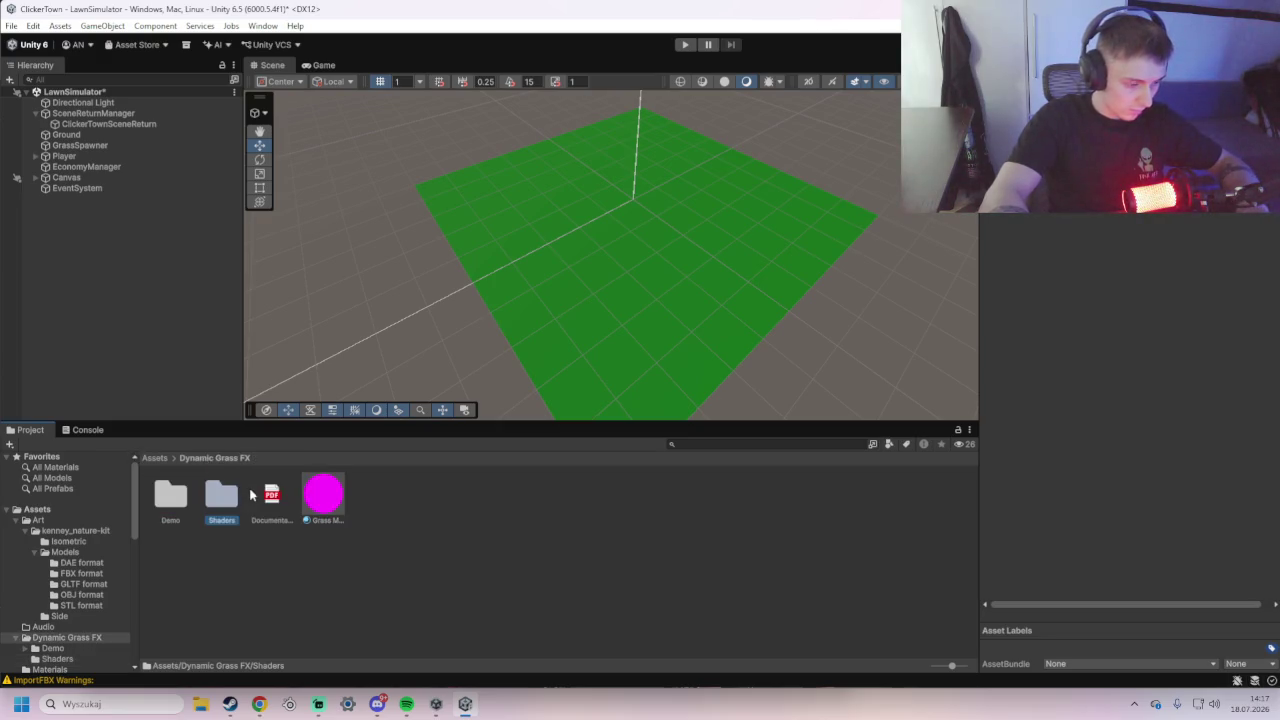
{"action": "key", "text": "super+shift+s"}
{"action": "left_click_drag", "start_coordinate": [128, 441], "coordinate": [381, 545]}
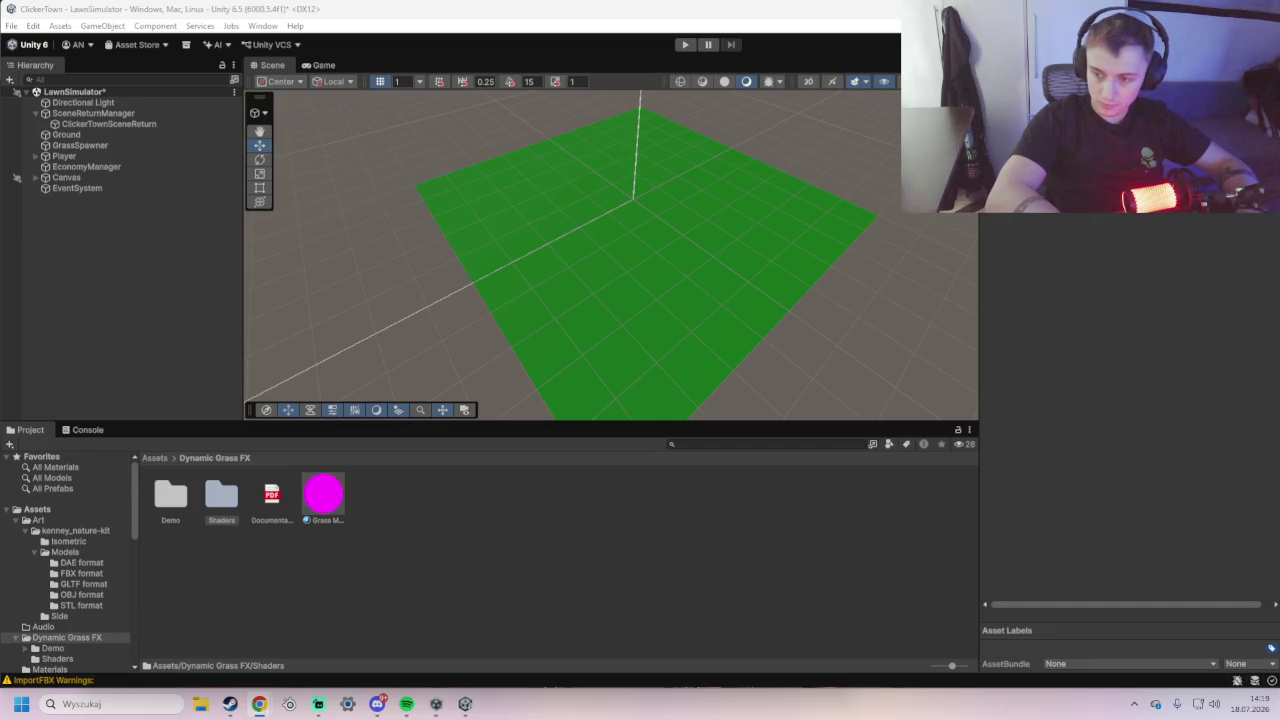
- Delete the Dynamic Grass FX folder from Assets, confirming the deletion dialog
{"action": "left_click", "coordinate": [153, 459]}
{"action": "left_click", "coordinate": [268, 492]}
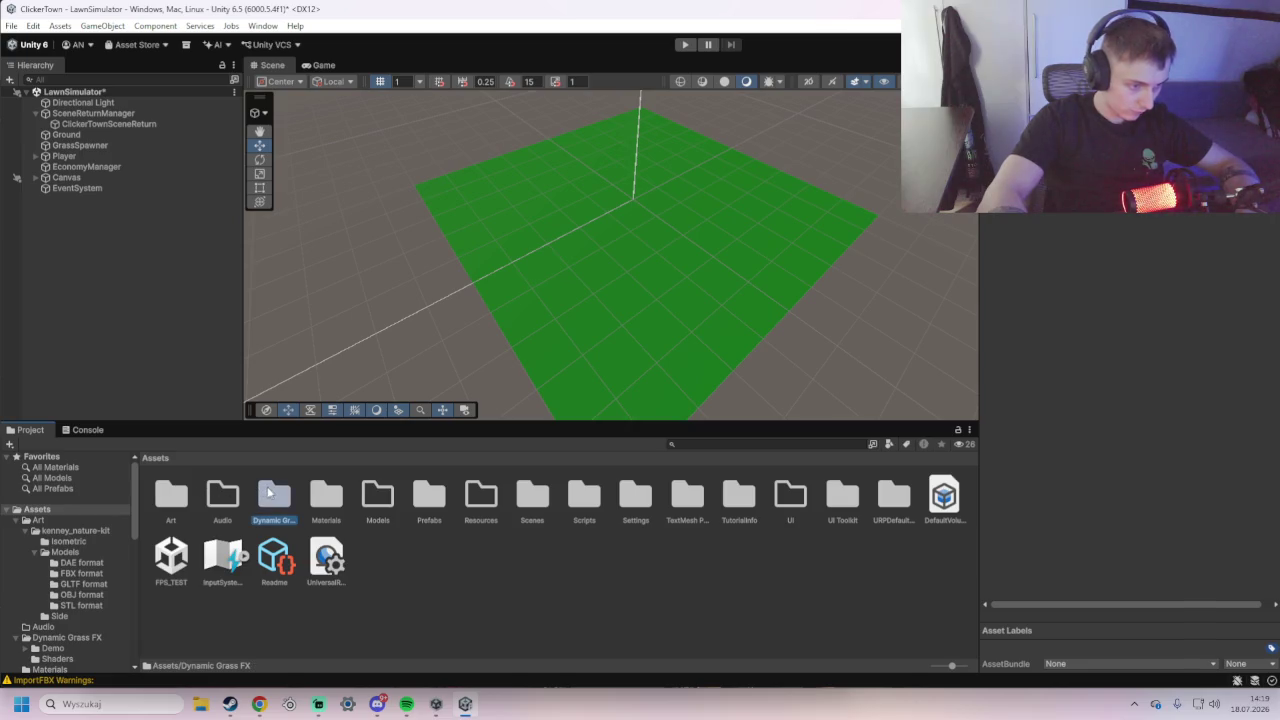
{"action": "key", "text": "Delete"}
{"action": "left_click", "coordinate": [650, 374]}
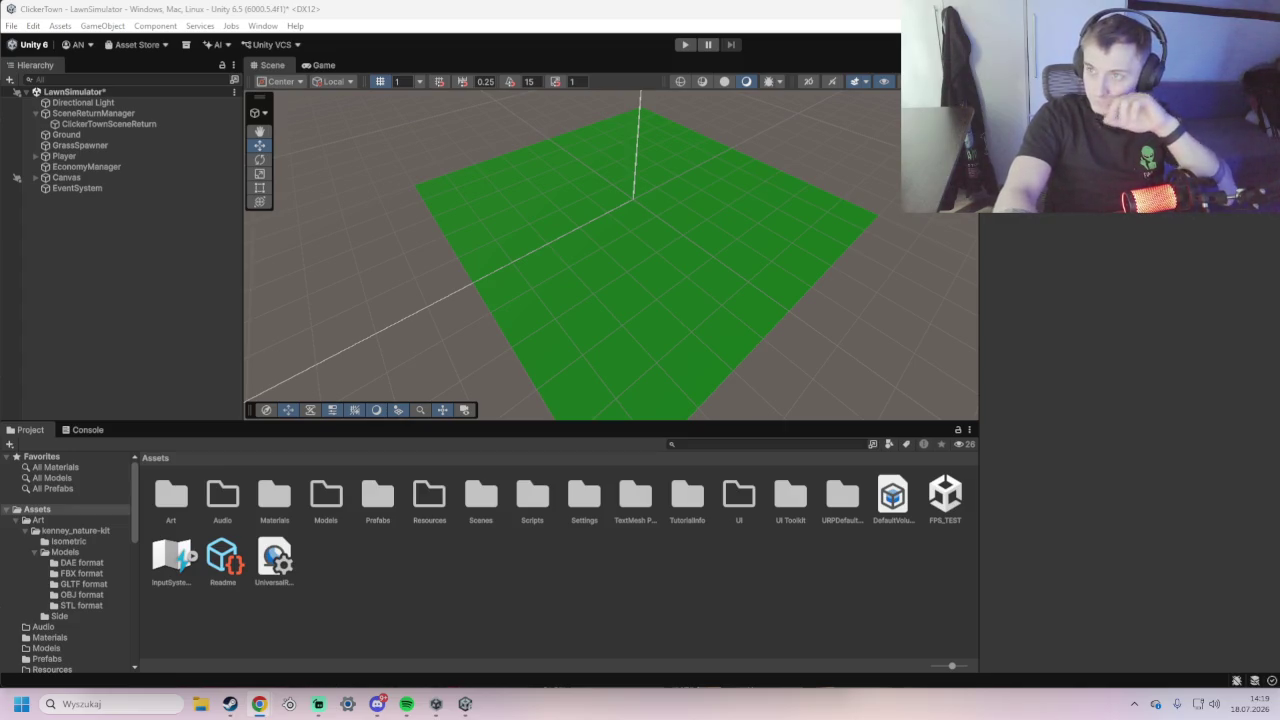
{"action": "key", "text": "alt+Tab"}
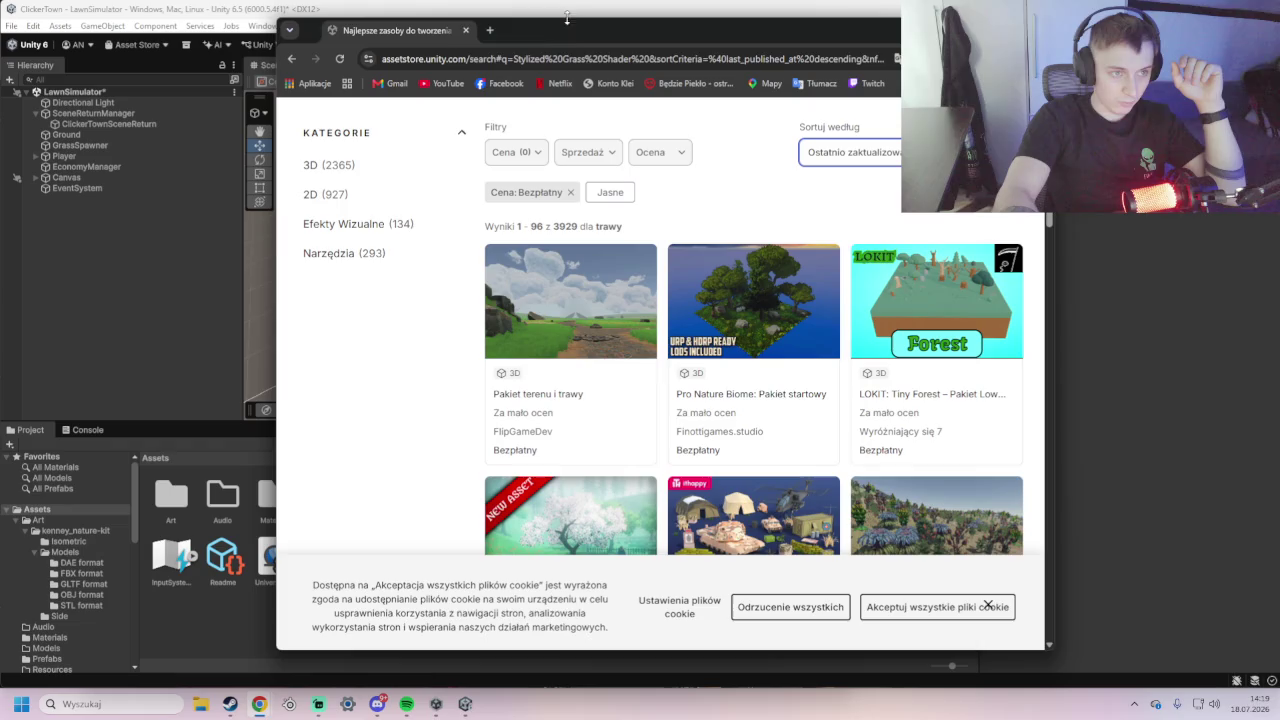
- Maximize the browser and scroll through the free stylized grass shader search results
{"action": "double_click", "coordinate": [592, 12]}
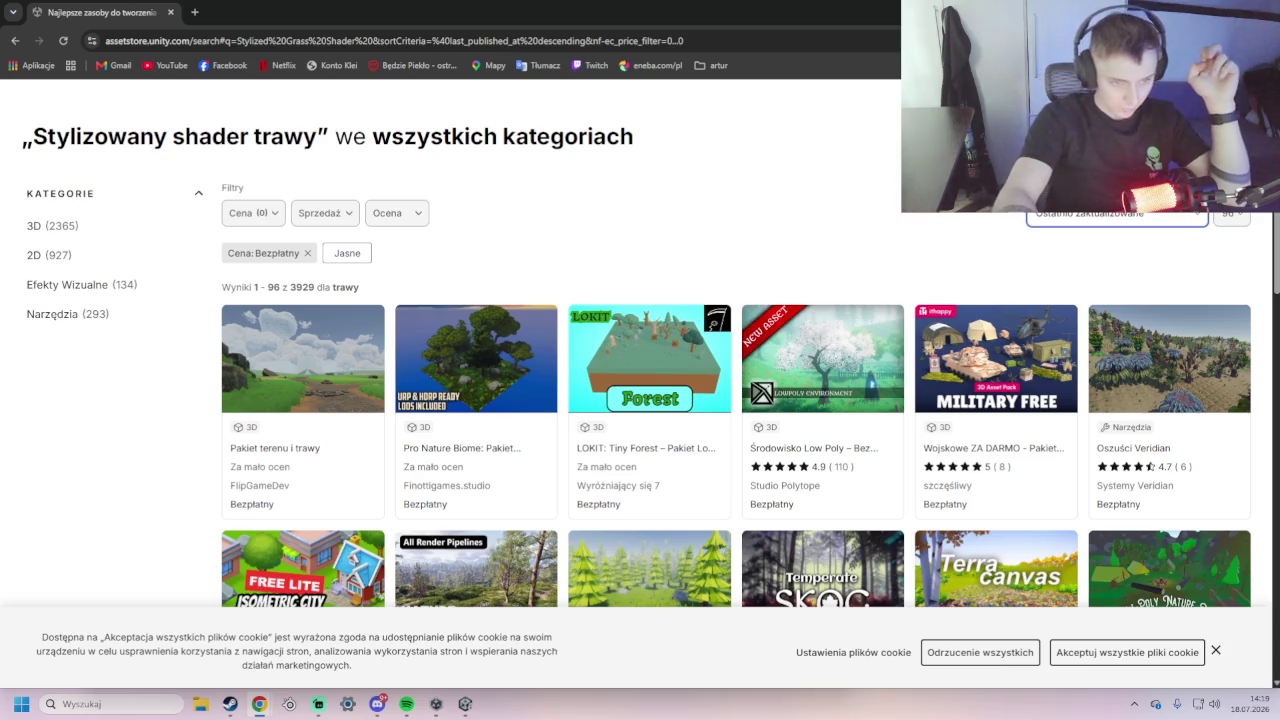
{"action": "scroll", "coordinate": [640, 400], "scroll_direction": "down", "scroll_amount": 2}
{"action": "scroll", "coordinate": [462, 520], "scroll_direction": "down", "scroll_amount": 1}
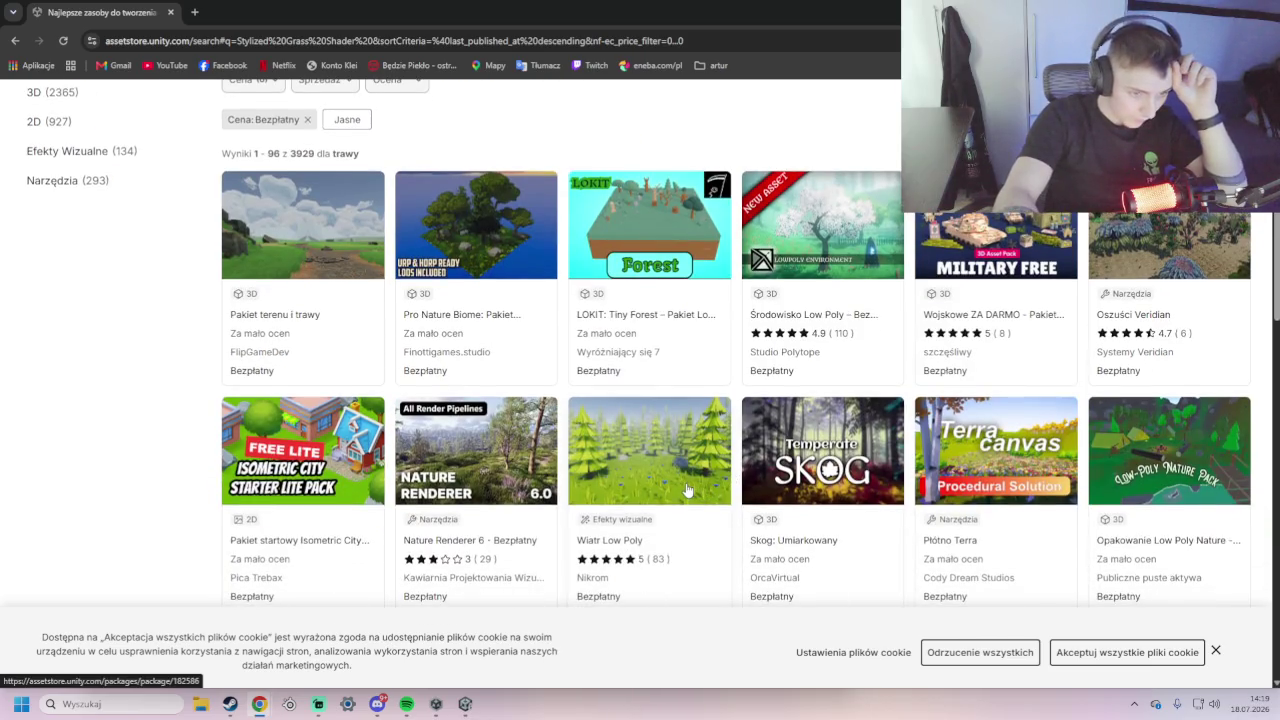
- Open the Terrain & Grass Pack in a new tab and browse its 3D preview and screenshots
{"action": "left_click", "coordinate": [309, 256]}
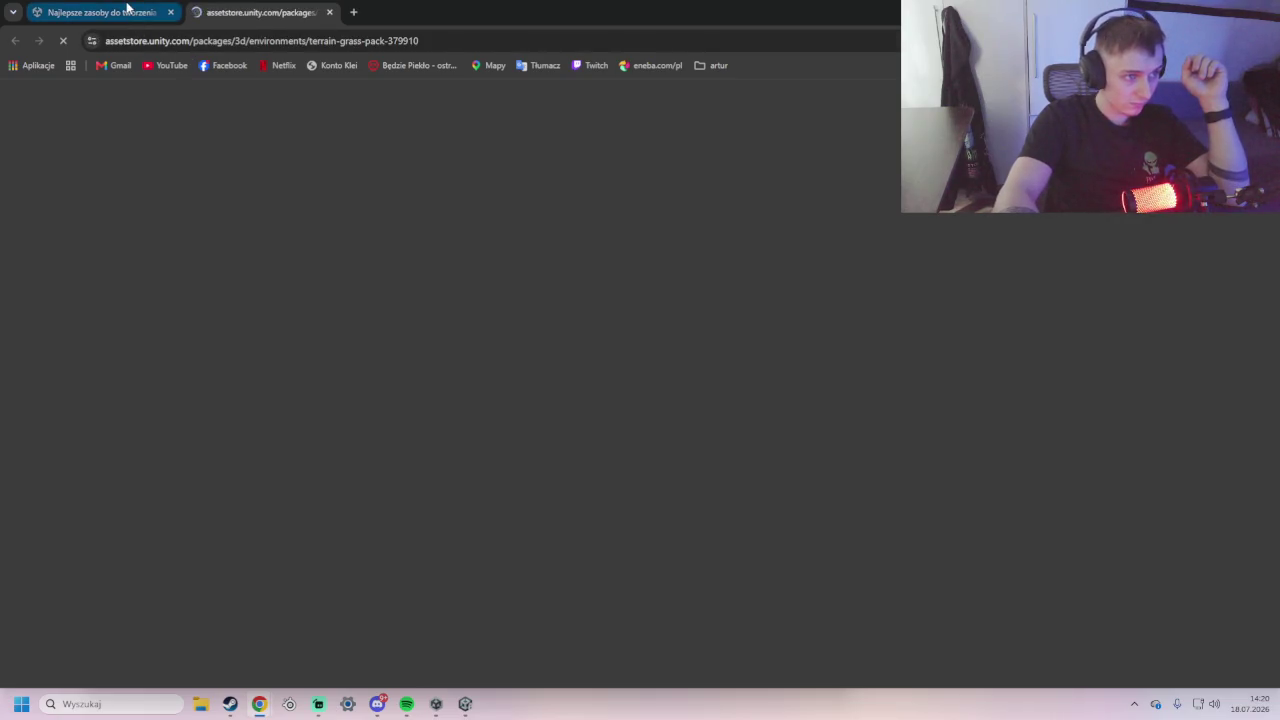
{"action": "scroll", "coordinate": [446, 352], "scroll_direction": "down", "scroll_amount": 2}
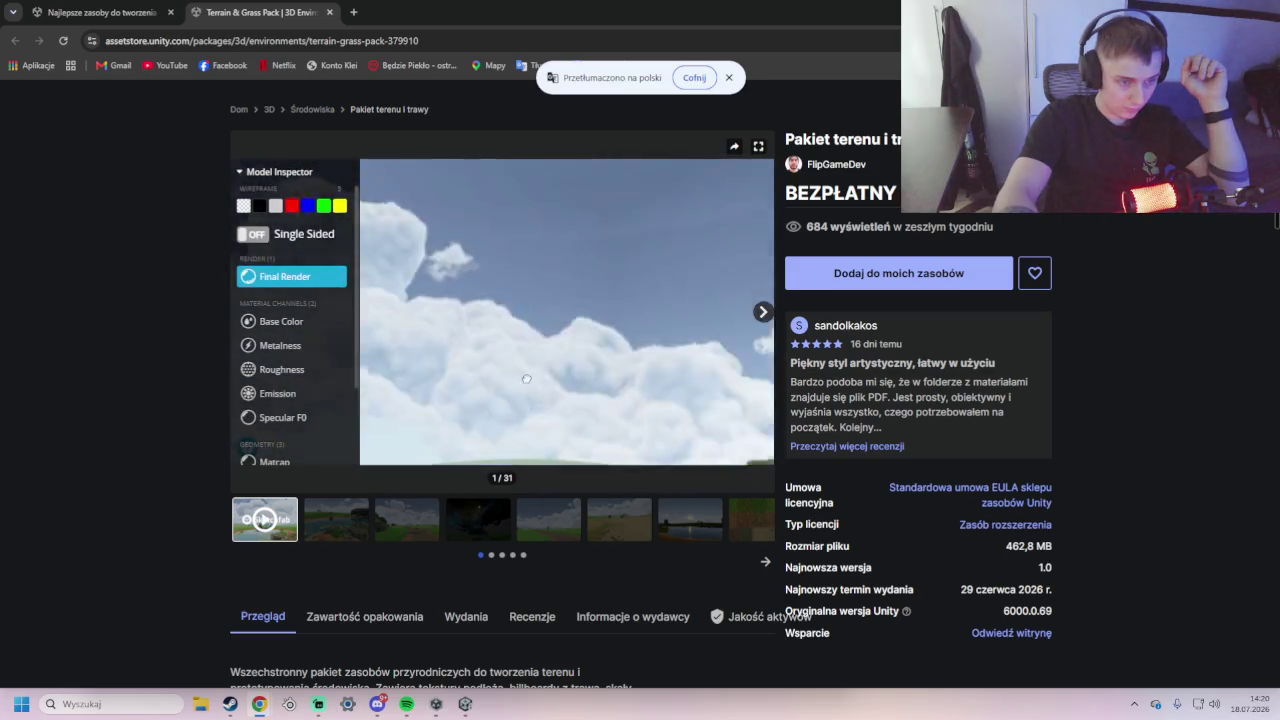
{"action": "left_click_drag", "start_coordinate": [638, 379], "coordinate": [555, 336]}
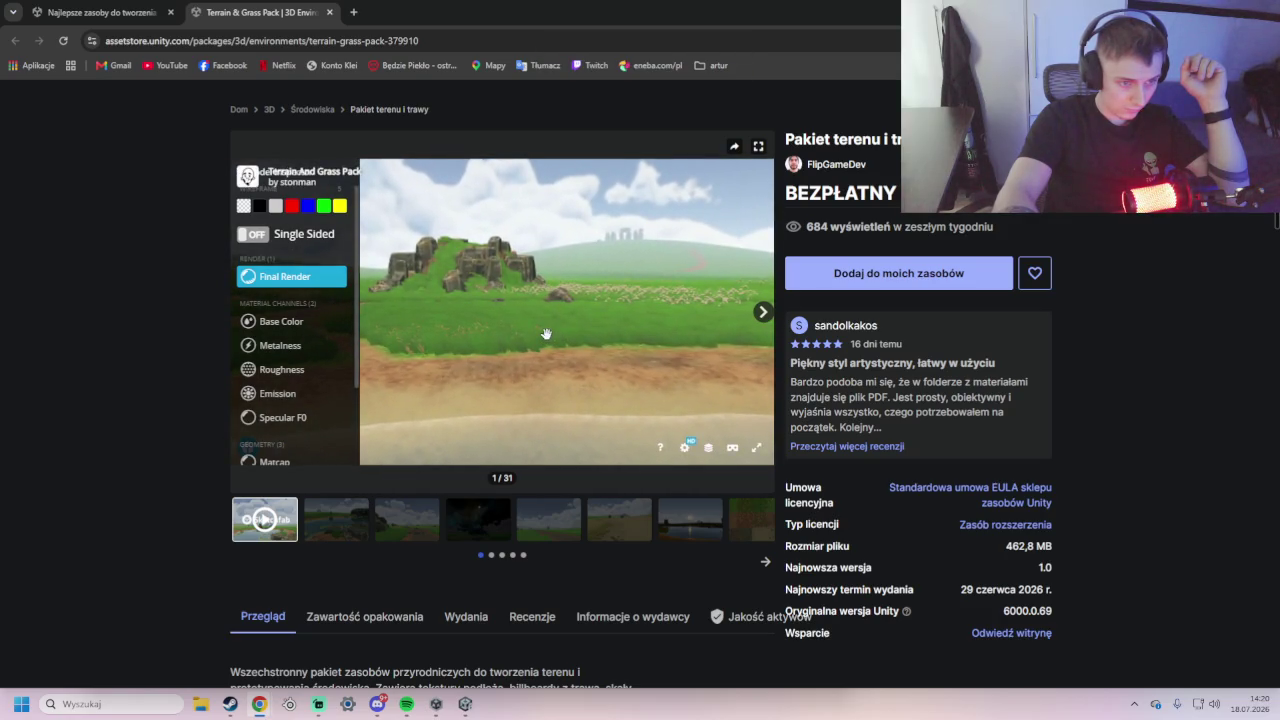
{"action": "double_click", "coordinate": [555, 336]}
{"action": "left_click", "coordinate": [370, 515]}
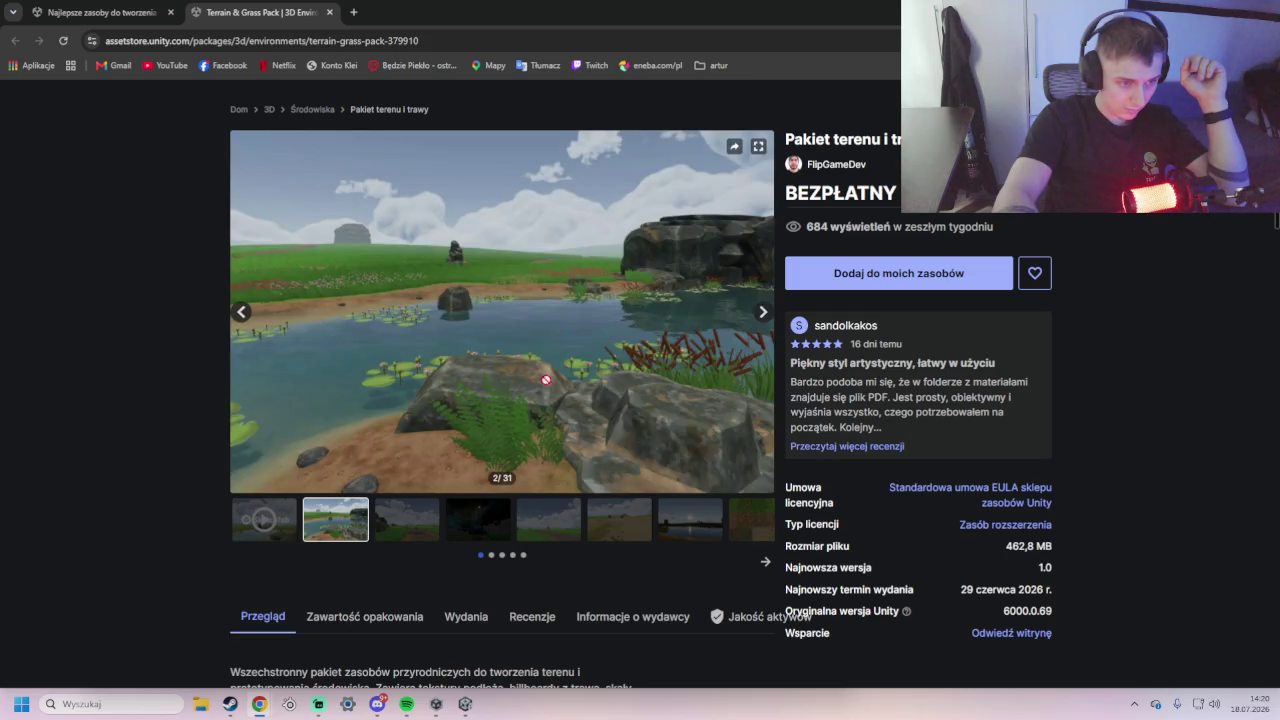
{"action": "left_click", "coordinate": [420, 522]}
{"action": "scroll", "coordinate": [420, 522], "scroll_direction": "down", "scroll_amount": 1}
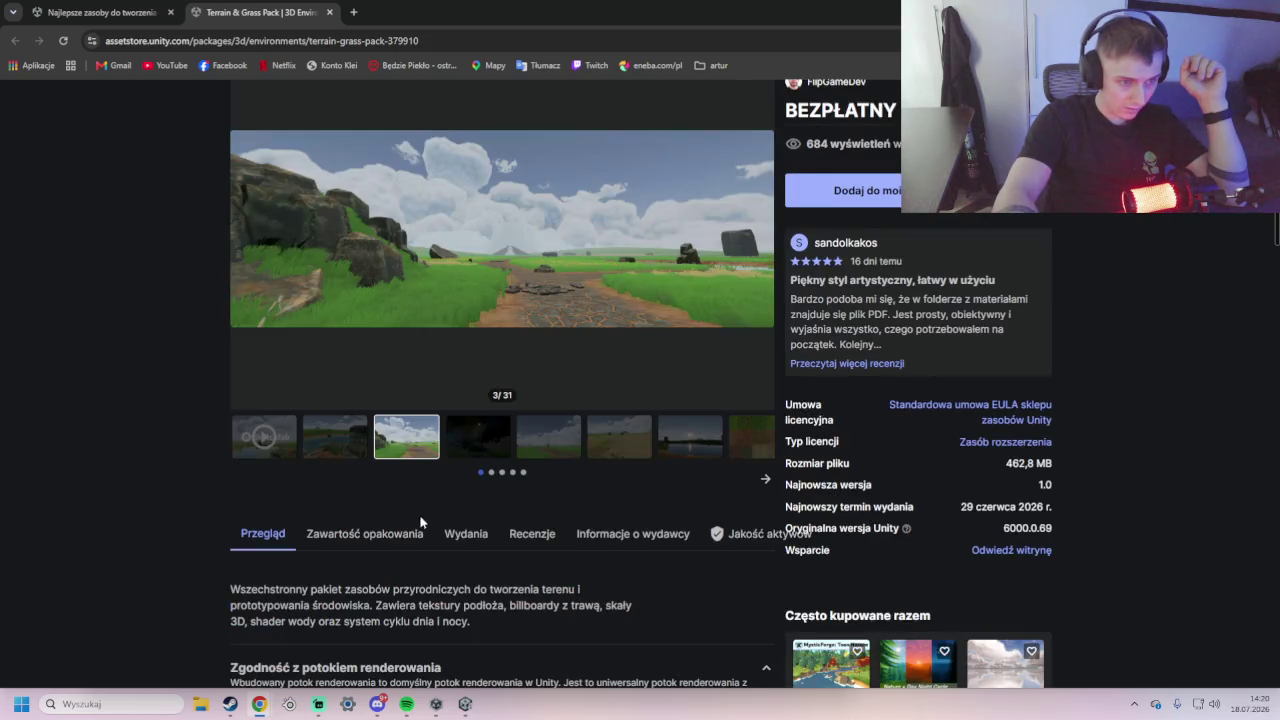
{"action": "left_click", "coordinate": [505, 450]}
{"action": "left_click", "coordinate": [548, 437]}
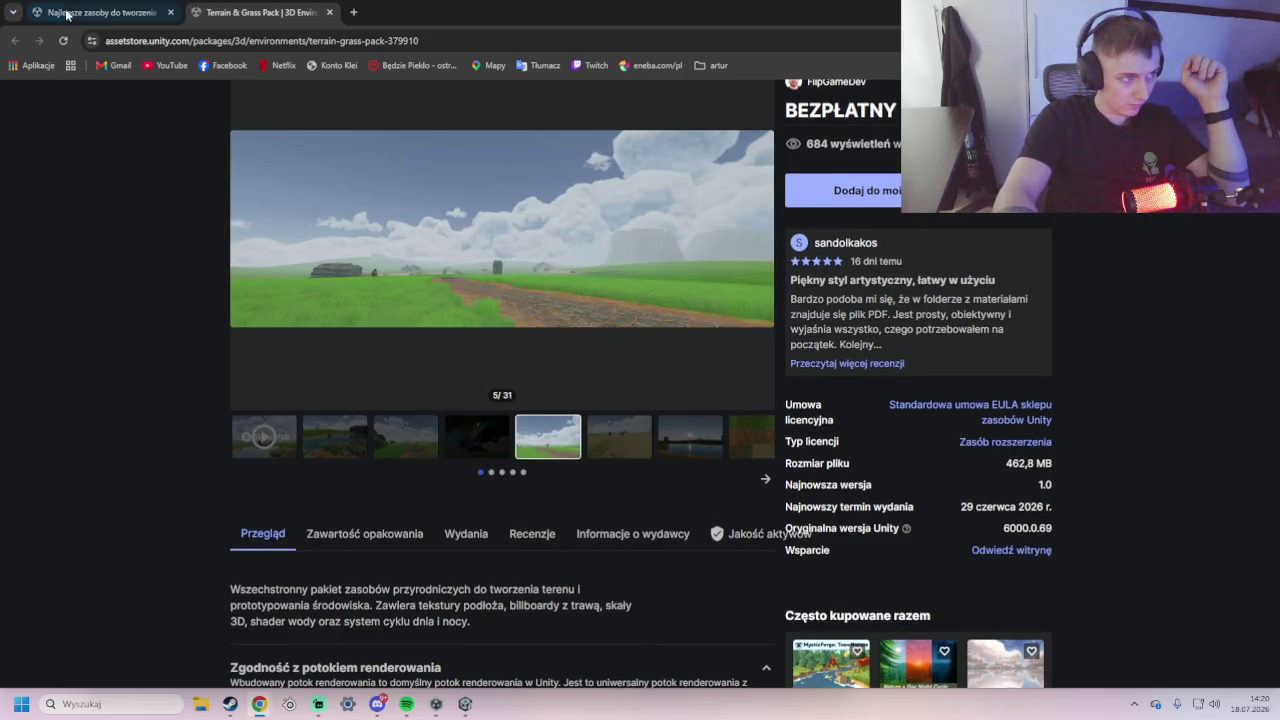
- Return to the search results tab and scroll further down the list
{"action": "left_click", "coordinate": [66, 14]}
{"action": "scroll", "coordinate": [570, 385], "scroll_direction": "down", "scroll_amount": 3}
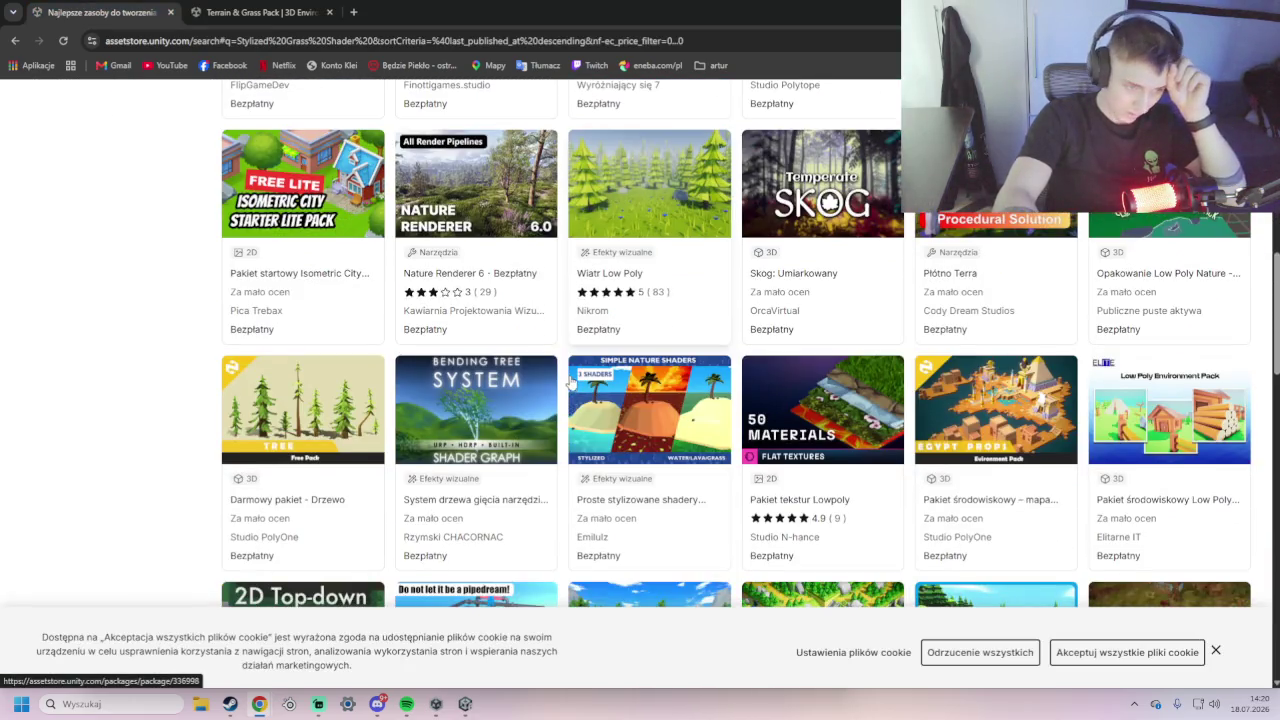
{"action": "scroll", "coordinate": [562, 365], "scroll_direction": "down", "scroll_amount": 2}
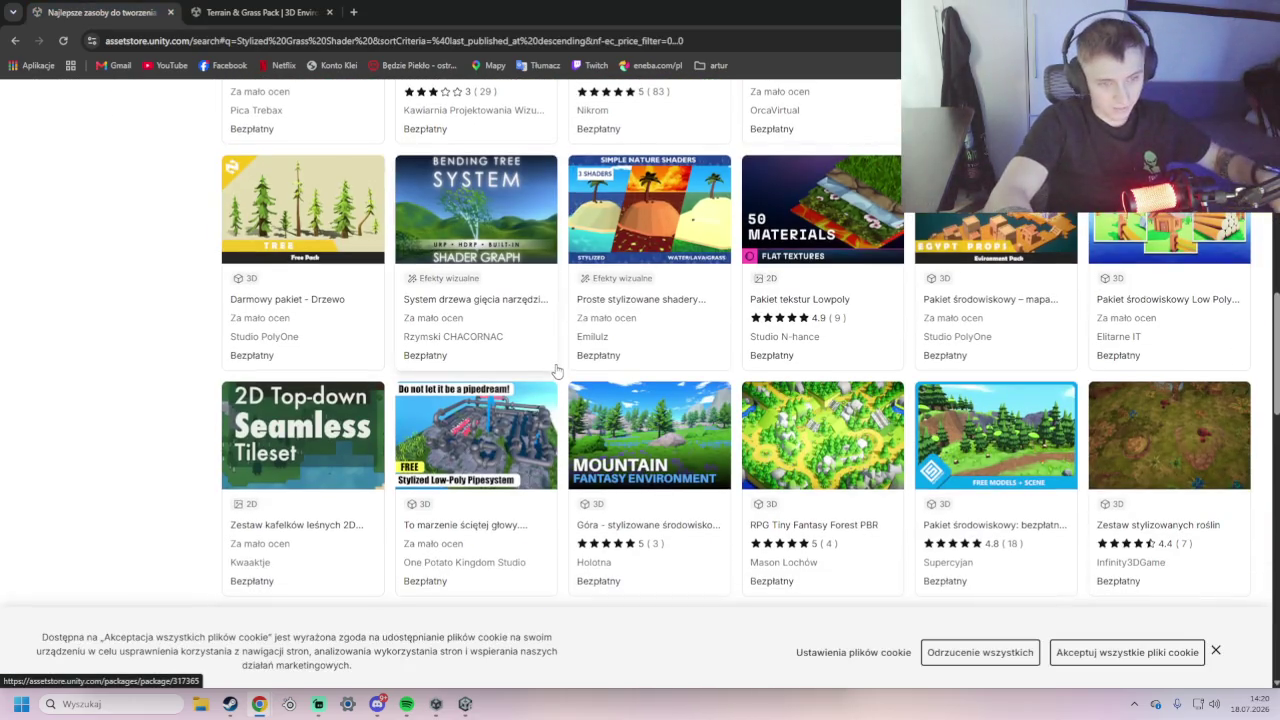
- Open the Stylized Alpine Nature pack in a new tab and scroll to the end of the results
{"action": "scroll", "coordinate": [560, 369], "scroll_direction": "down", "scroll_amount": 3}
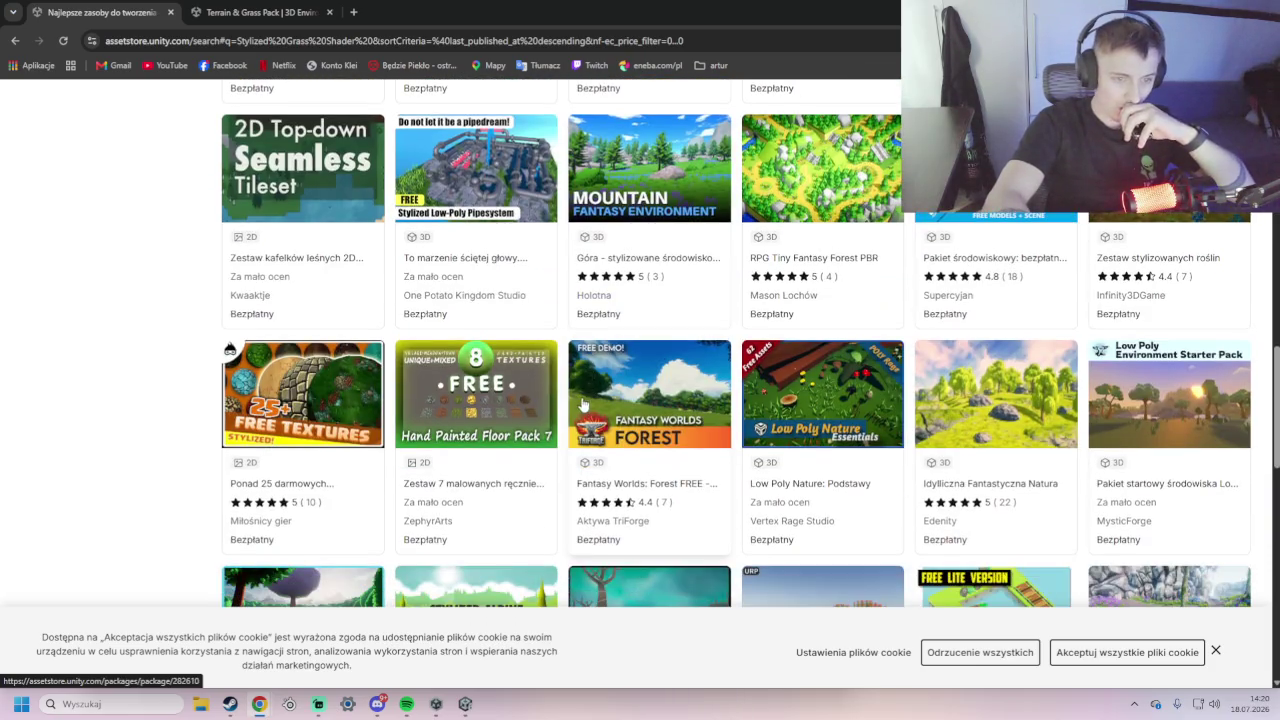
{"action": "scroll", "coordinate": [577, 413], "scroll_direction": "down", "scroll_amount": 2}
{"action": "scroll", "coordinate": [577, 413], "scroll_direction": "down", "scroll_amount": 1}
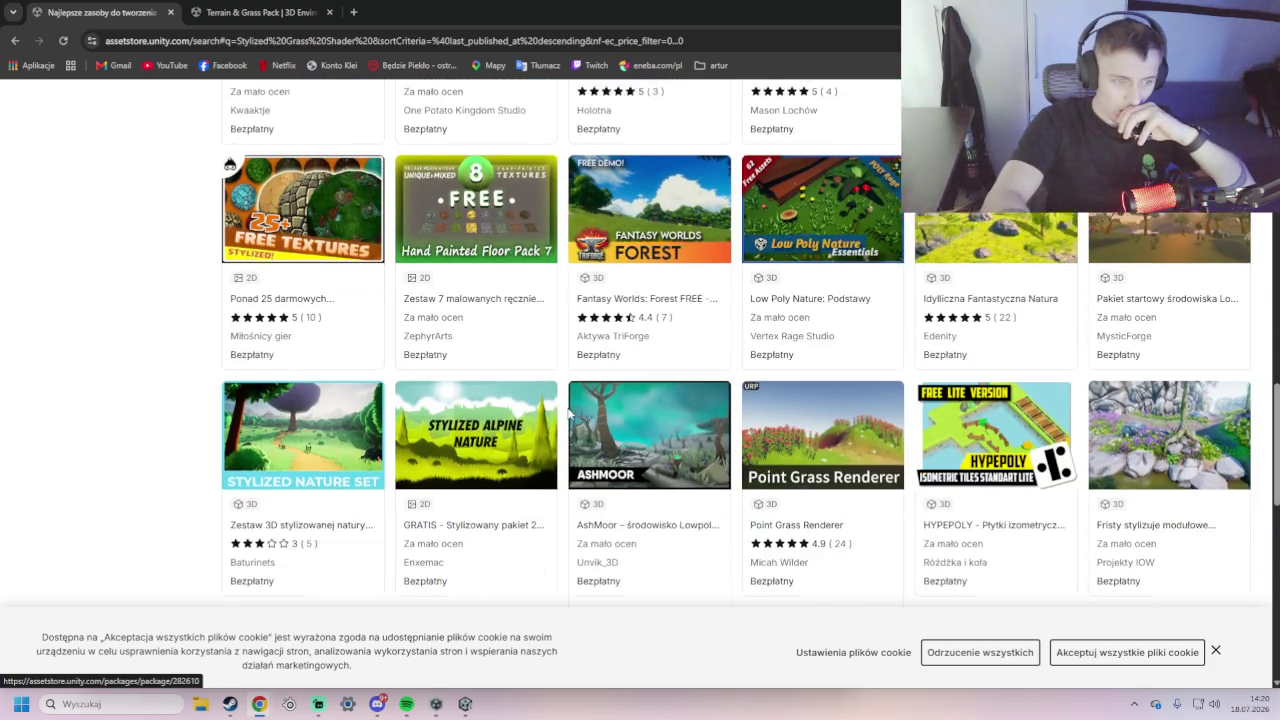
{"action": "left_click", "coordinate": [519, 437]}
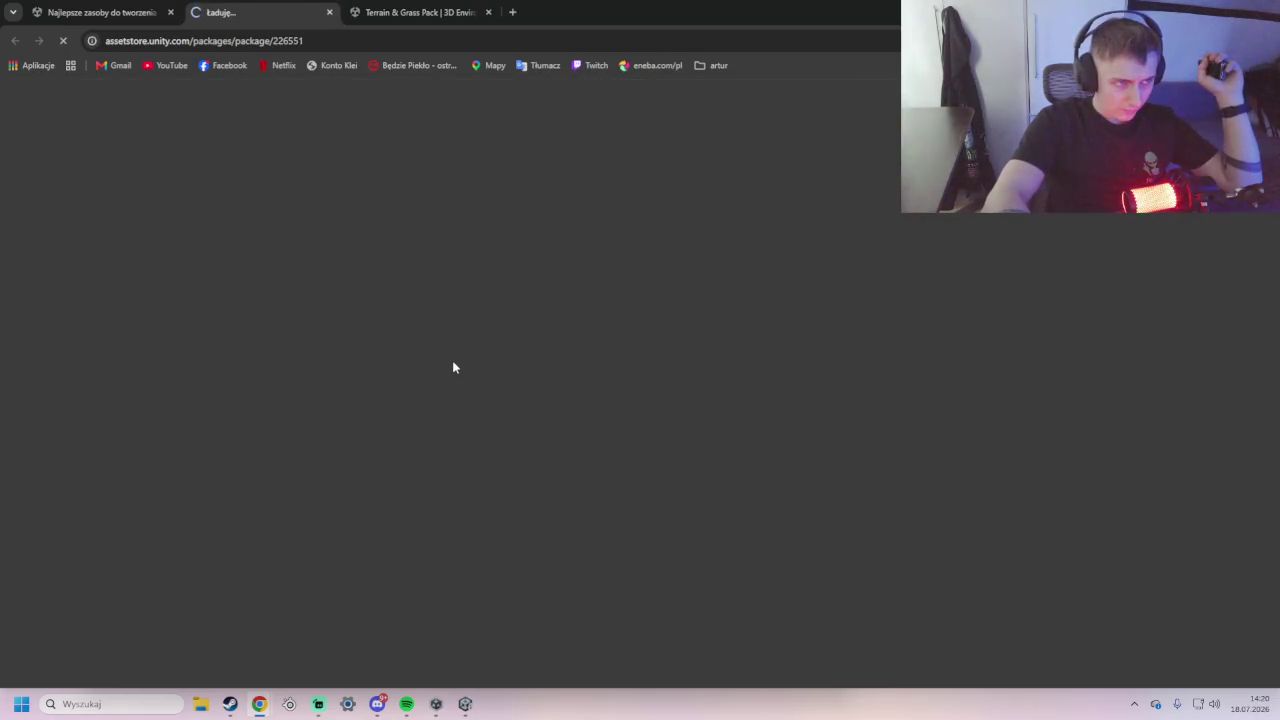
{"action": "left_click", "coordinate": [145, 12]}
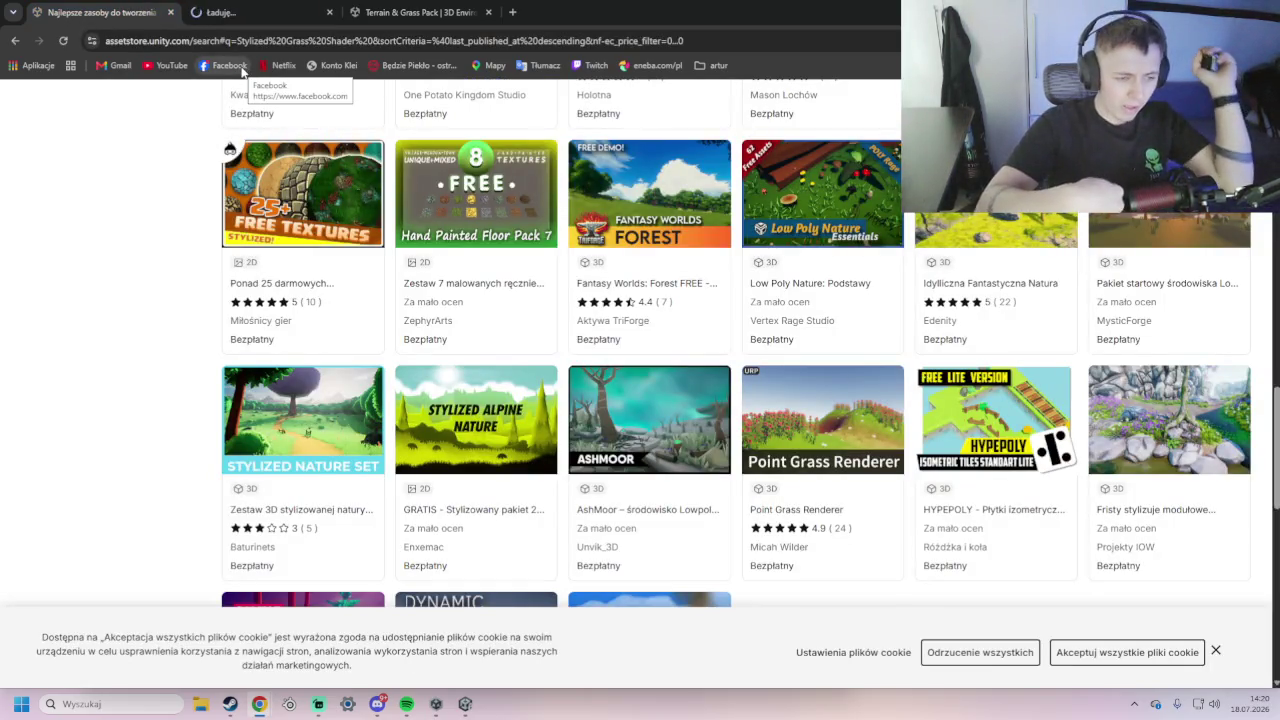
{"action": "left_click", "coordinate": [230, 12]}
{"action": "left_click", "coordinate": [160, 10]}
{"action": "scroll", "coordinate": [560, 381], "scroll_direction": "down", "scroll_amount": 1}
{"action": "scroll", "coordinate": [560, 381], "scroll_direction": "down", "scroll_amount": 4}
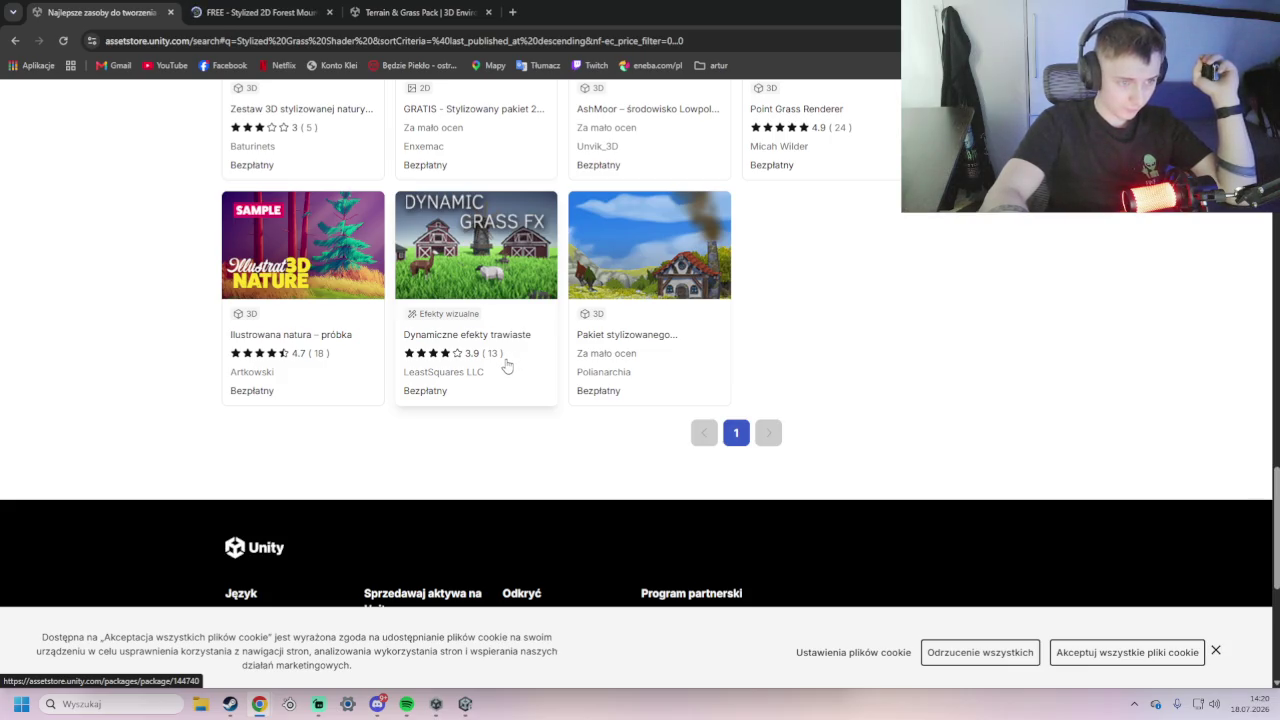
- Check on the Unity editor, then view the Stylized 2D Forest Mountains Nature pack page
{"action": "left_click", "coordinate": [468, 708]}
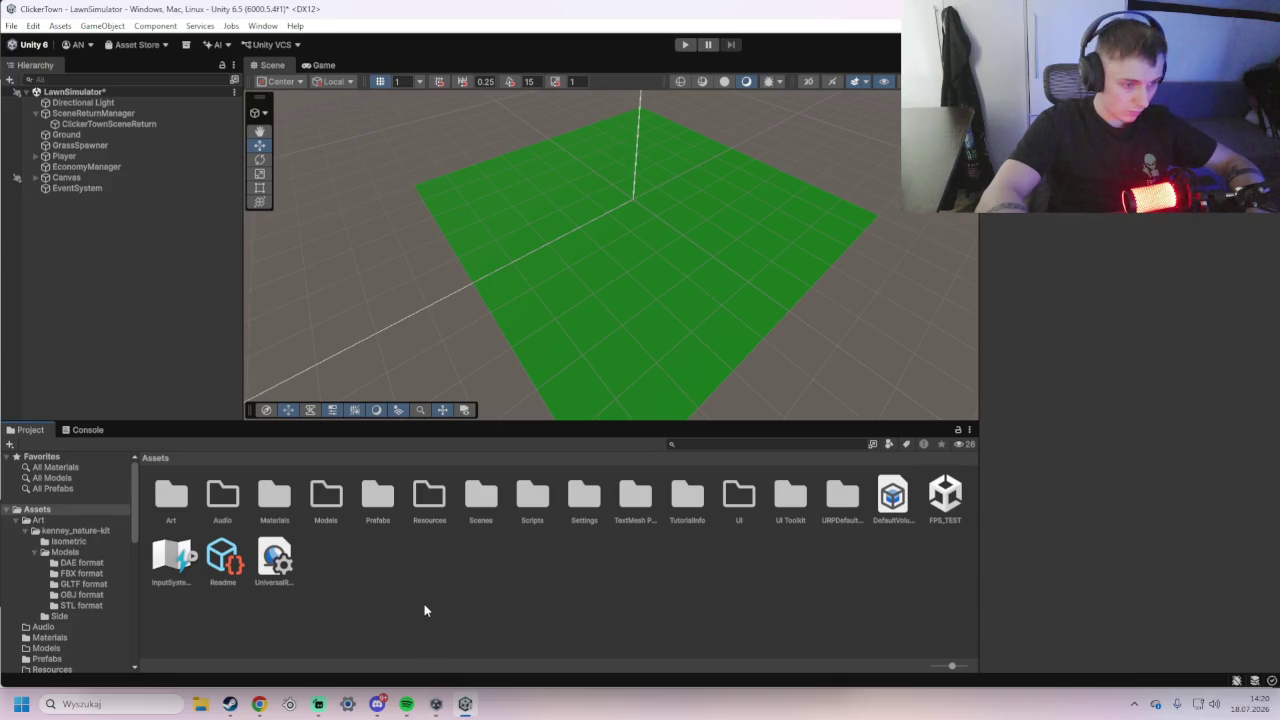
{"action": "key", "text": "alt+Tab"}
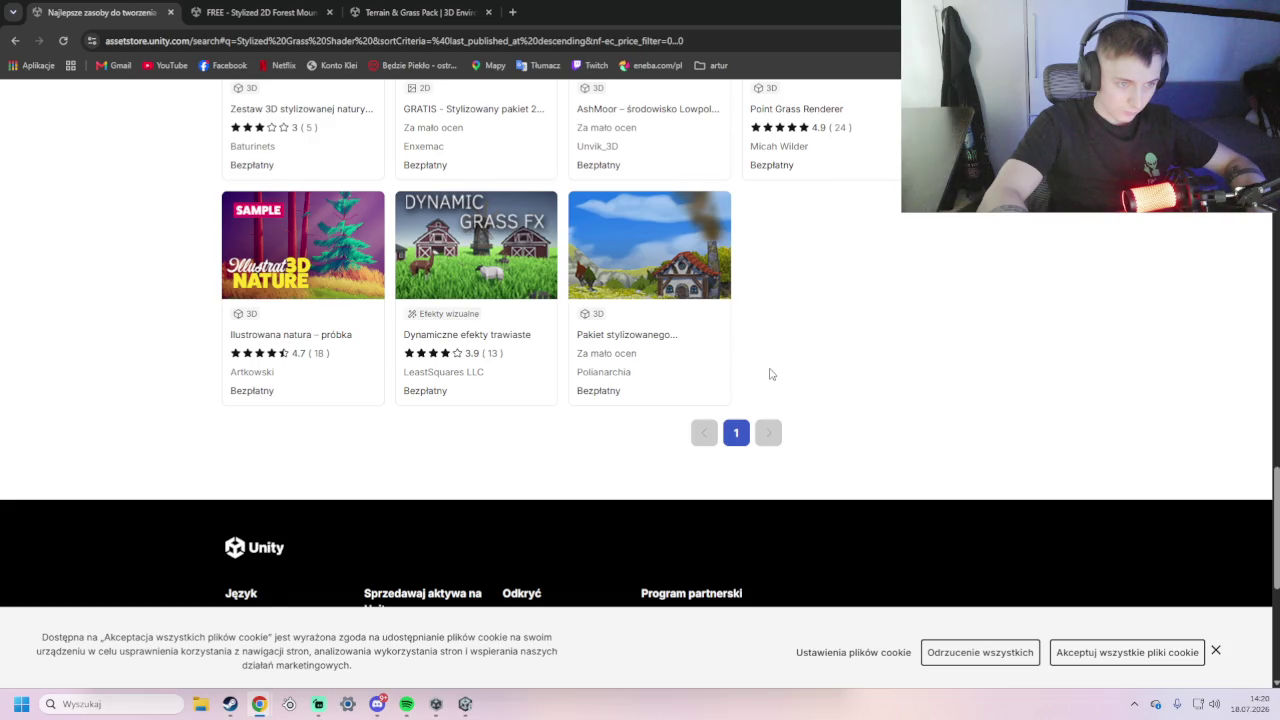
{"action": "scroll", "coordinate": [770, 374], "scroll_direction": "up", "scroll_amount": 20}
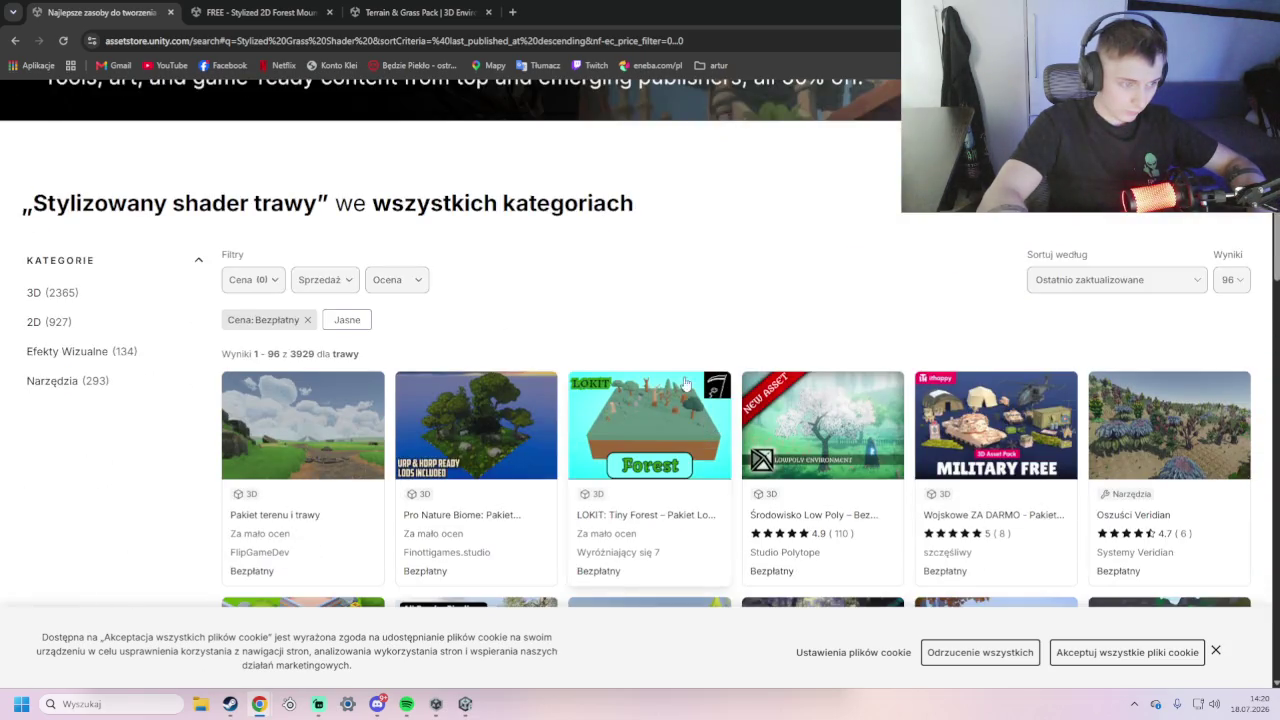
{"action": "key", "text": "ctrl+Tab"}
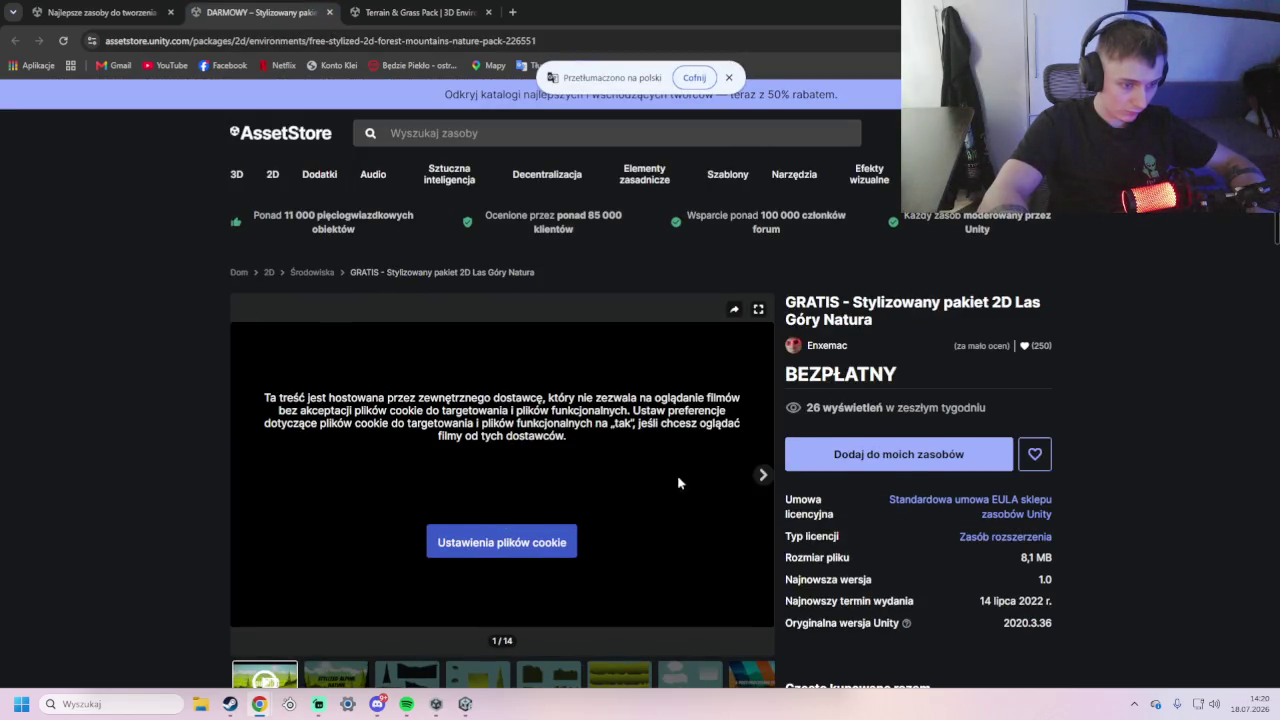
- Advance the forest pack's slideshow past the sprite slides to the post-processing profiles slide
{"action": "left_click", "coordinate": [760, 476]}
{"action": "left_click", "coordinate": [761, 477]}
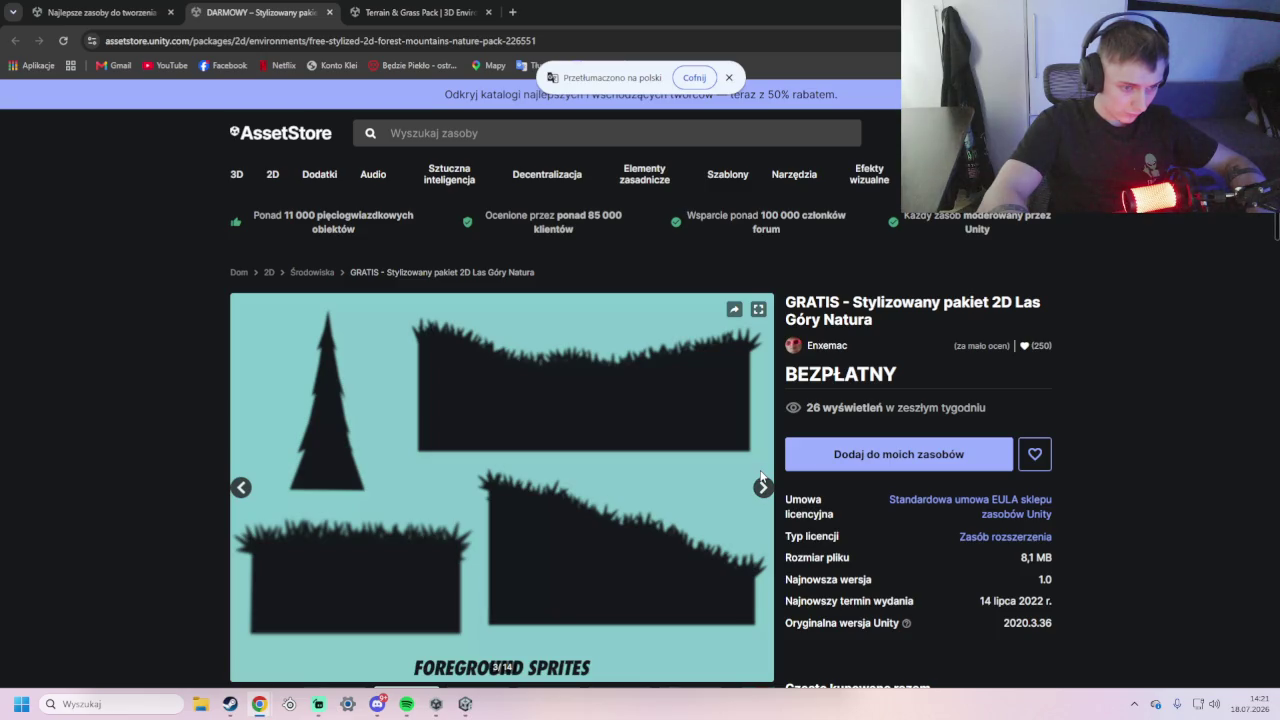
{"action": "left_click", "coordinate": [766, 490]}
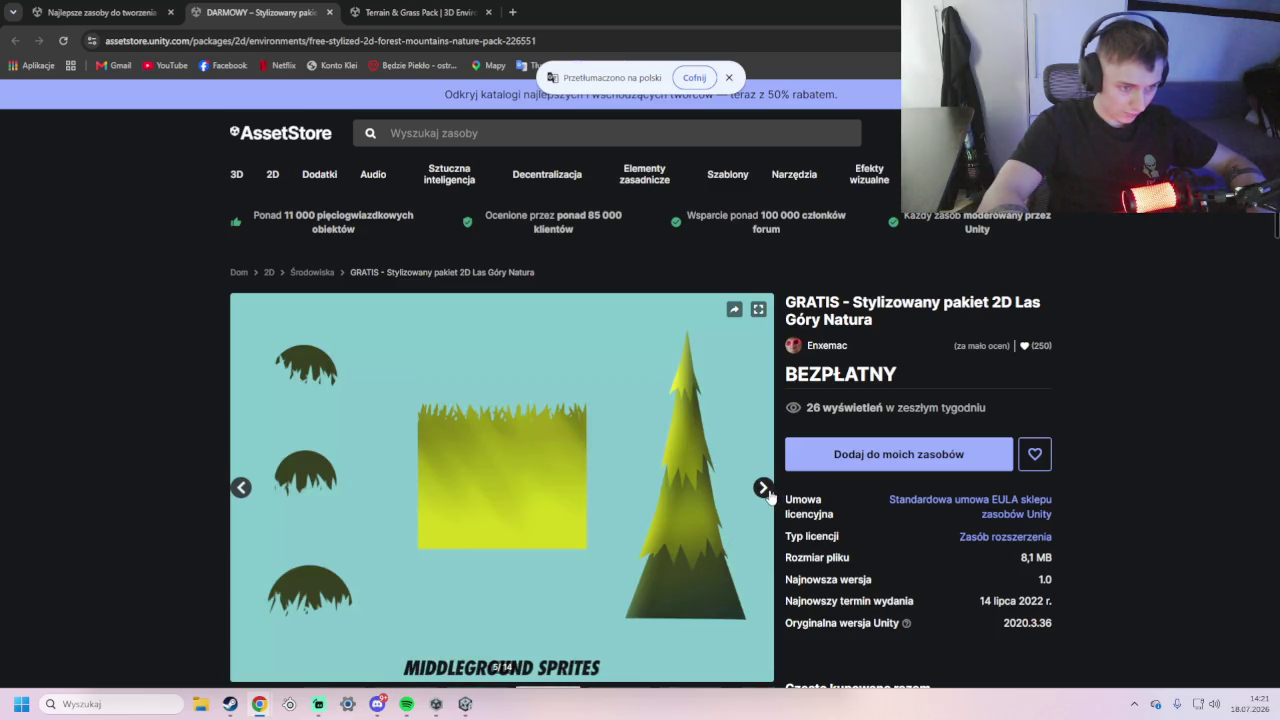
{"action": "left_click", "coordinate": [768, 496]}
{"action": "left_click", "coordinate": [768, 496]}
{"action": "left_click", "coordinate": [769, 496]}
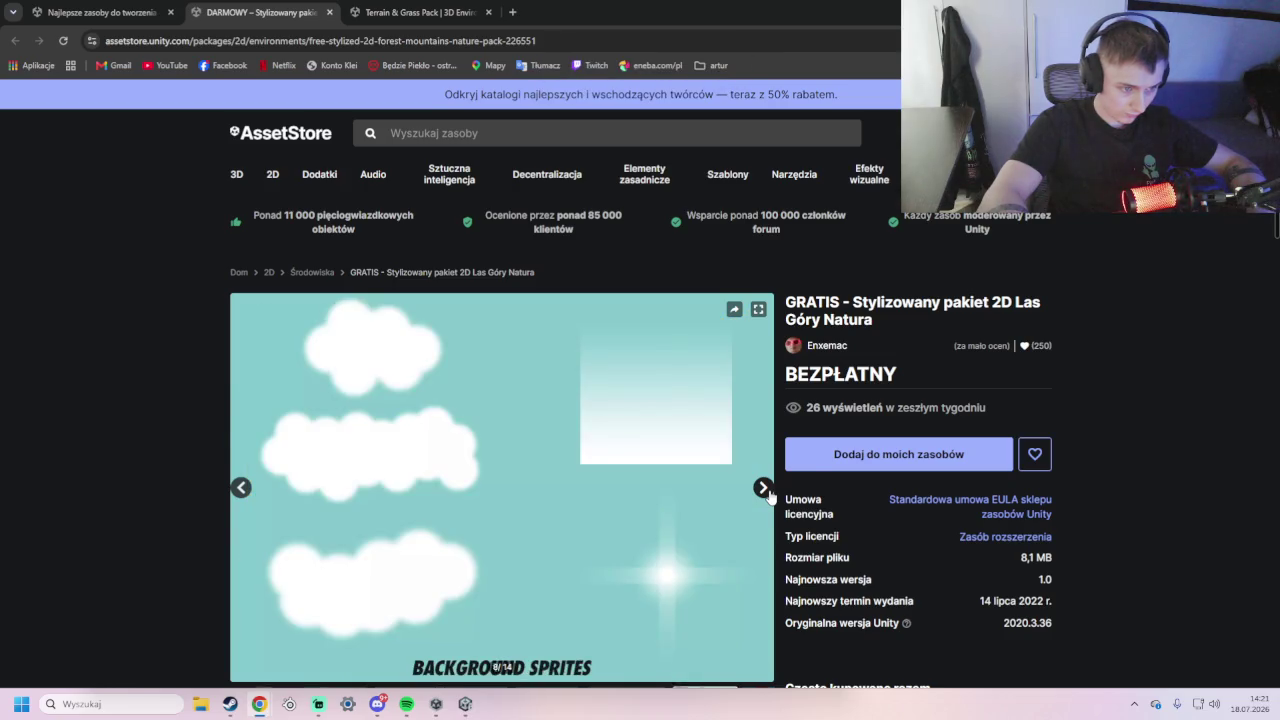
{"action": "left_click", "coordinate": [770, 496]}
- Page through the remaining previews to Winter, then jump back to the post-processing profiles image
{"action": "scroll", "coordinate": [772, 420], "scroll_direction": "down", "scroll_amount": 2}
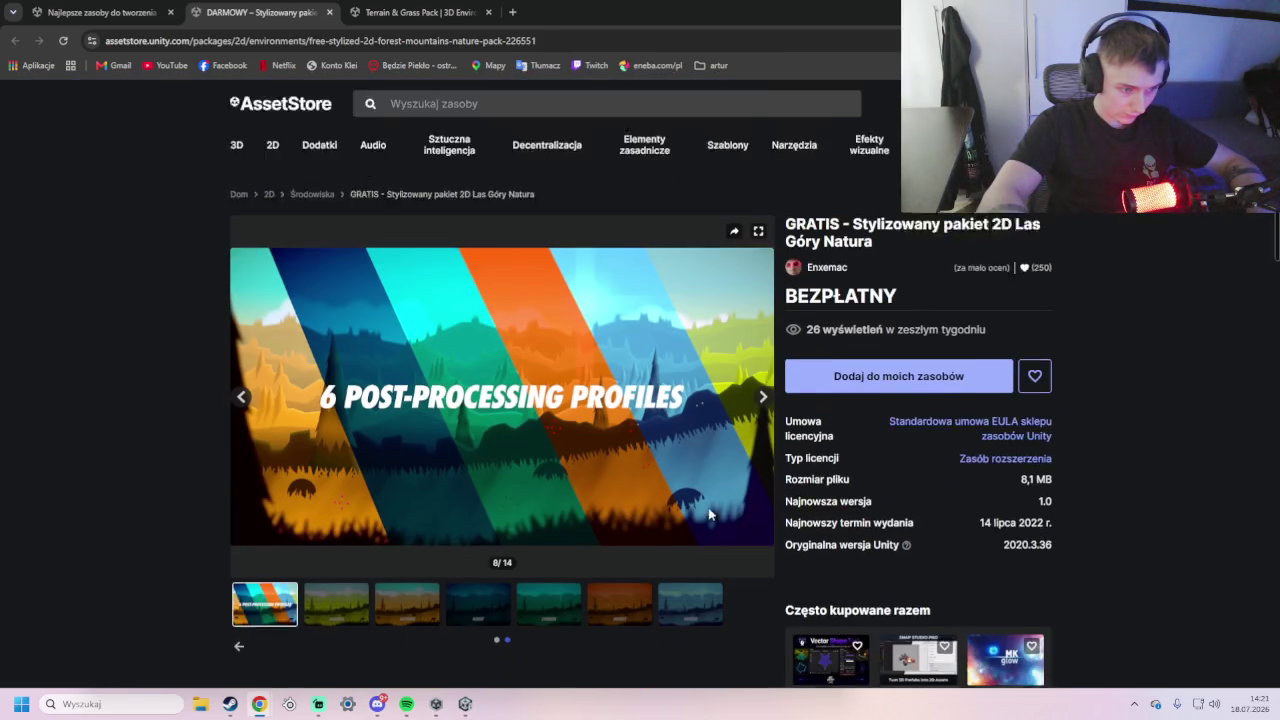
{"action": "left_click", "coordinate": [764, 345]}
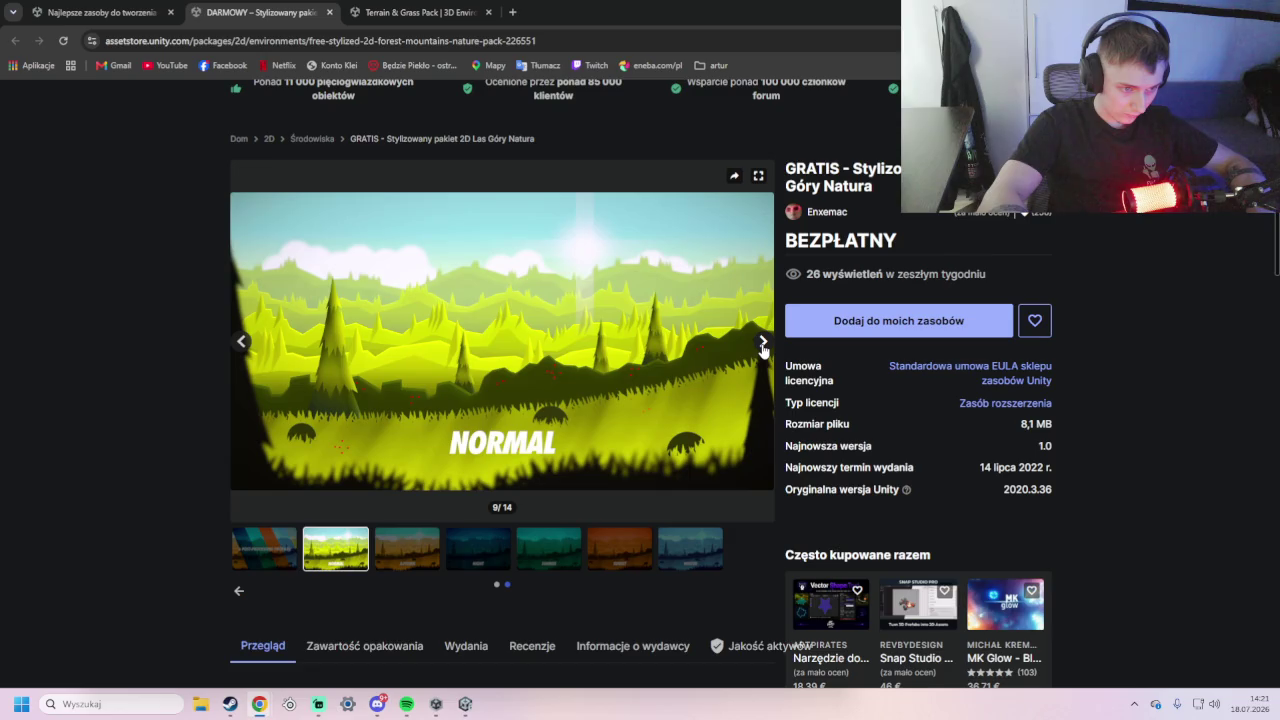
{"action": "left_click", "coordinate": [764, 345]}
{"action": "left_click", "coordinate": [764, 345]}
{"action": "left_click", "coordinate": [764, 345]}
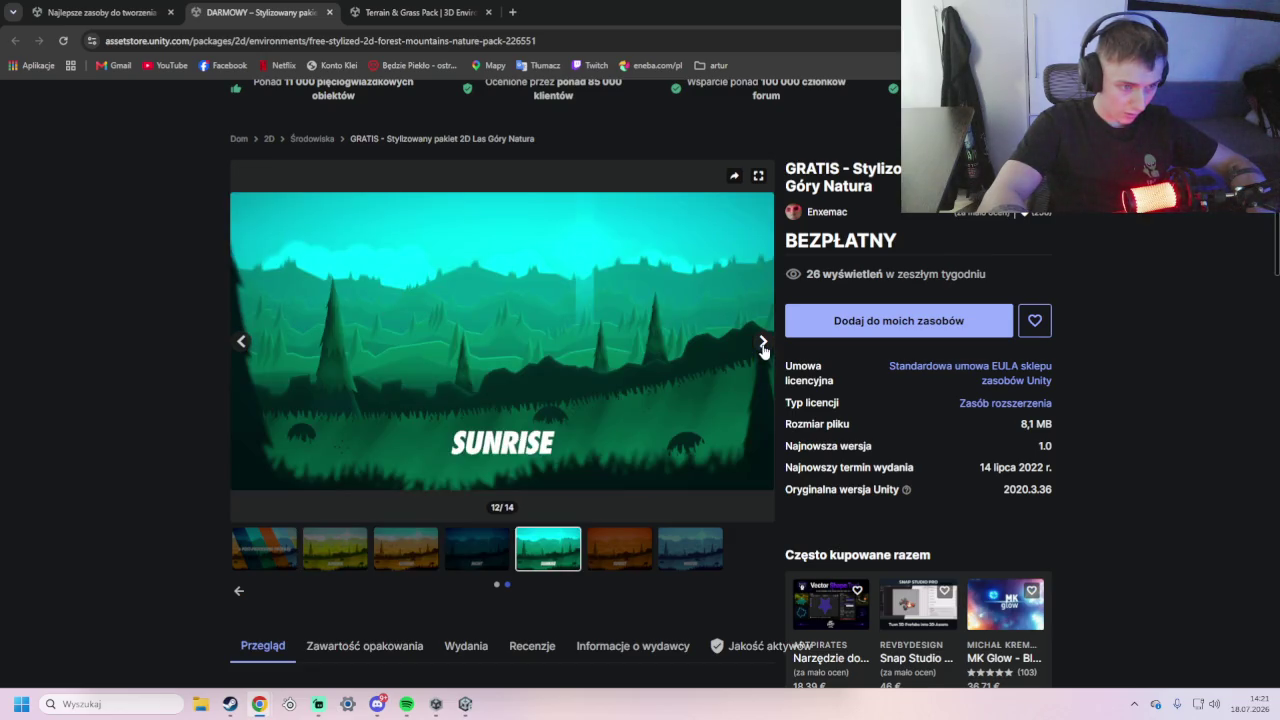
{"action": "left_click", "coordinate": [764, 345]}
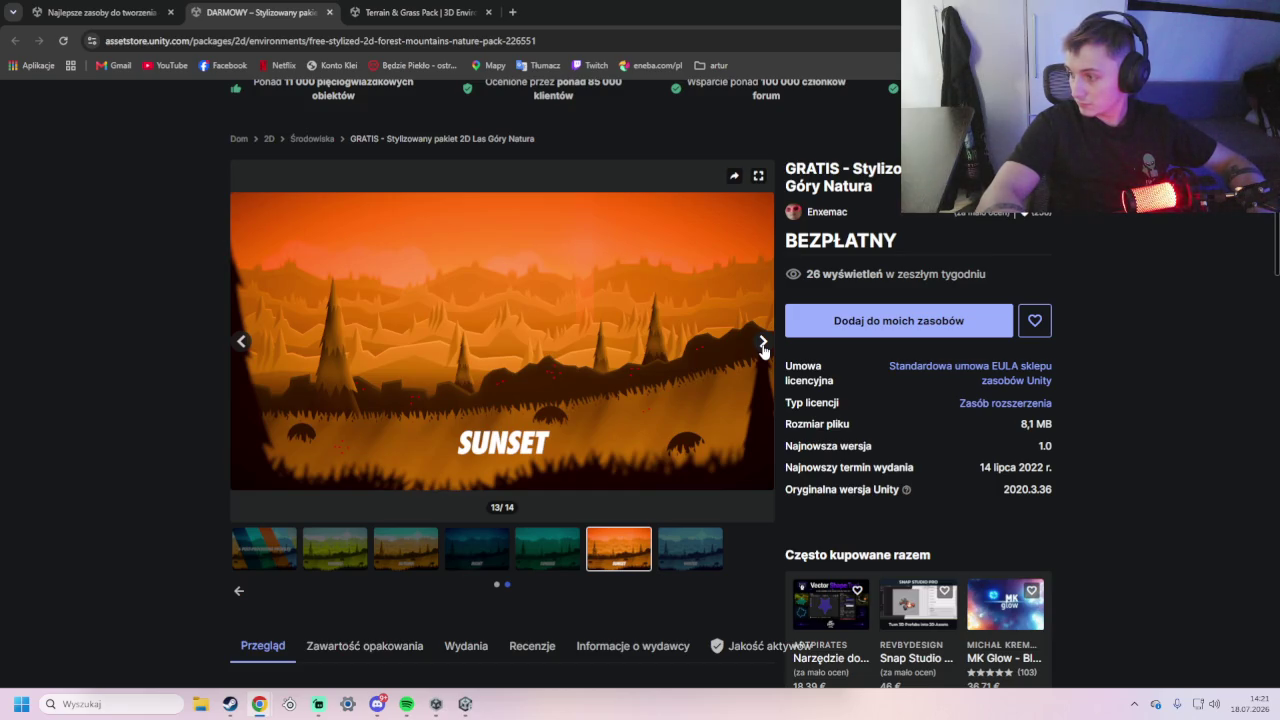
{"action": "left_click", "coordinate": [763, 345]}
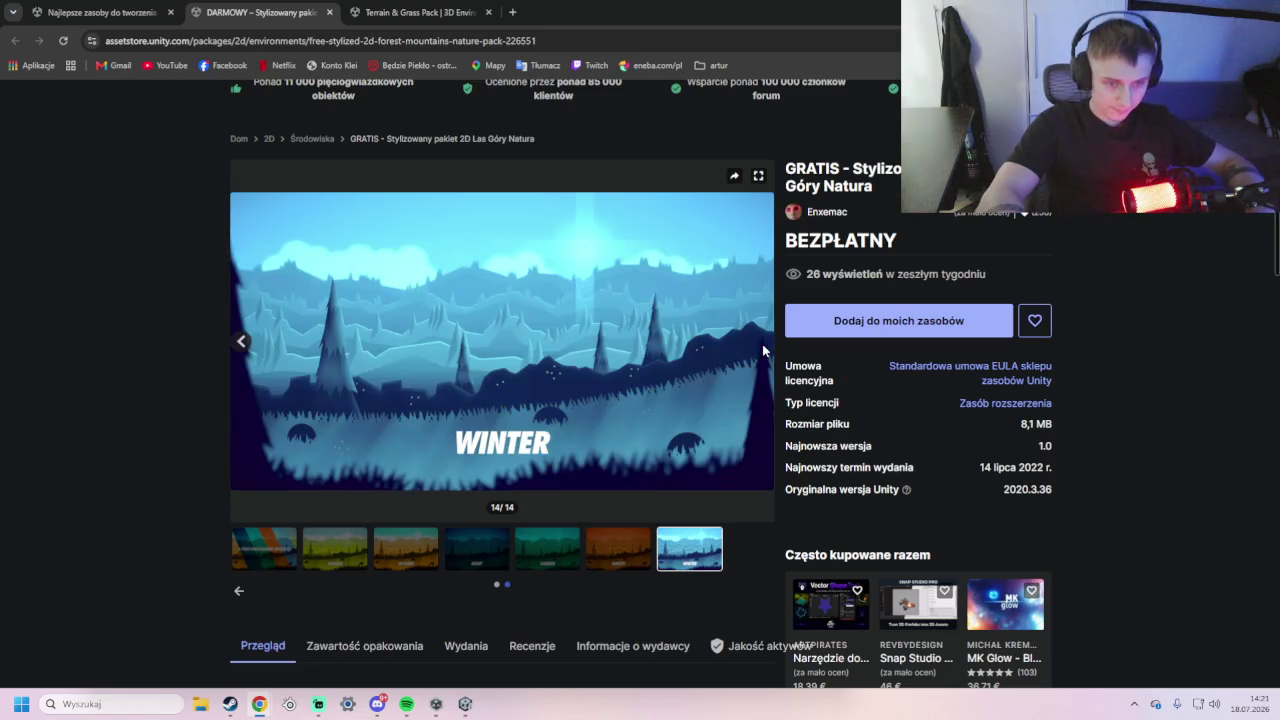
{"action": "left_click", "coordinate": [349, 556]}
{"action": "left_click", "coordinate": [277, 561]}
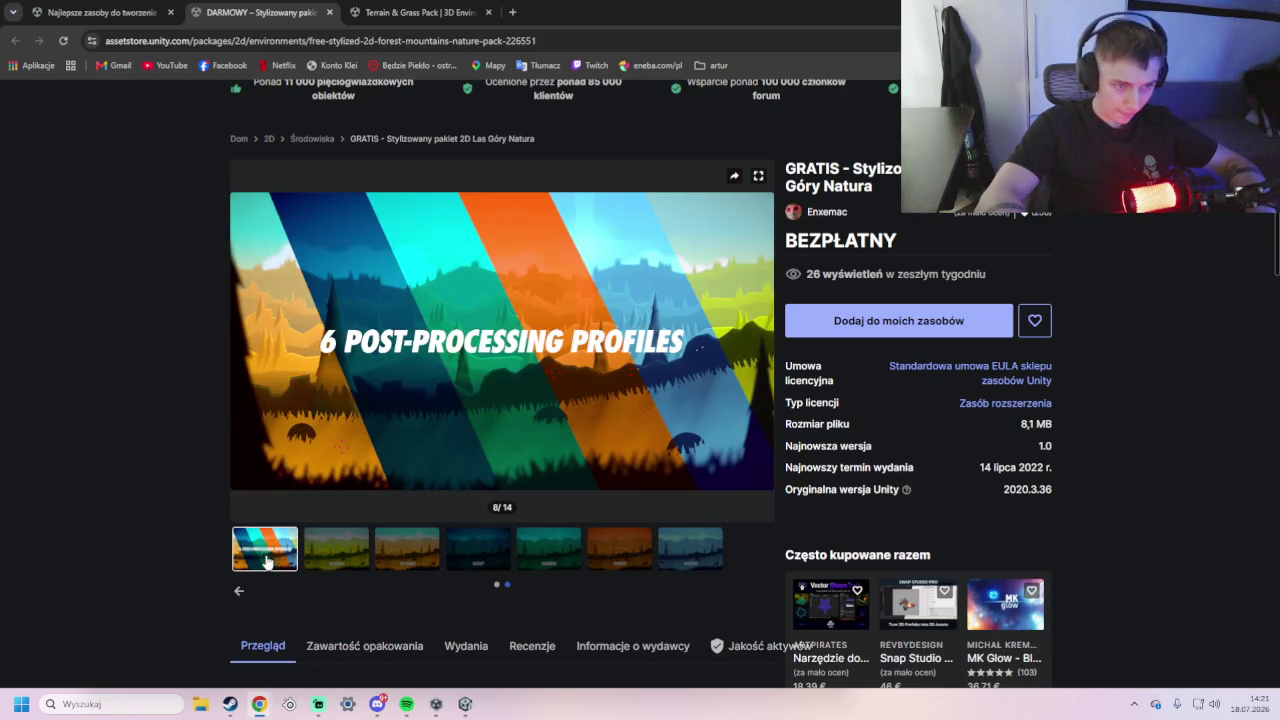
{"action": "scroll", "coordinate": [316, 540], "scroll_direction": "up", "scroll_amount": 2}
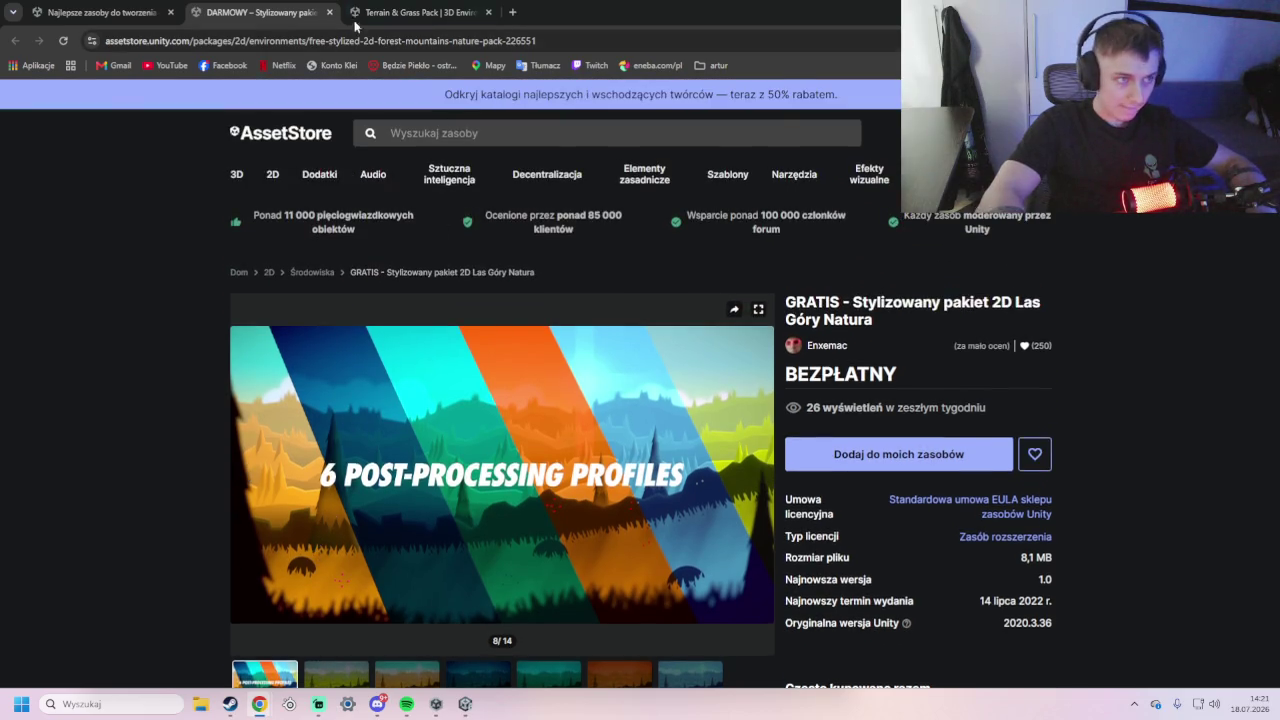
- Bring the Terrain & Grass Pack tab forward and browse its previews from the lake scene to the grass clumps
{"action": "key", "text": "ctrl+Tab"}
{"action": "scroll", "coordinate": [470, 360], "scroll_direction": "up", "scroll_amount": 2}
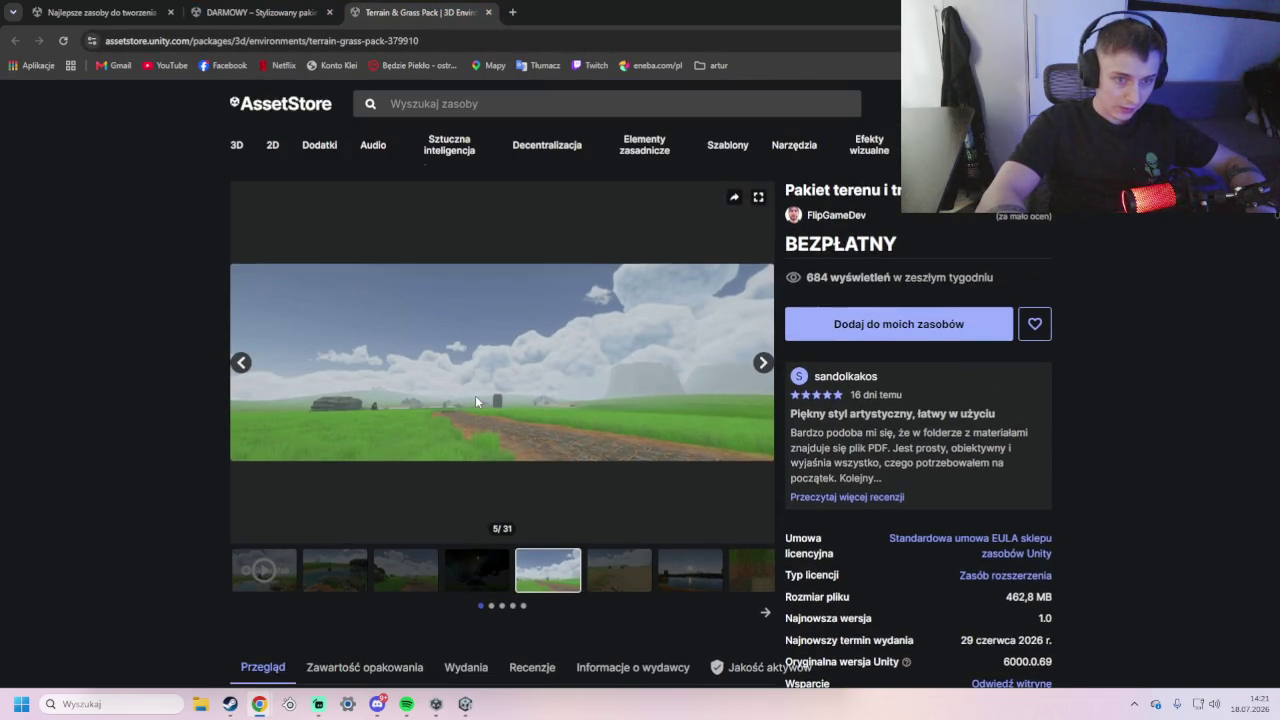
{"action": "left_click", "coordinate": [612, 580]}
{"action": "left_click", "coordinate": [682, 580]}
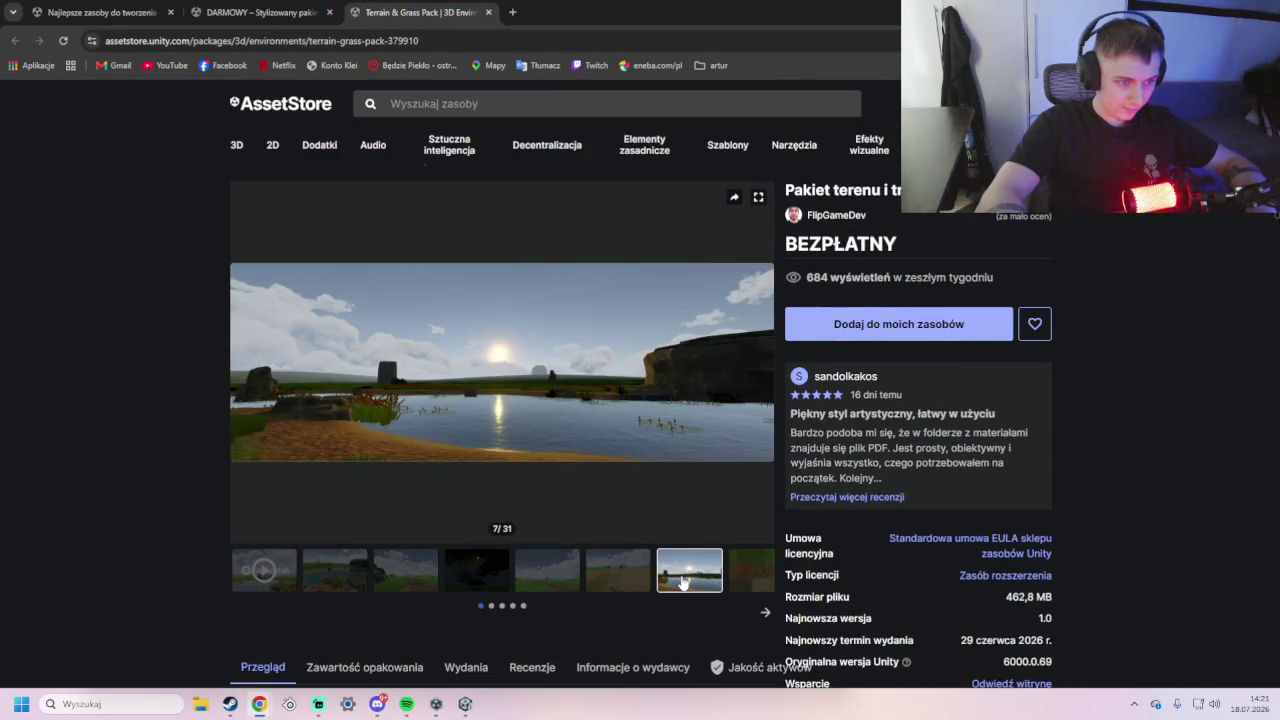
{"action": "left_click", "coordinate": [748, 578]}
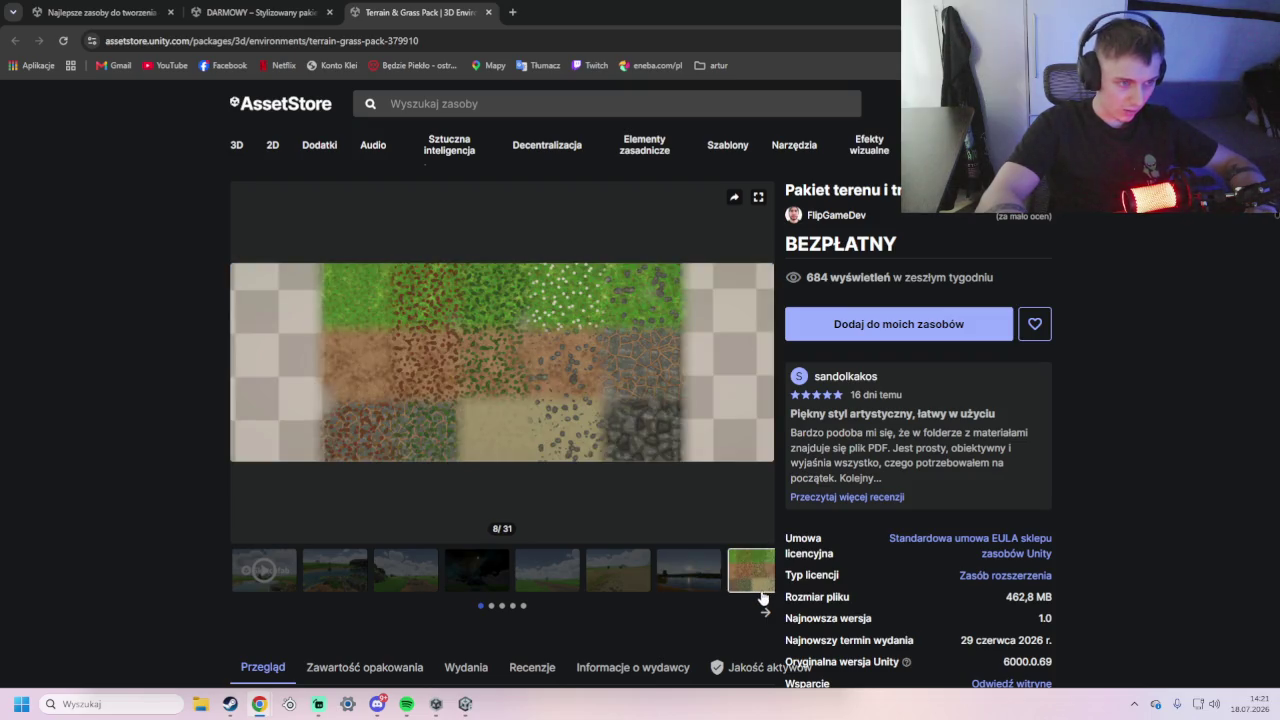
{"action": "left_click", "coordinate": [766, 611]}
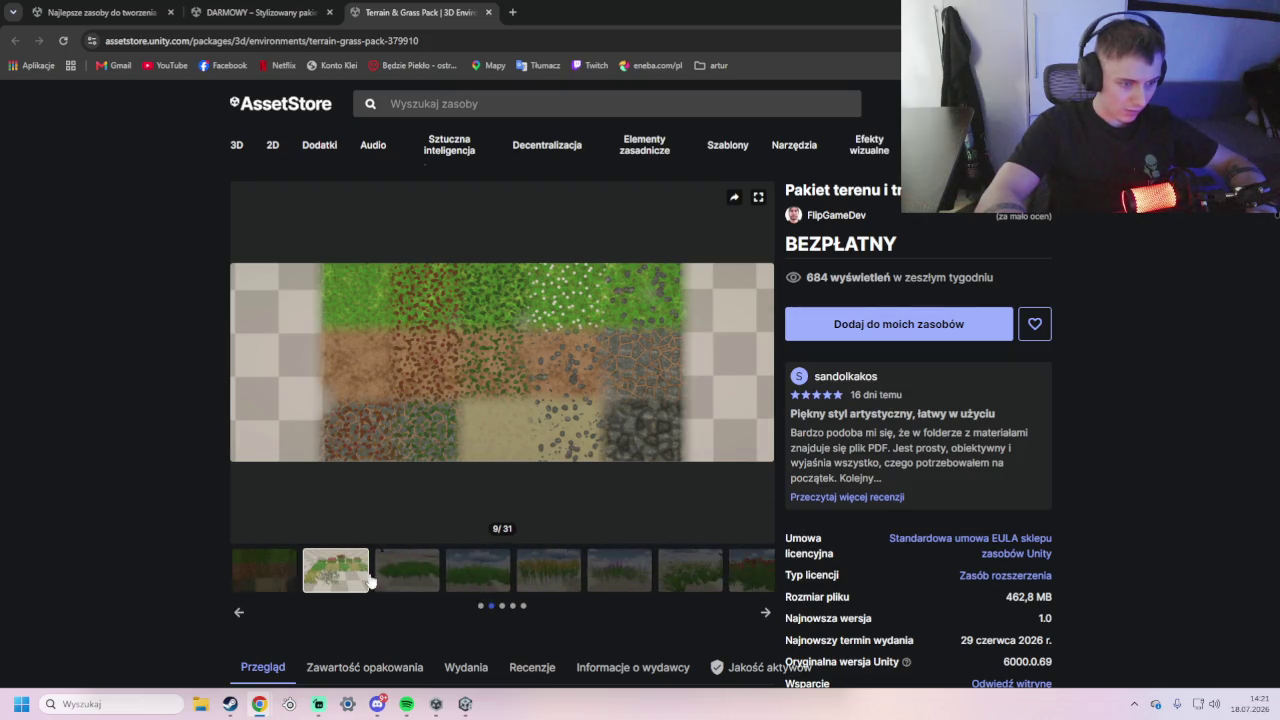
{"action": "left_click", "coordinate": [403, 578]}
{"action": "left_click", "coordinate": [480, 577]}
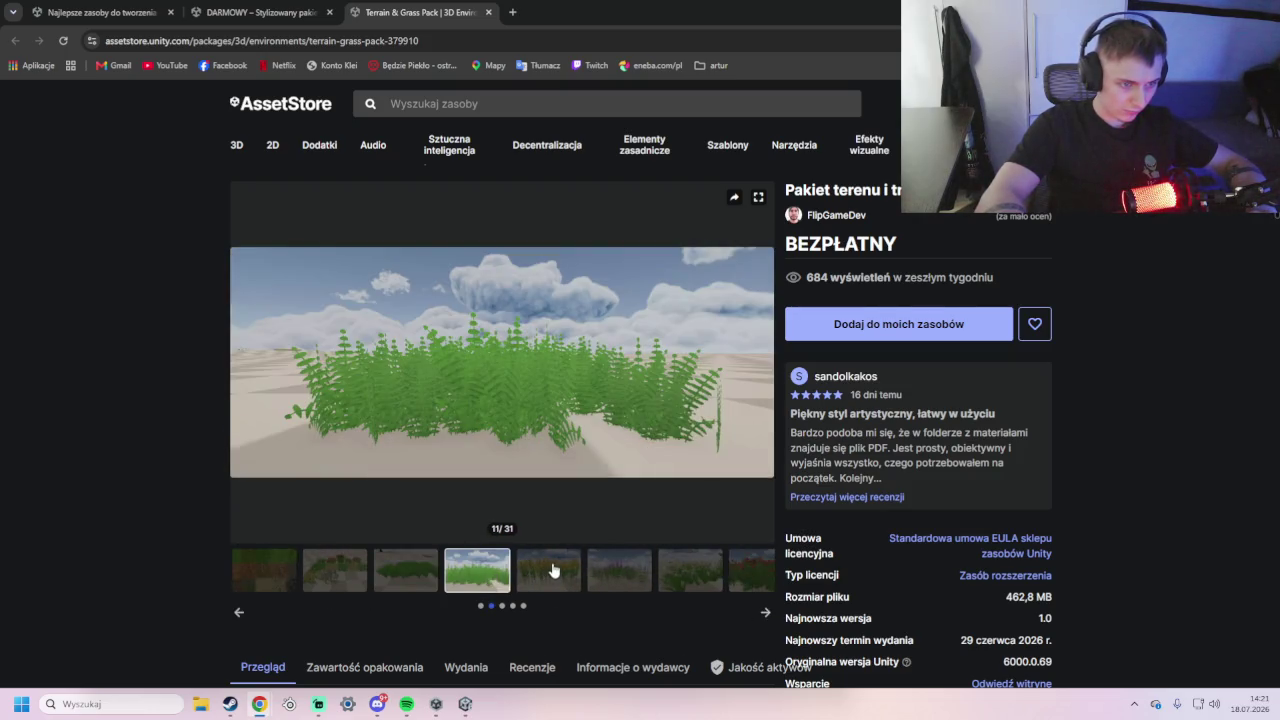
{"action": "left_click", "coordinate": [552, 570]}
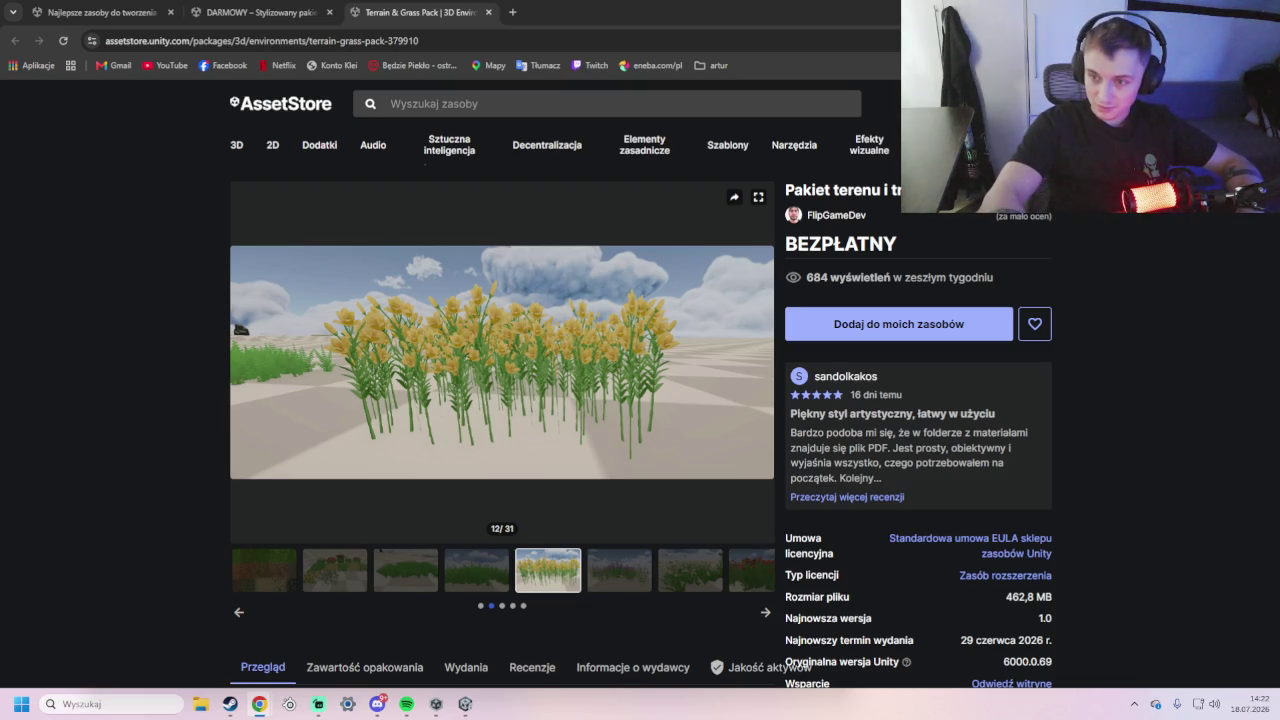
- Return to the stylized grass search results and open the Dynamic Grass FX asset page
{"action": "left_click", "coordinate": [240, 12]}
{"action": "left_click", "coordinate": [160, 10]}
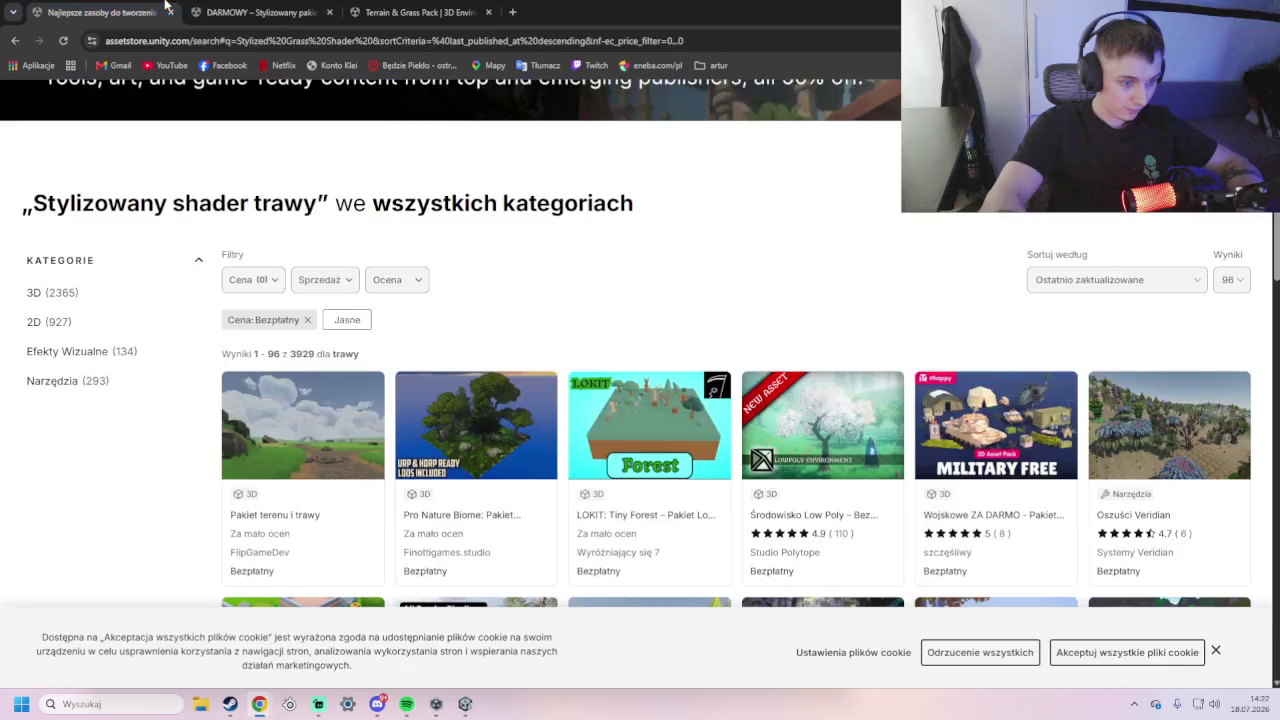
{"action": "scroll", "coordinate": [322, 352], "scroll_direction": "down", "scroll_amount": 4}
{"action": "scroll", "coordinate": [322, 352], "scroll_direction": "down", "scroll_amount": 7}
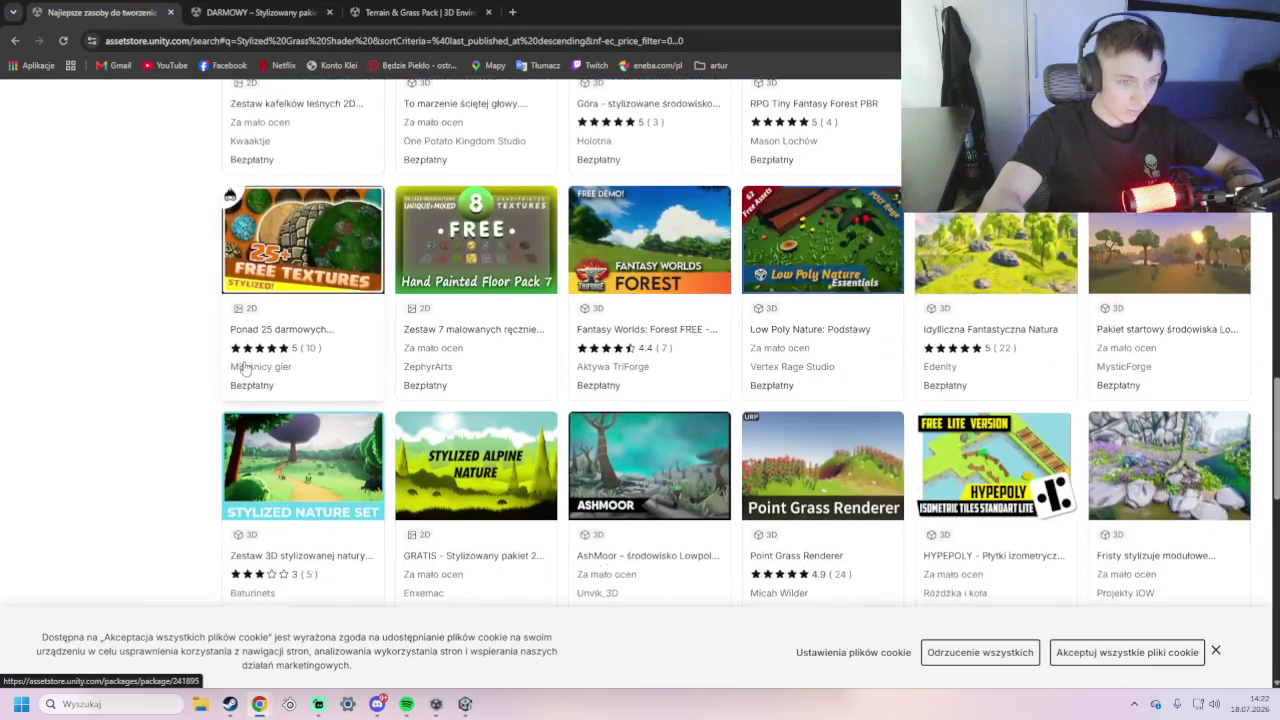
{"action": "scroll", "coordinate": [244, 368], "scroll_direction": "down", "scroll_amount": 3}
{"action": "left_click", "coordinate": [459, 449]}
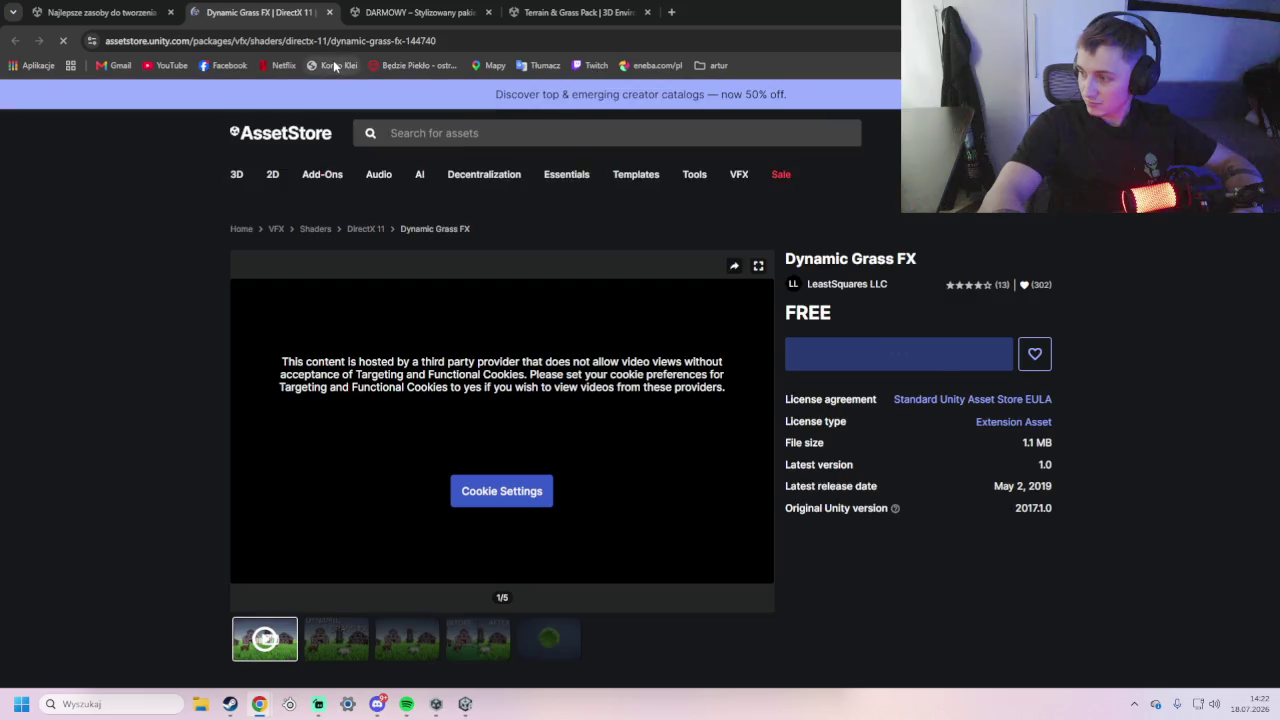
- Browse Dynamic Grass FX's previews to the grass ball image and choose 'Otwórz w Unity'
{"action": "scroll", "coordinate": [770, 317], "scroll_direction": "down", "scroll_amount": 2}
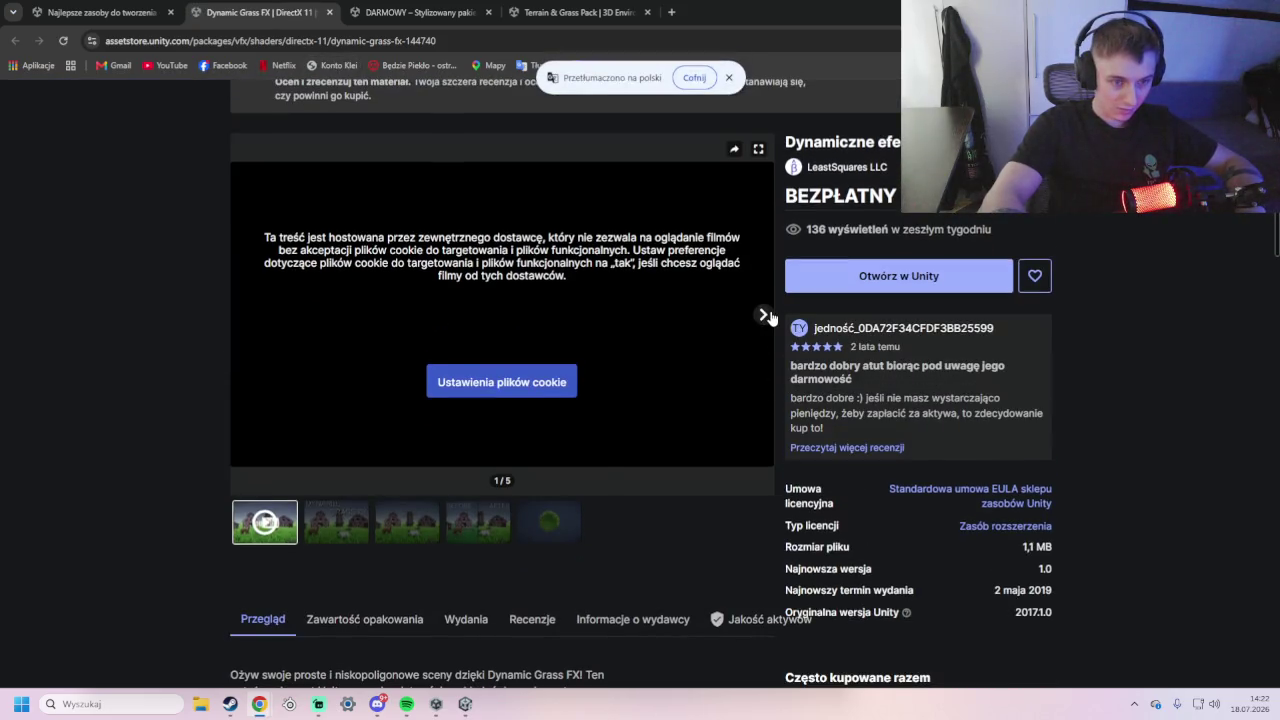
{"action": "left_click", "coordinate": [764, 316]}
{"action": "left_click", "coordinate": [764, 316]}
{"action": "left_click", "coordinate": [764, 316]}
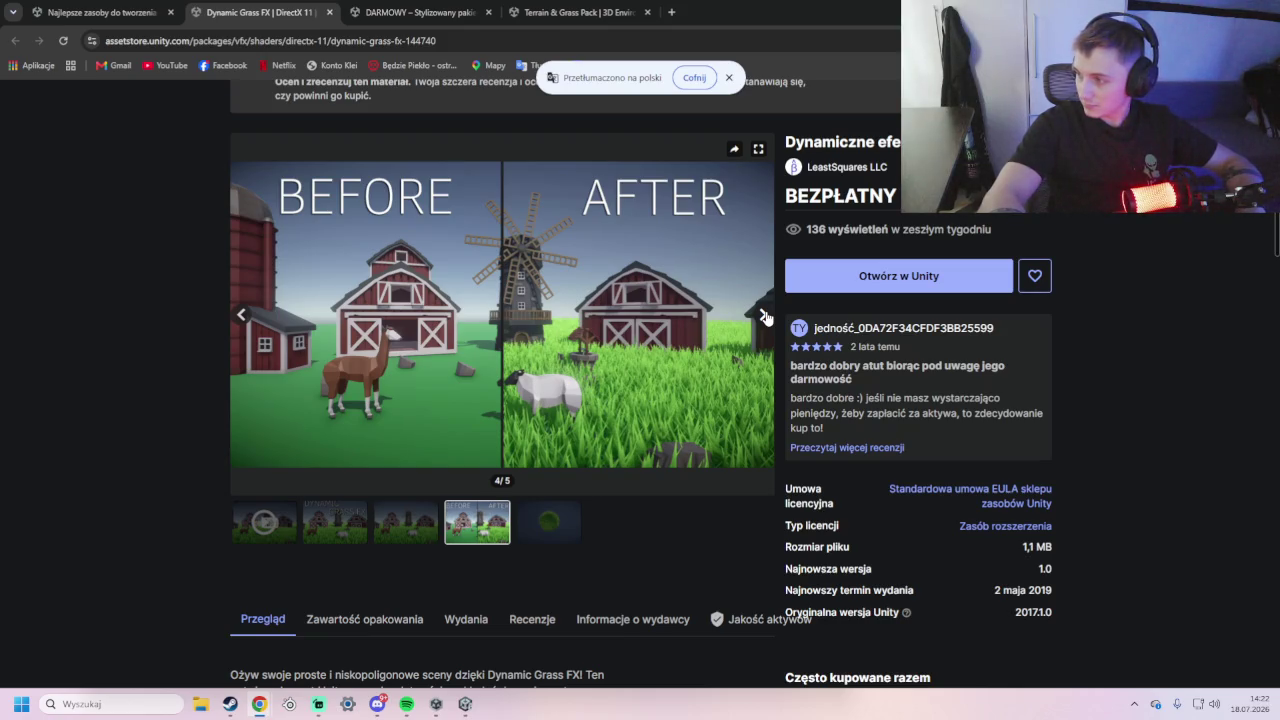
{"action": "left_click", "coordinate": [764, 316]}
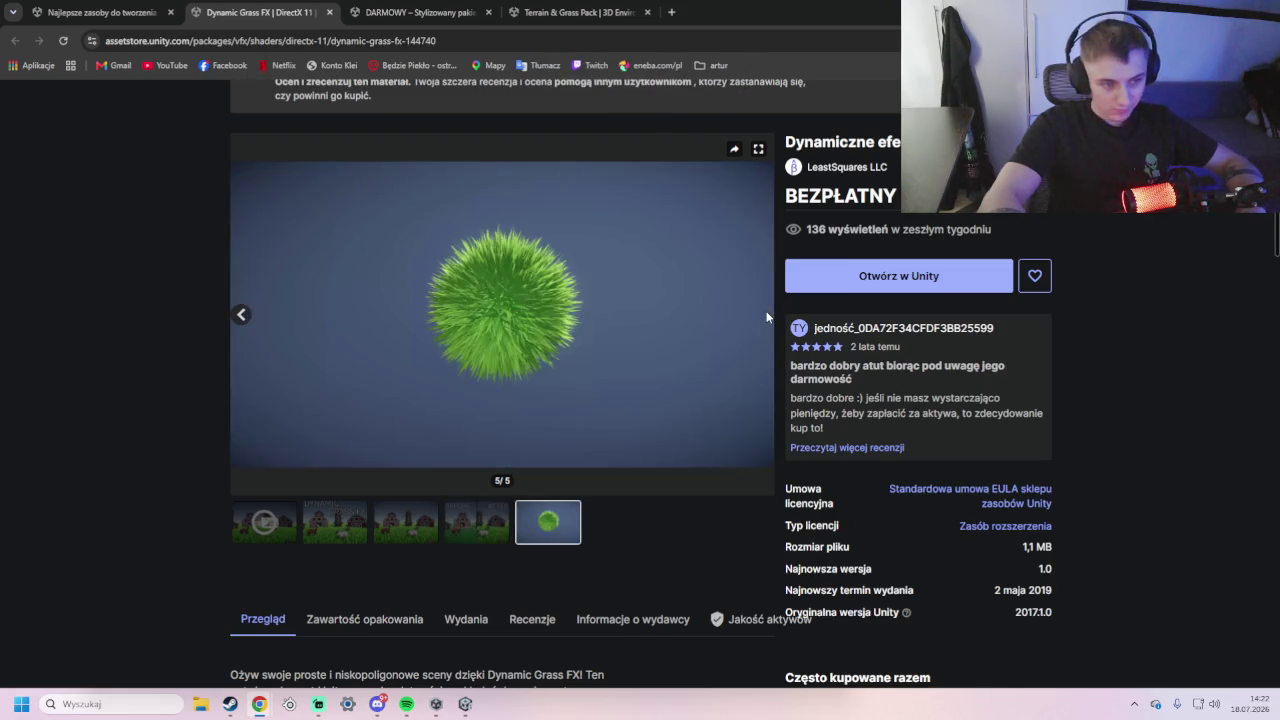
{"action": "left_click", "coordinate": [842, 281]}
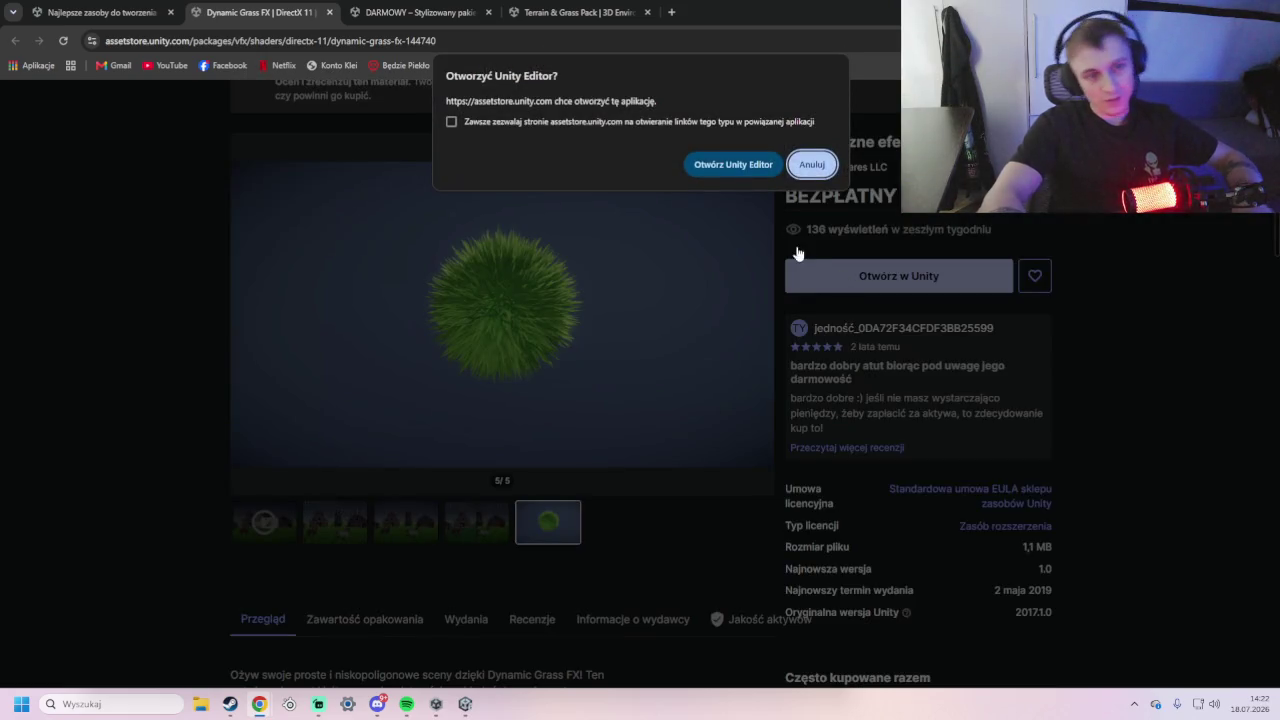
- Confirm 'Otwórz Unity Editor' in the browser prompt and bring the Unity editor back to front
{"action": "left_click", "coordinate": [740, 163]}
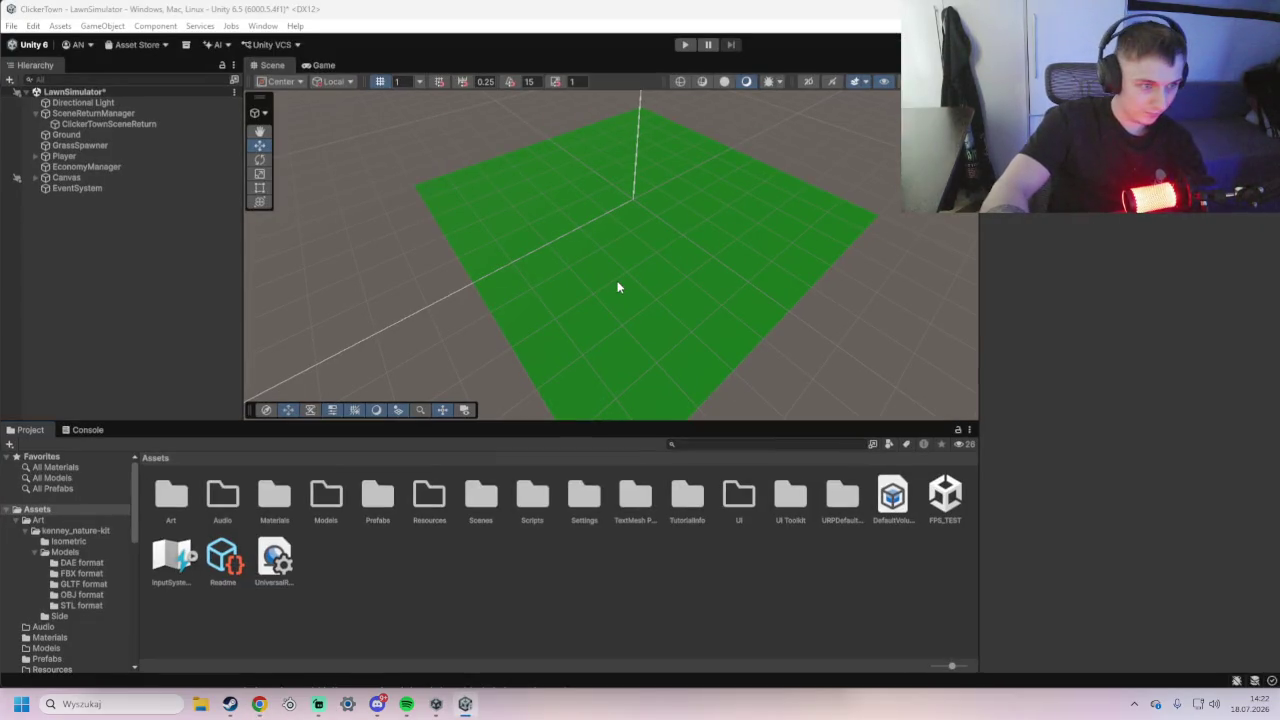
{"action": "left_click", "coordinate": [465, 704]}
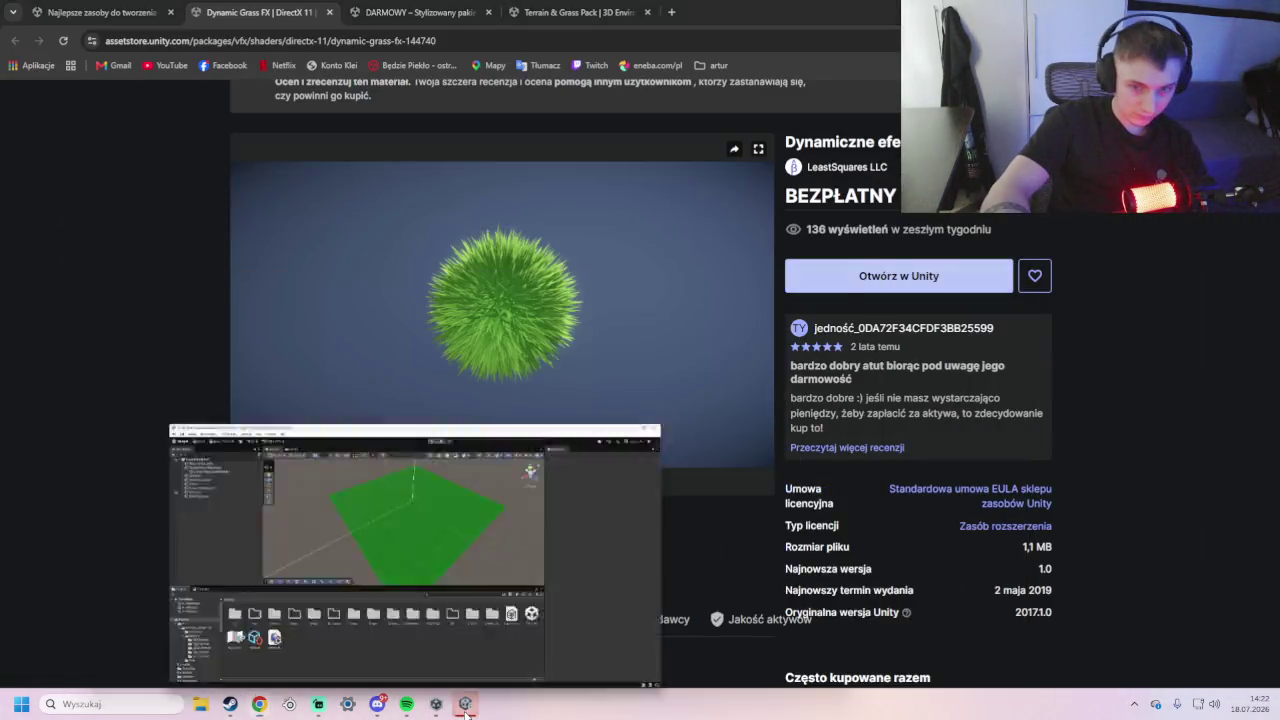
{"action": "left_click", "coordinate": [465, 704]}
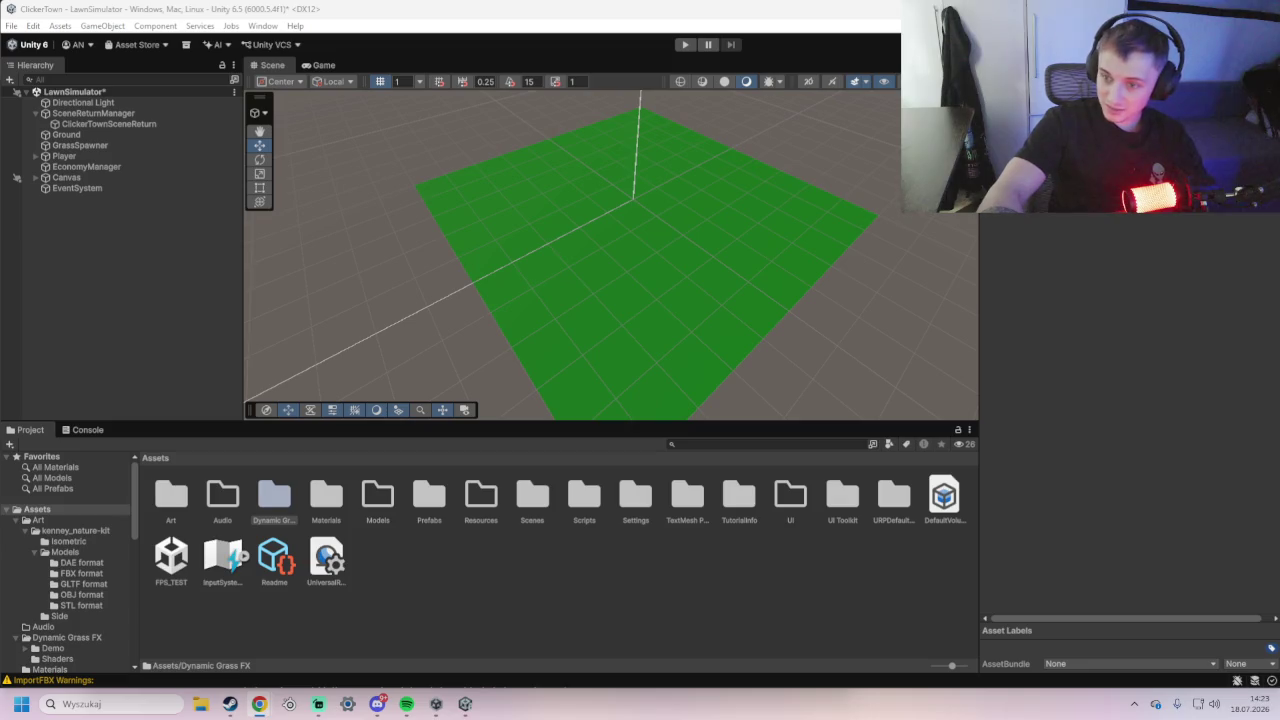
- Inspect the Grass shader in Dynamic Grass FX > Shaders and snip the shader assets area
{"action": "double_click", "coordinate": [265, 500]}
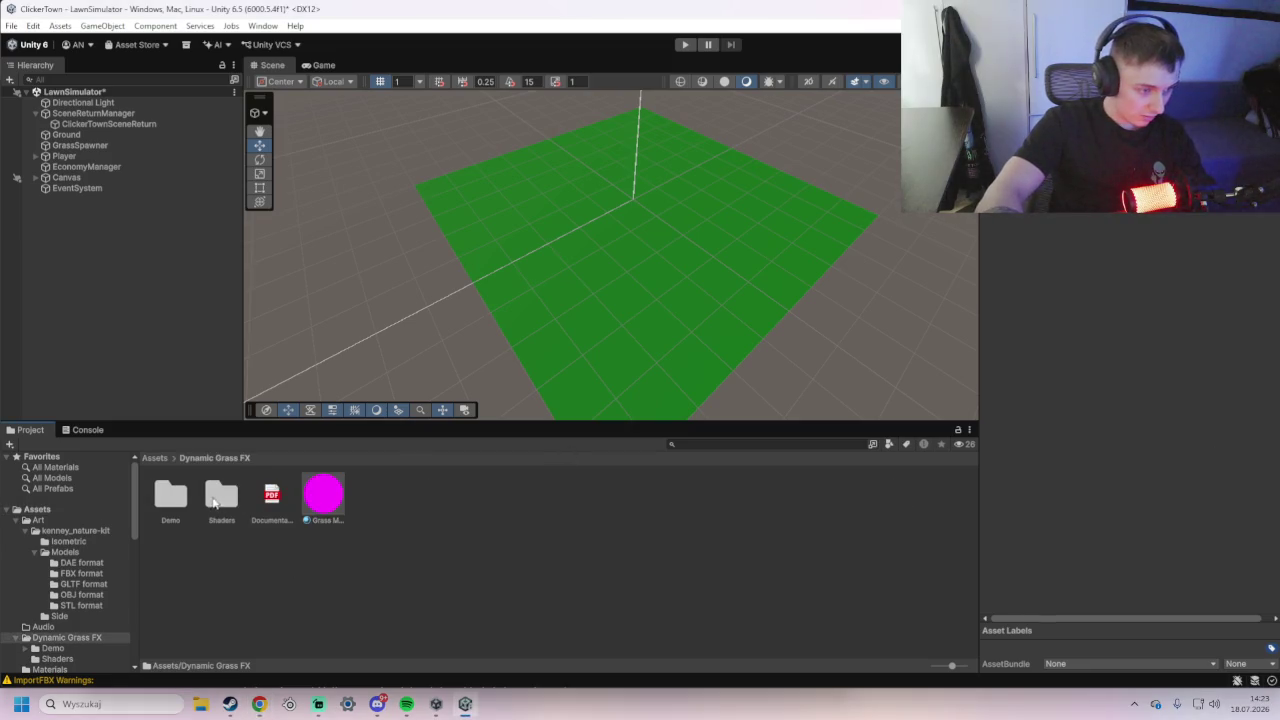
{"action": "double_click", "coordinate": [214, 503]}
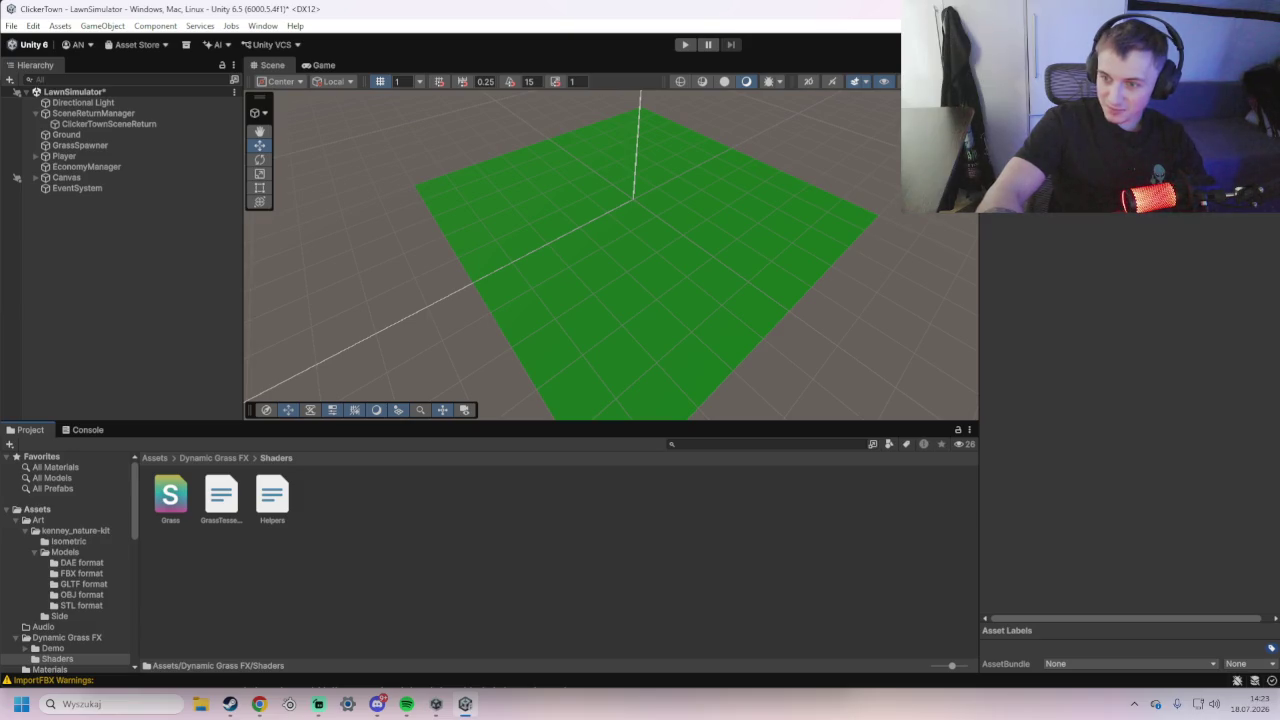
{"action": "left_click", "coordinate": [170, 500]}
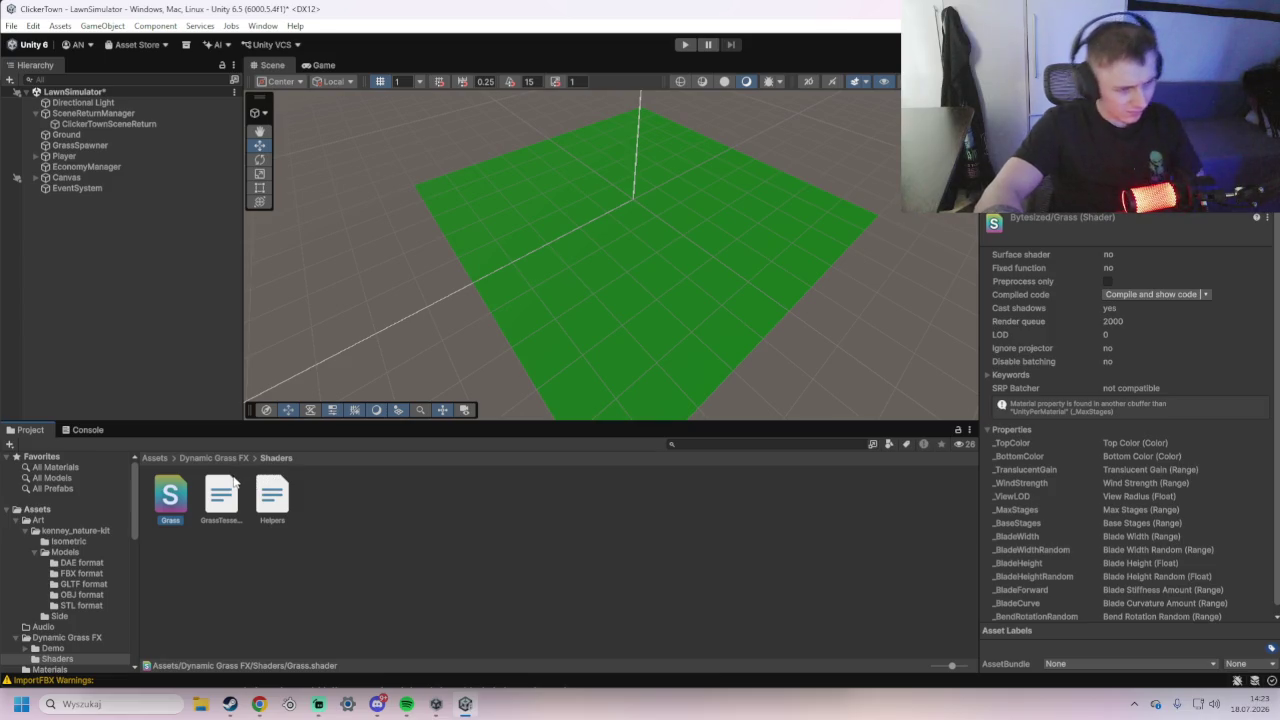
{"action": "key", "text": "super+shift+s"}
{"action": "left_click_drag", "start_coordinate": [139, 446], "coordinate": [358, 549]}
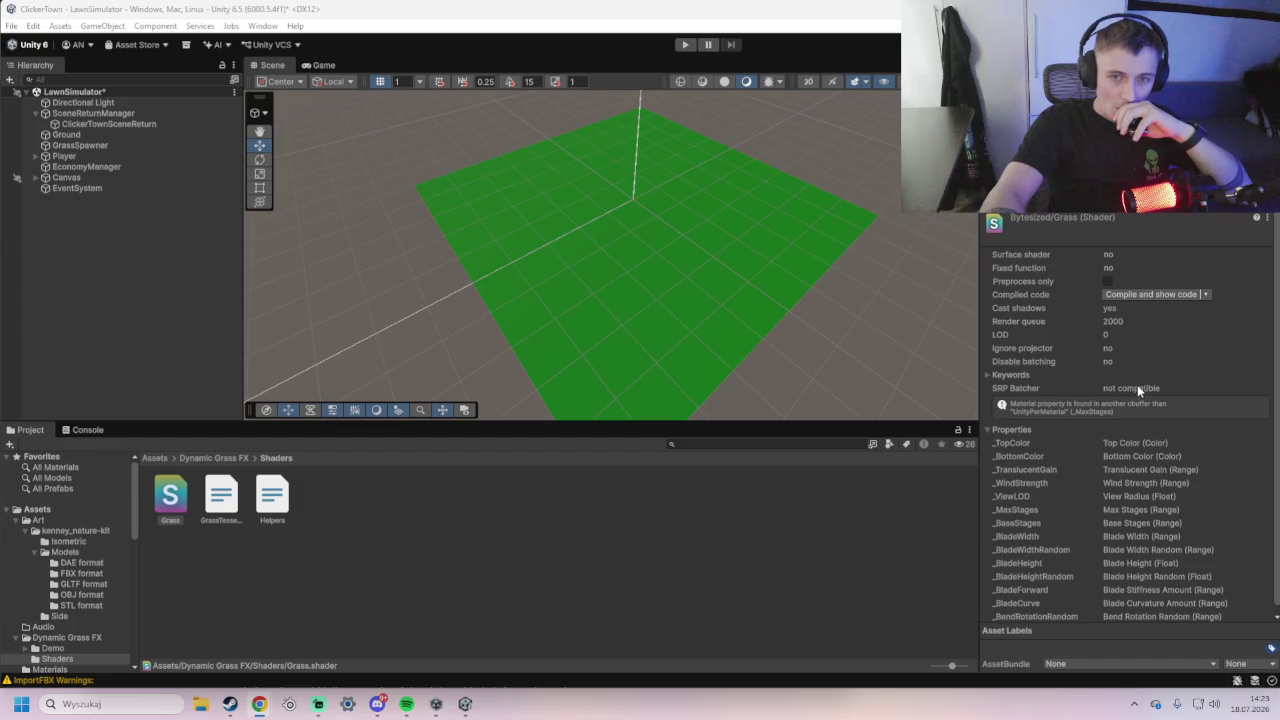
{"action": "left_click", "coordinate": [214, 457]}
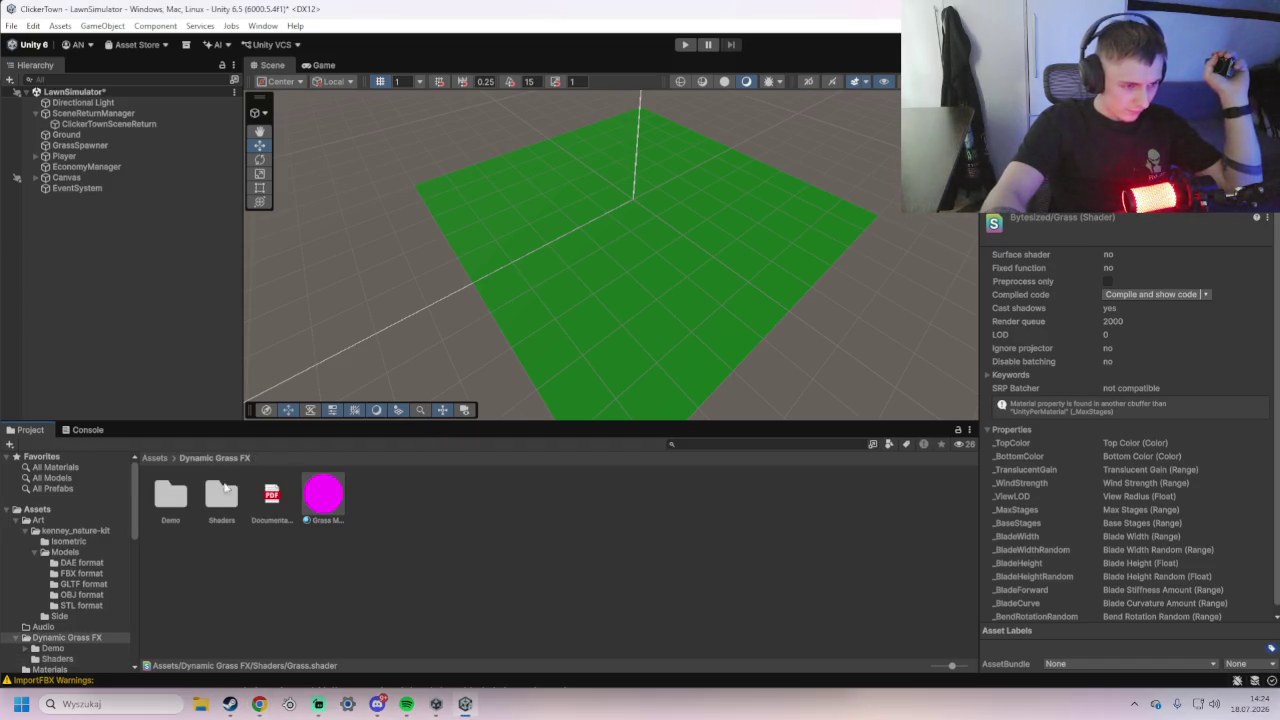
- Inspect the Grass Material and look through the package's Demo and Animations folders
{"action": "left_click", "coordinate": [319, 508]}
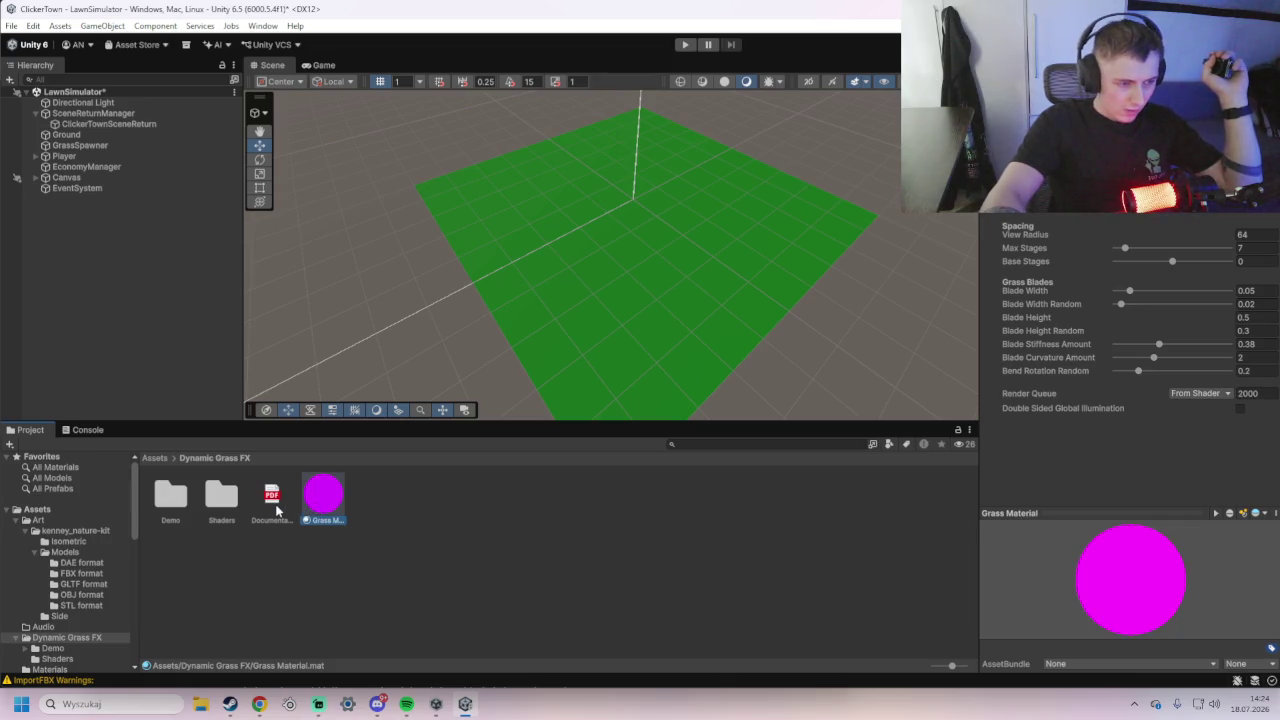
{"action": "left_click", "coordinate": [281, 510]}
{"action": "left_click", "coordinate": [220, 503]}
{"action": "double_click", "coordinate": [176, 503]}
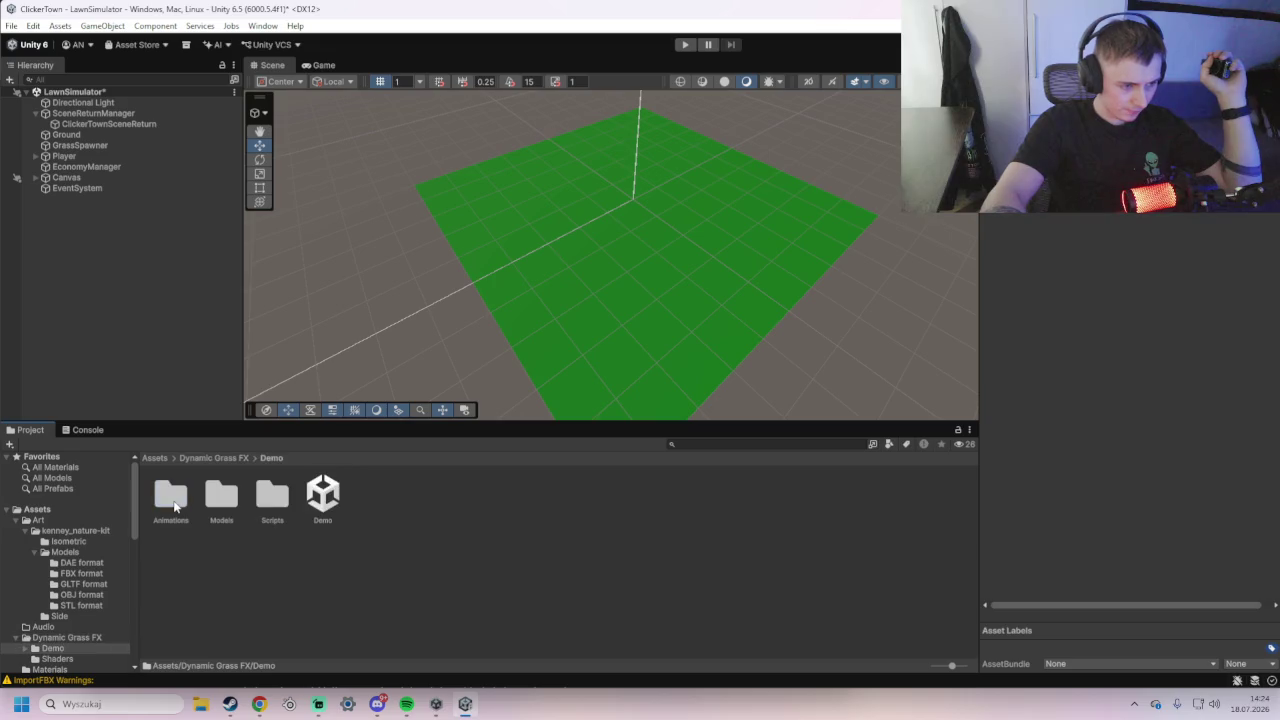
{"action": "double_click", "coordinate": [183, 507]}
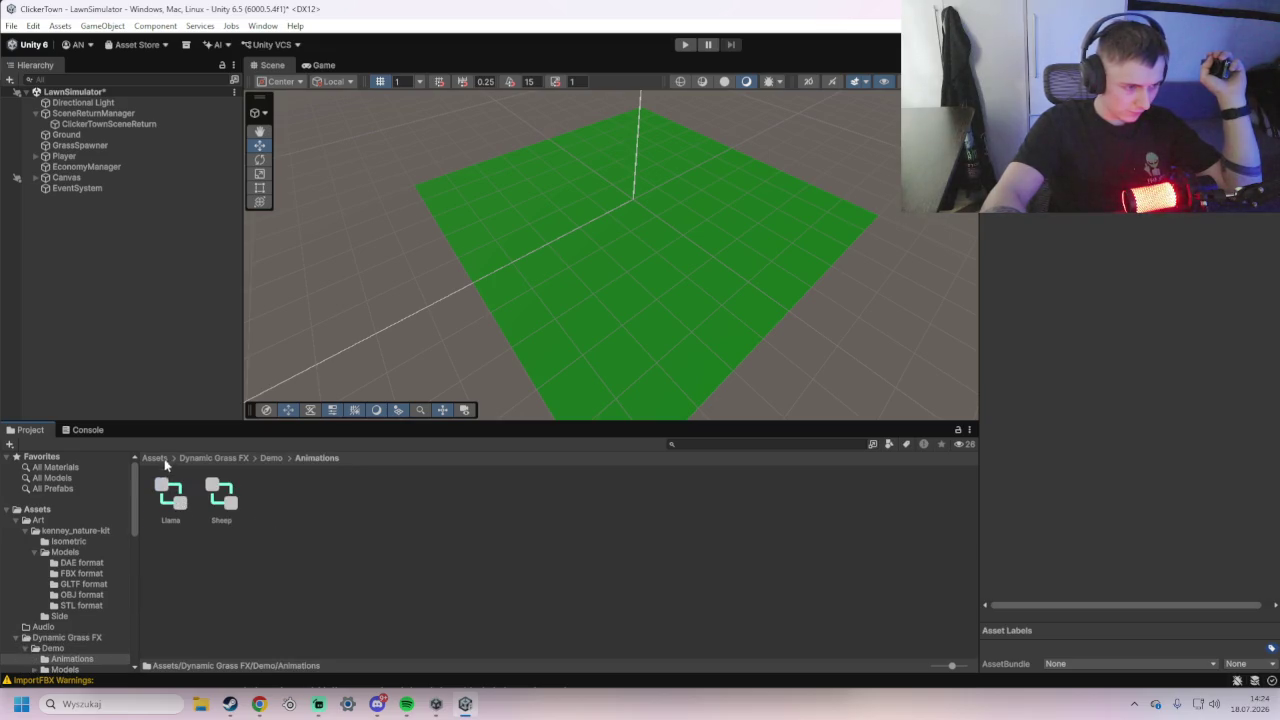
{"action": "left_click", "coordinate": [157, 460]}
{"action": "double_click", "coordinate": [281, 500]}
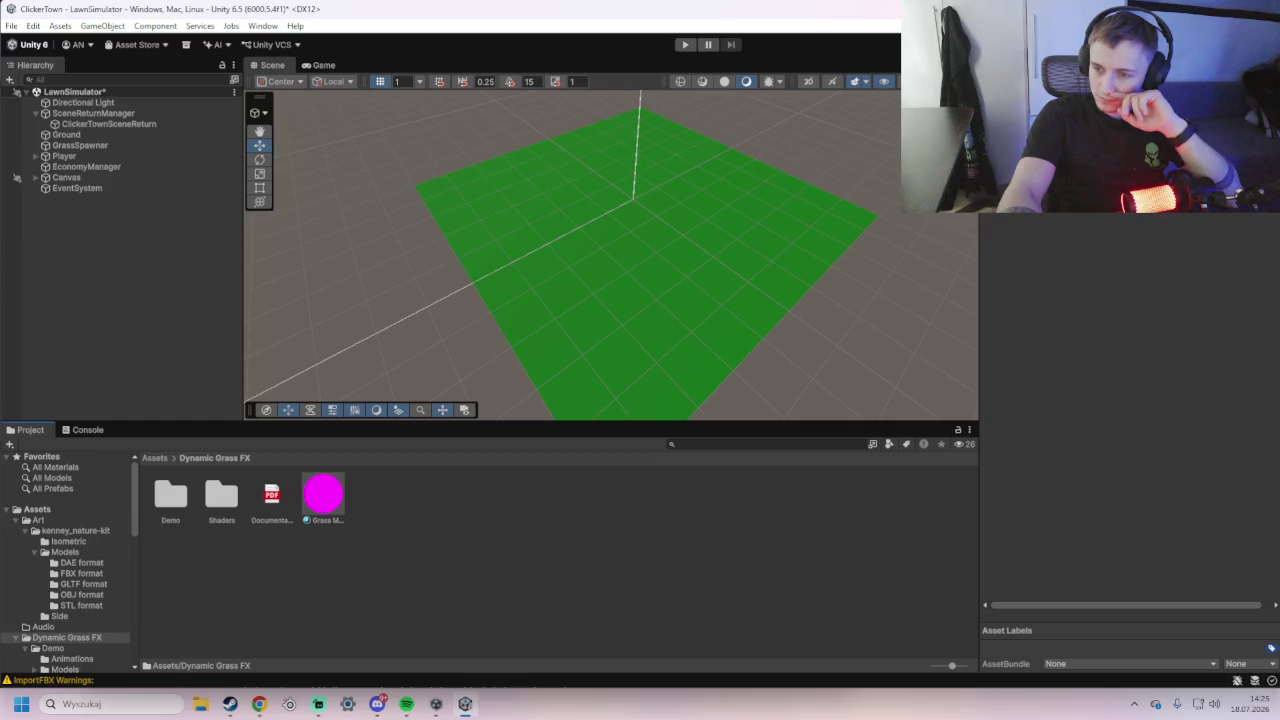
- Show the desktop, restore Unity, then bring the Asset Store browser window forward
{"action": "key", "text": "alt+Tab"}
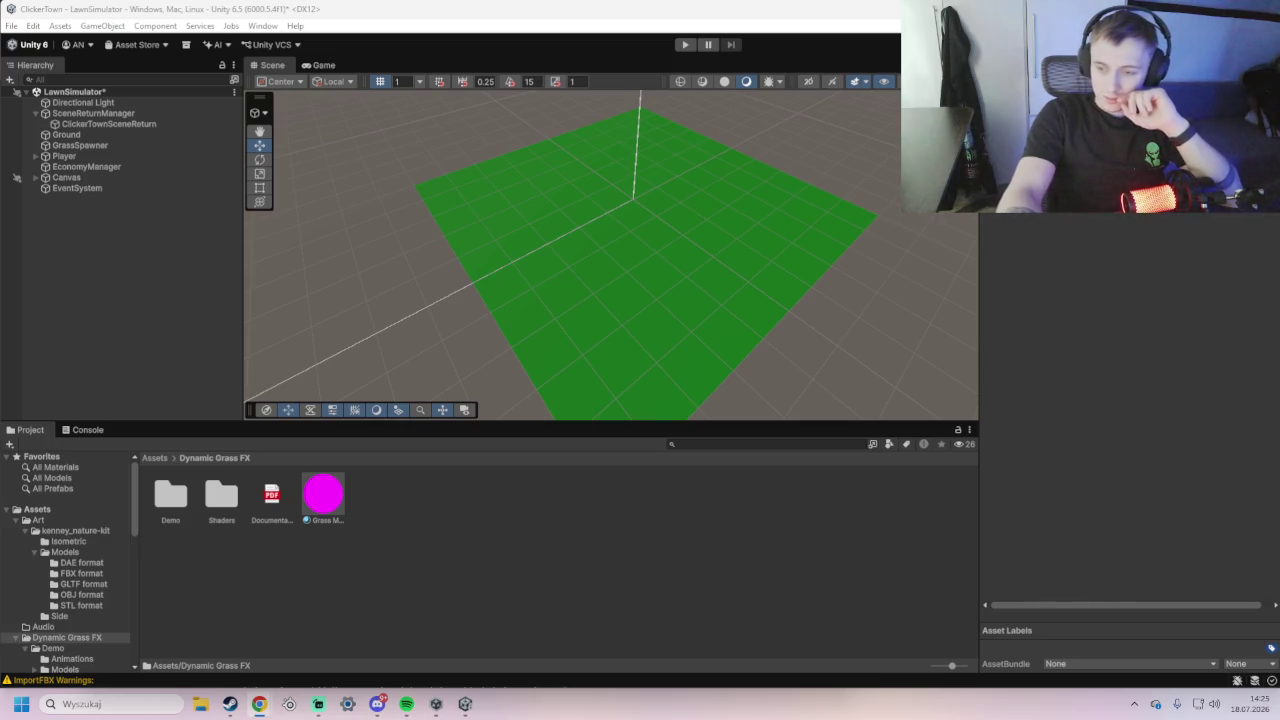
{"action": "key", "text": "super+d"}
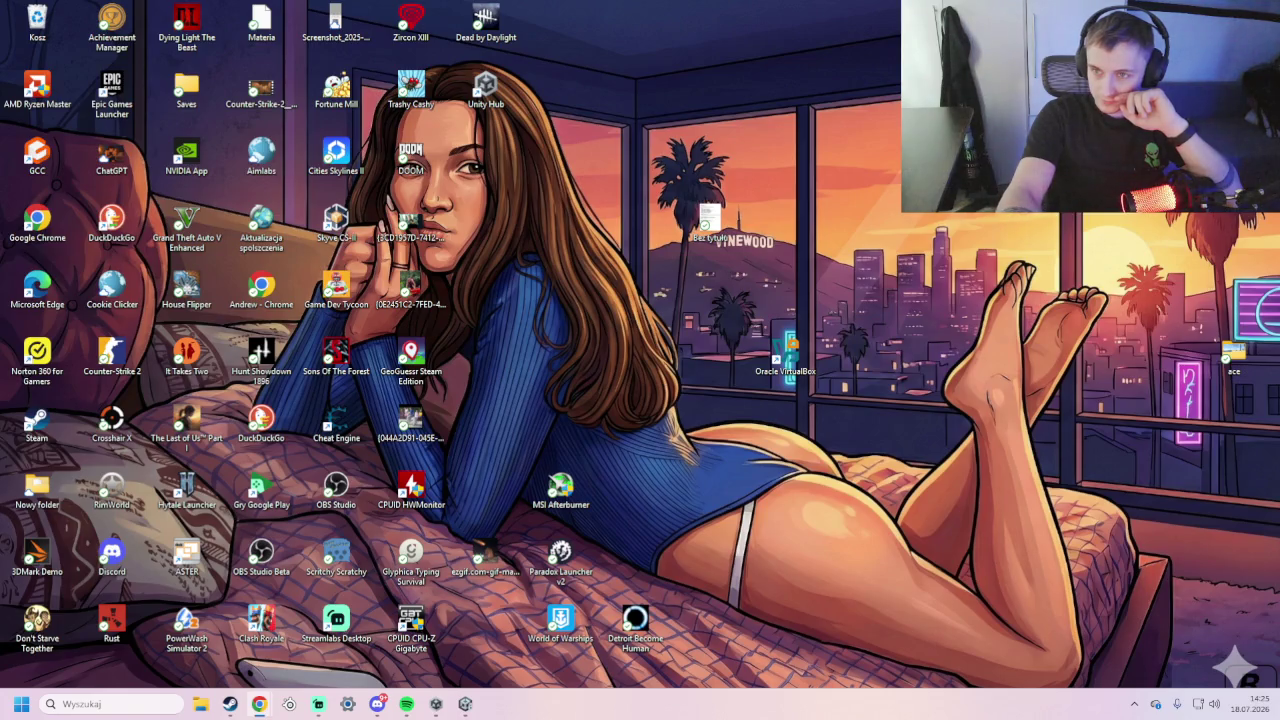
{"action": "key", "text": "super+d"}
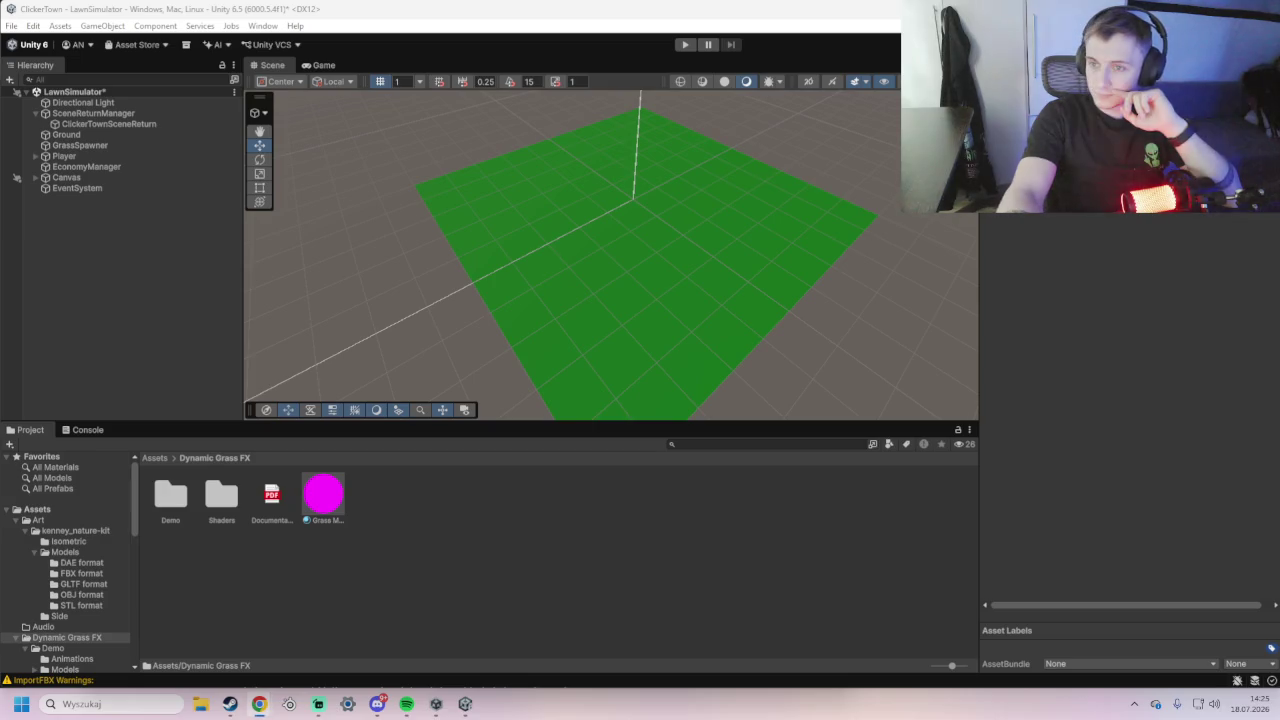
{"action": "key", "text": "alt+Tab"}
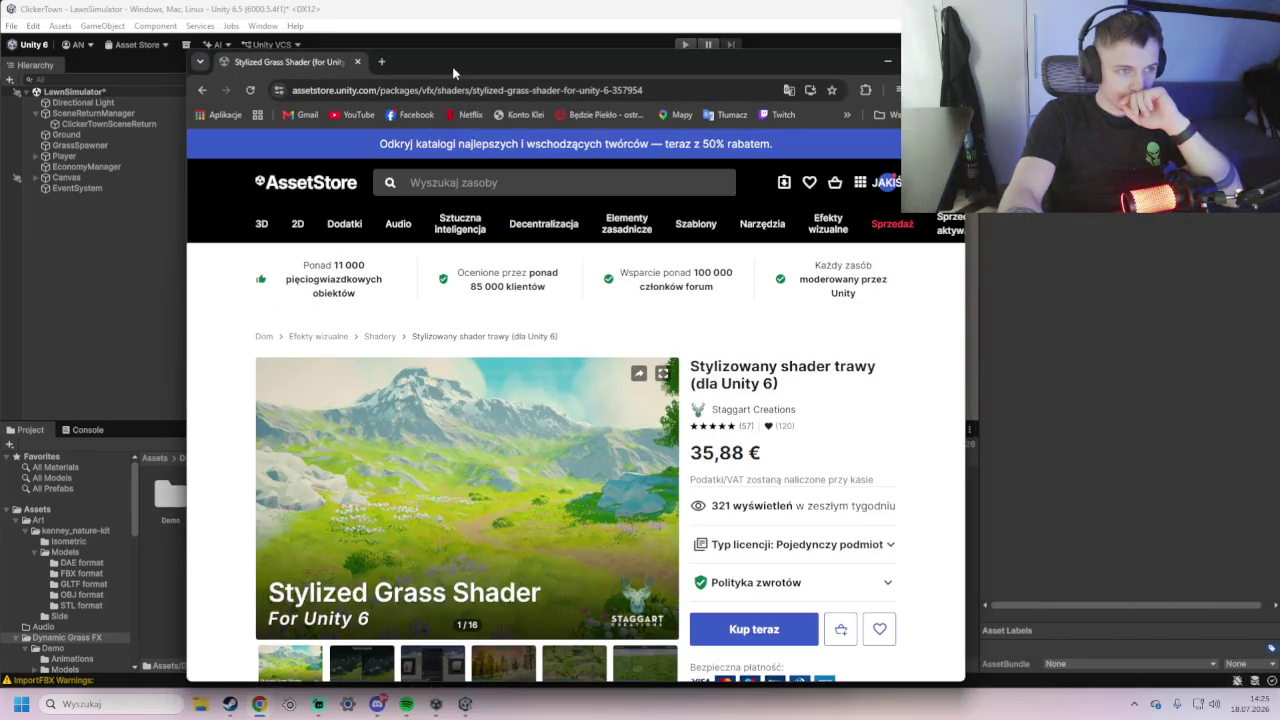
- Maximize Chrome, search the Asset Store for 'Stylized Grass Texture', and open the Price filter
{"action": "double_click", "coordinate": [453, 73]}
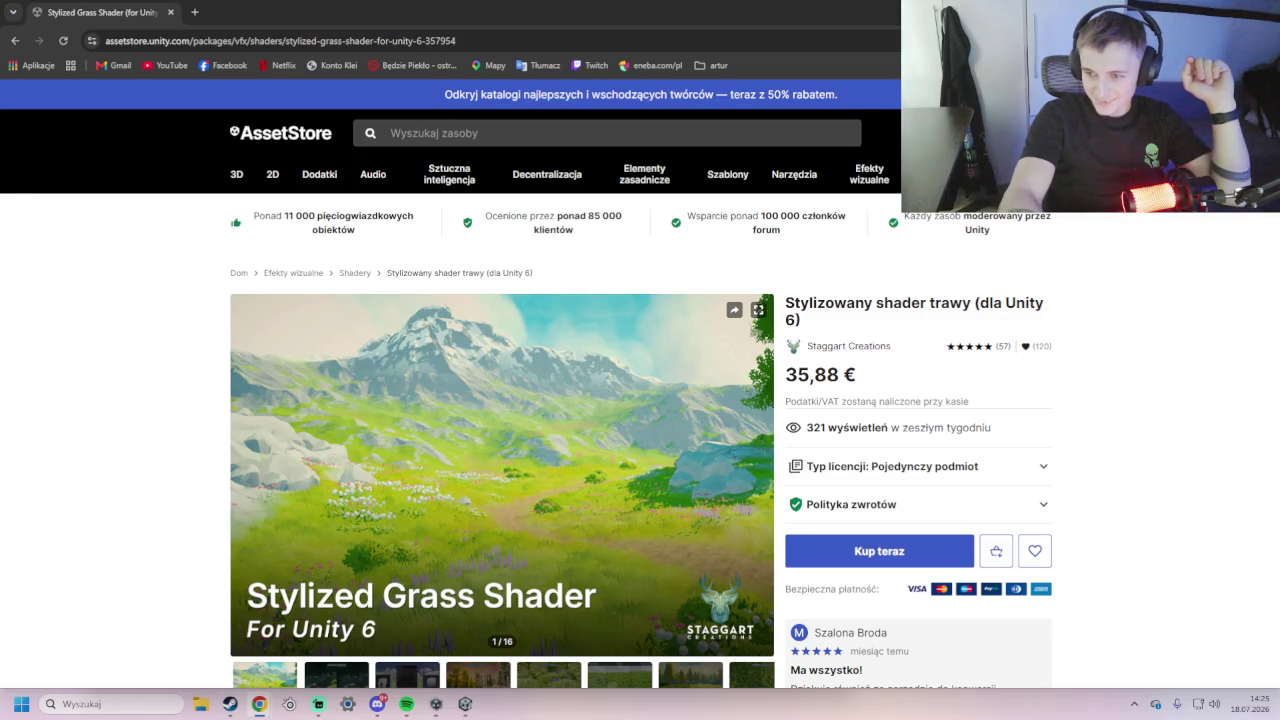
{"action": "left_click", "coordinate": [480, 134]}
{"action": "type", "text": "Stylized Grass Texture"}
{"action": "key", "text": "Return"}
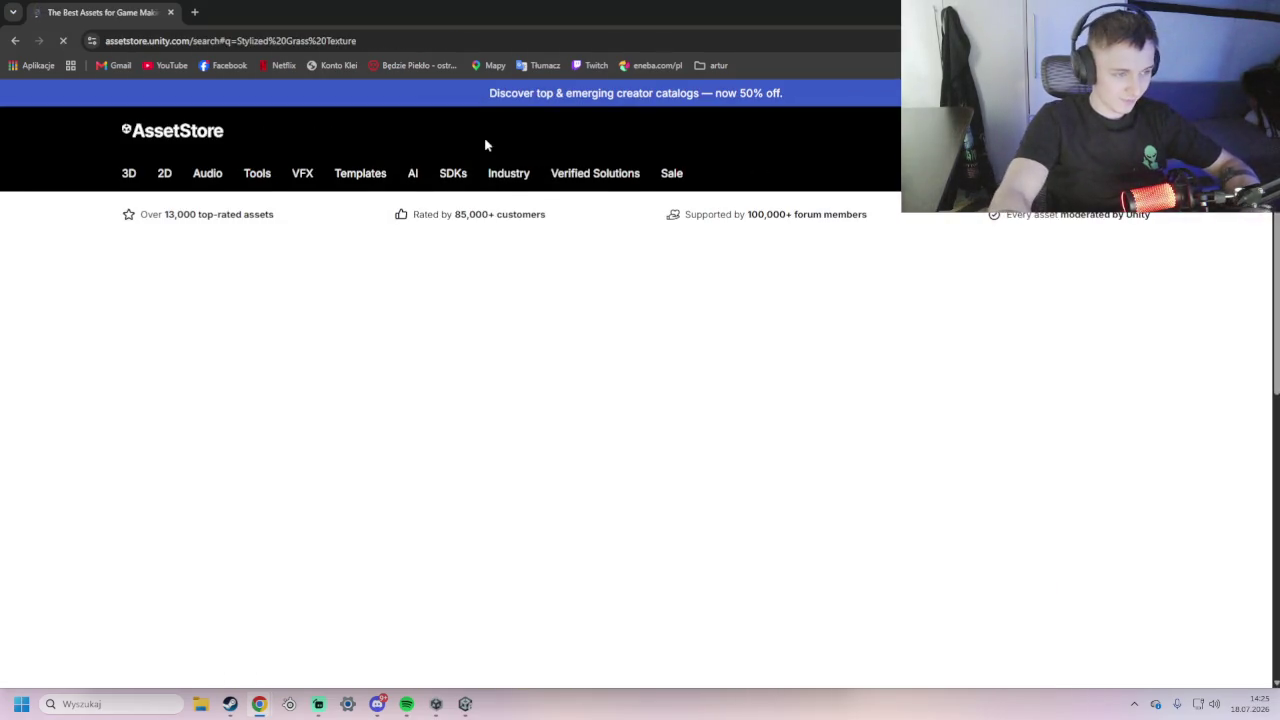
{"action": "scroll", "coordinate": [470, 340], "scroll_direction": "down", "scroll_amount": 3}
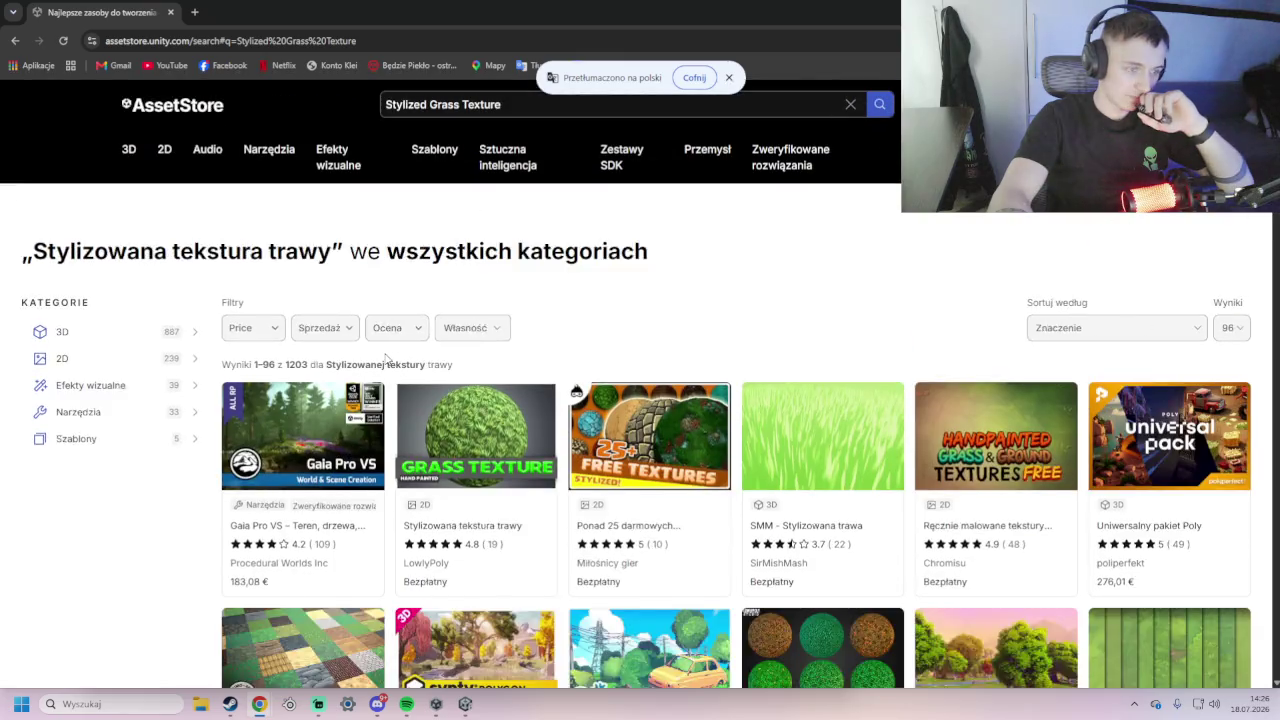
{"action": "scroll", "coordinate": [387, 358], "scroll_direction": "down", "scroll_amount": 1}
{"action": "left_click", "coordinate": [245, 261]}
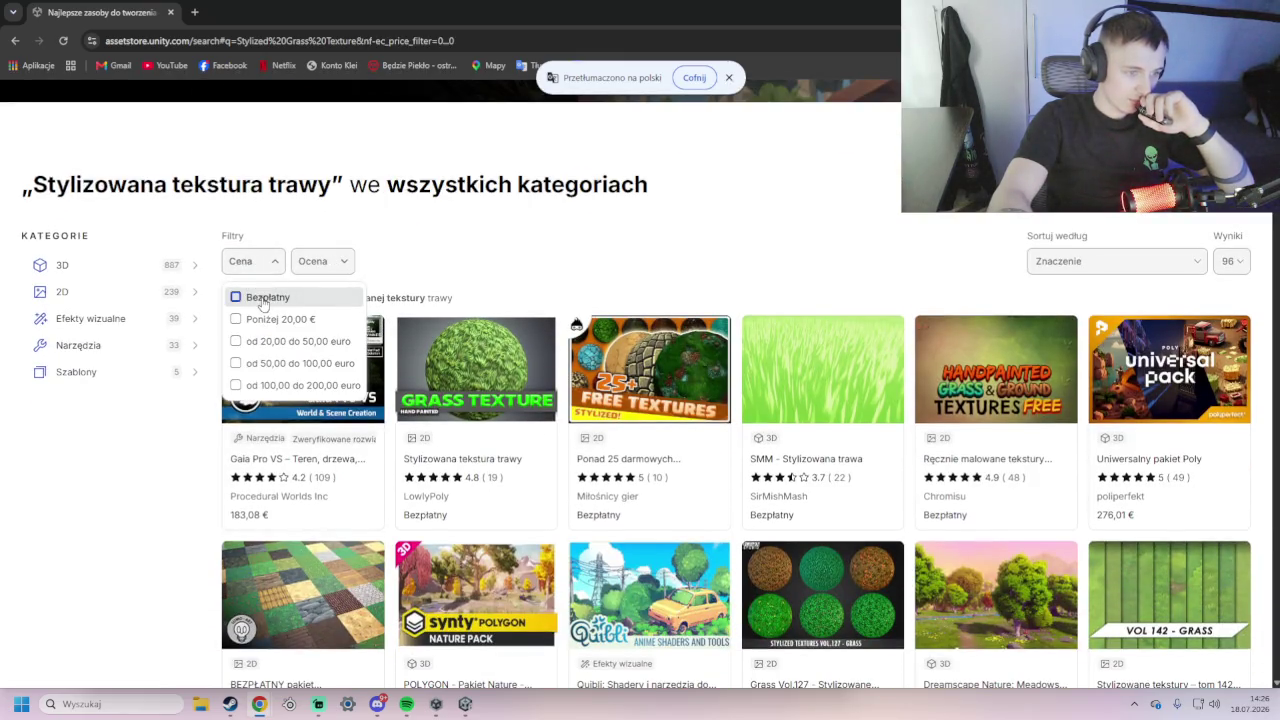
- Filter results to Free, open Stylized Grass Texture in a new tab, and browse its previews
{"action": "left_click", "coordinate": [263, 303]}
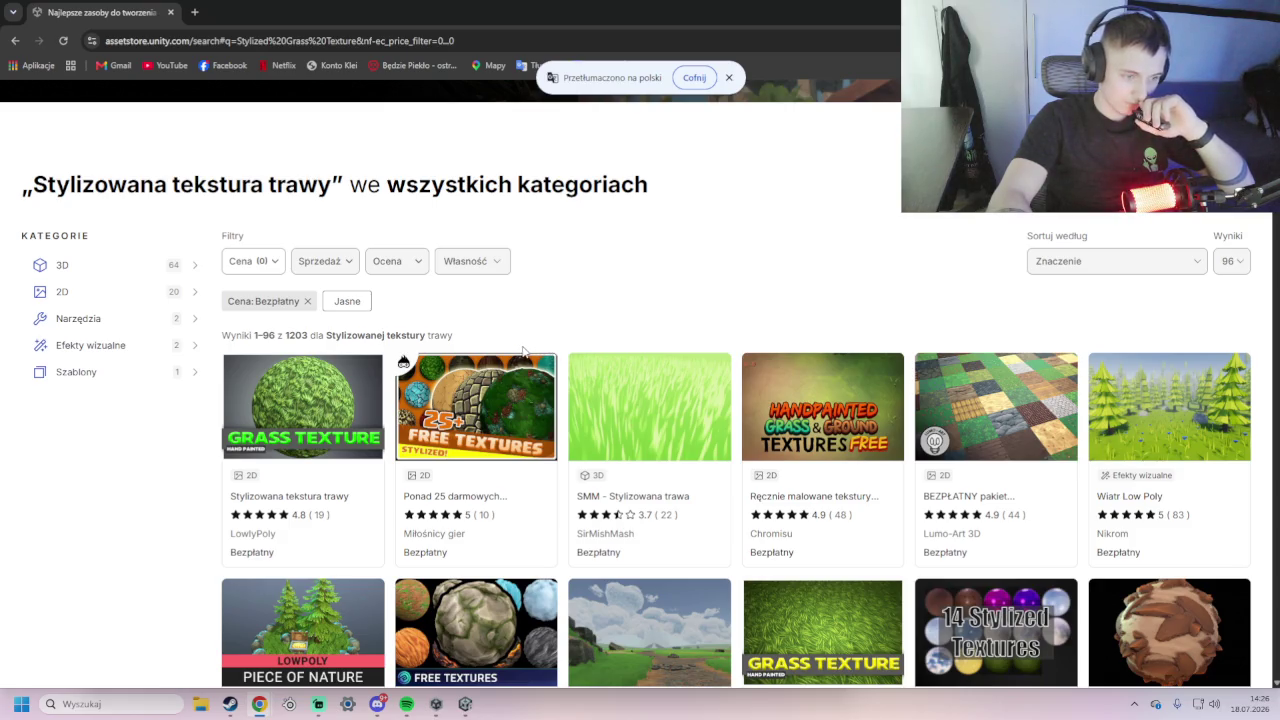
{"action": "left_click", "coordinate": [330, 383]}
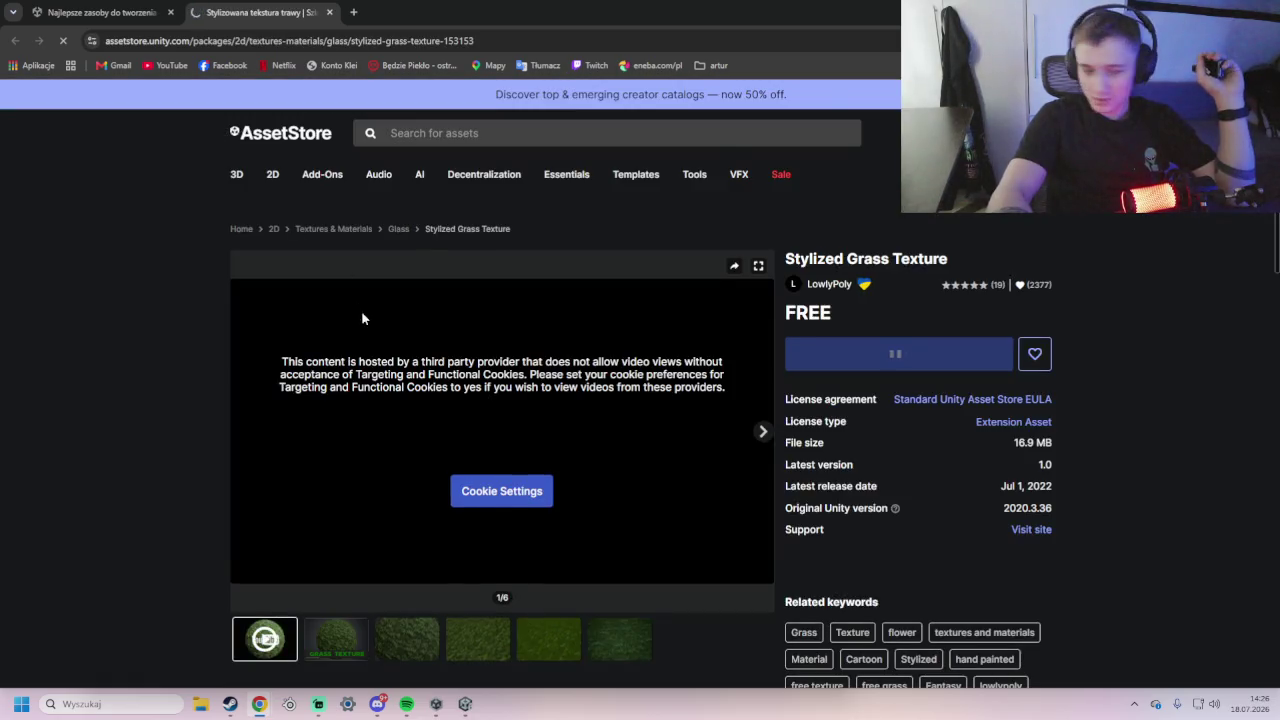
{"action": "left_click", "coordinate": [328, 592]}
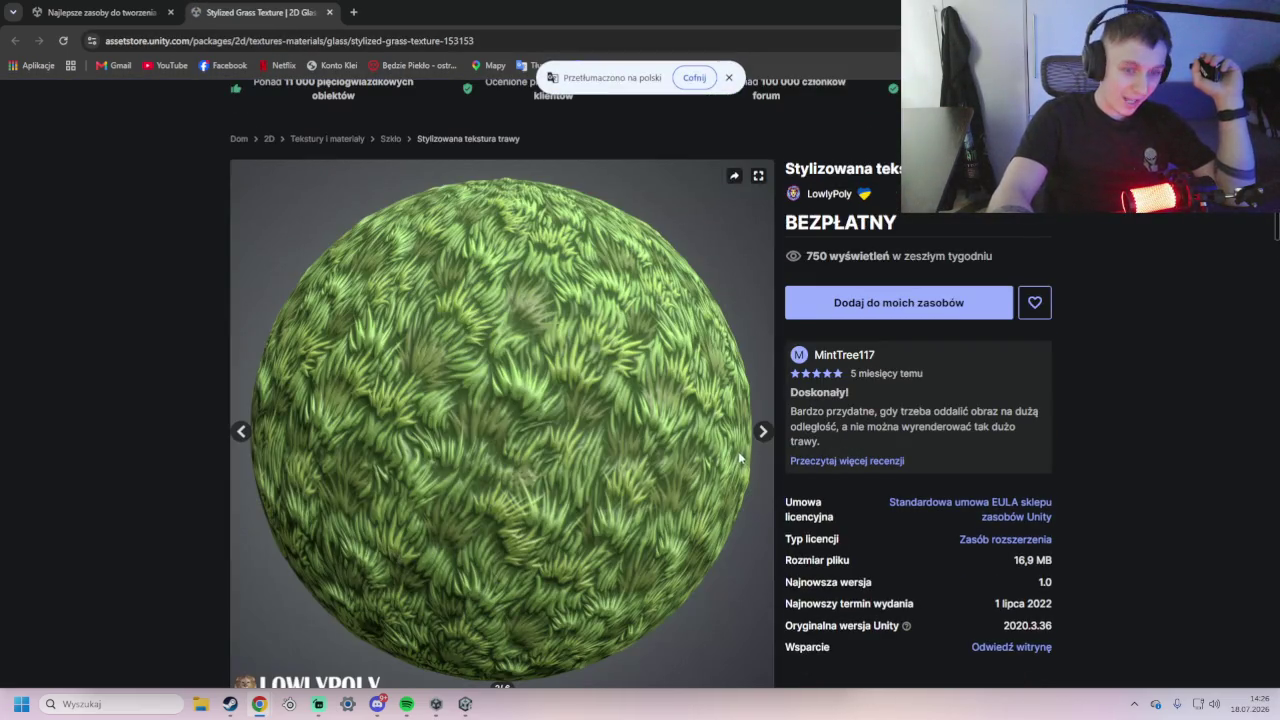
{"action": "left_click", "coordinate": [762, 432]}
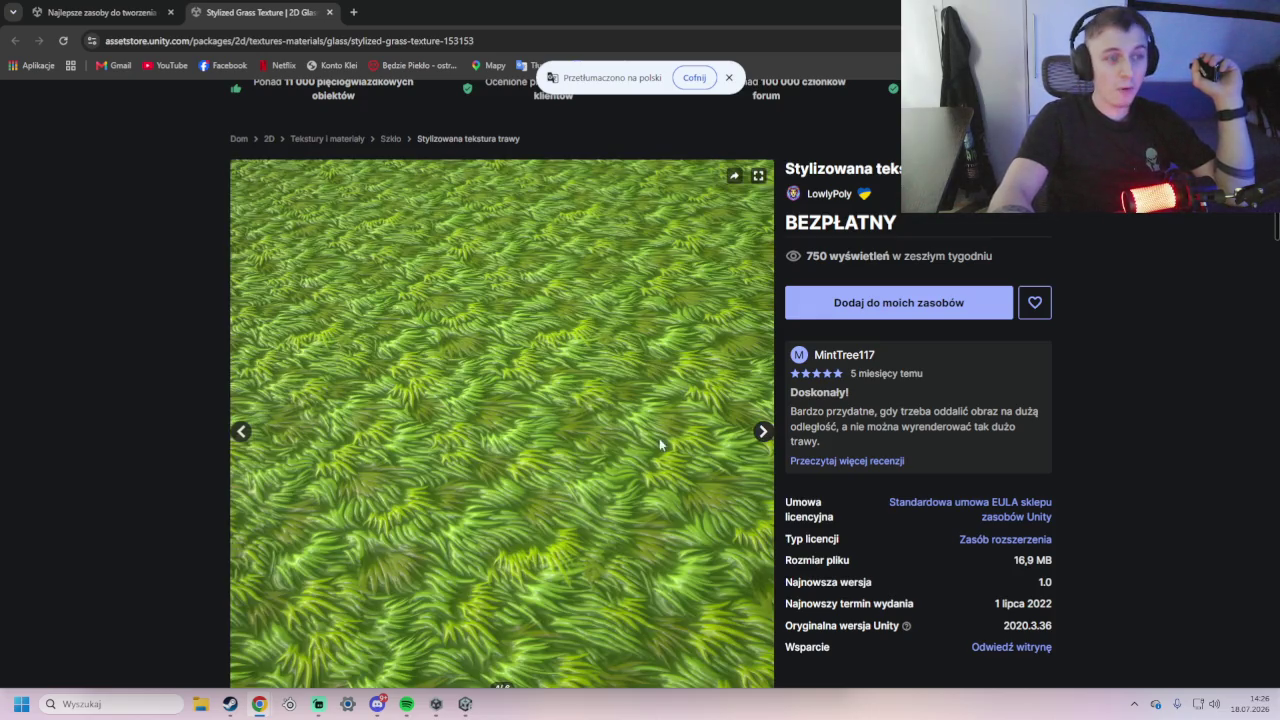
{"action": "scroll", "coordinate": [659, 444], "scroll_direction": "down", "scroll_amount": 2}
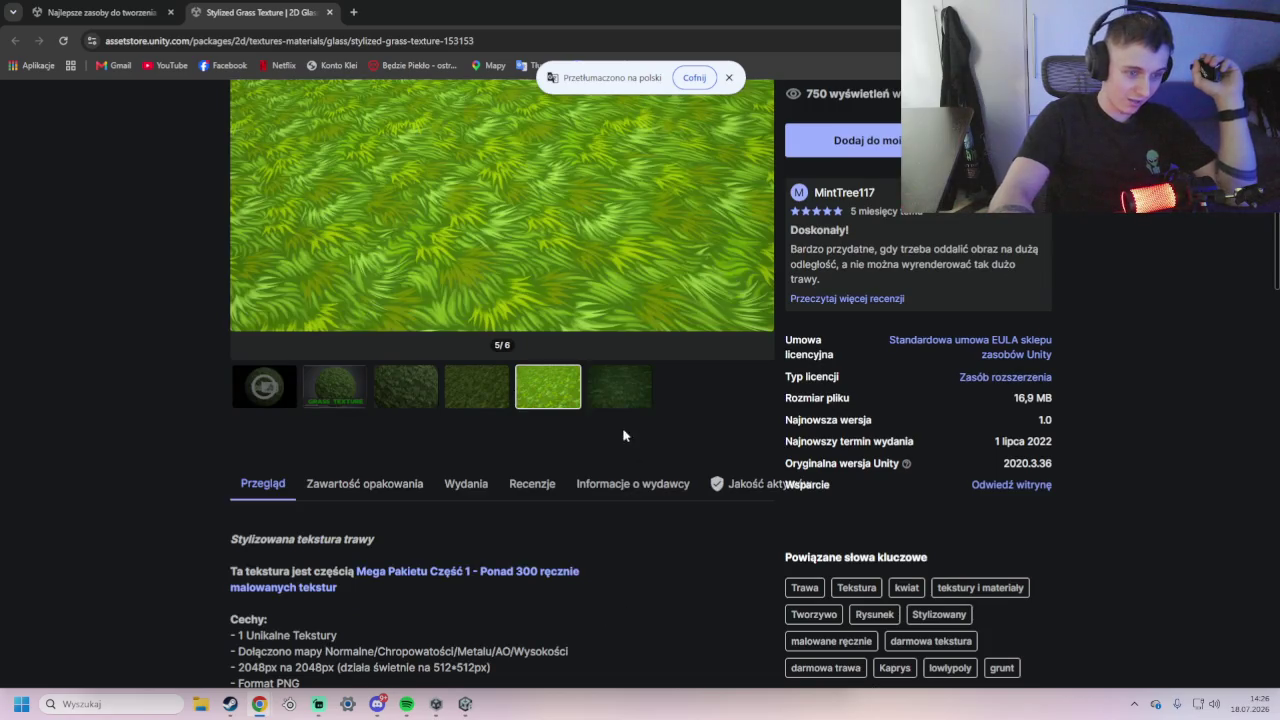
{"action": "scroll", "coordinate": [622, 435], "scroll_direction": "up", "scroll_amount": 2}
{"action": "left_click", "coordinate": [604, 520]}
{"action": "left_click", "coordinate": [100, 12]}
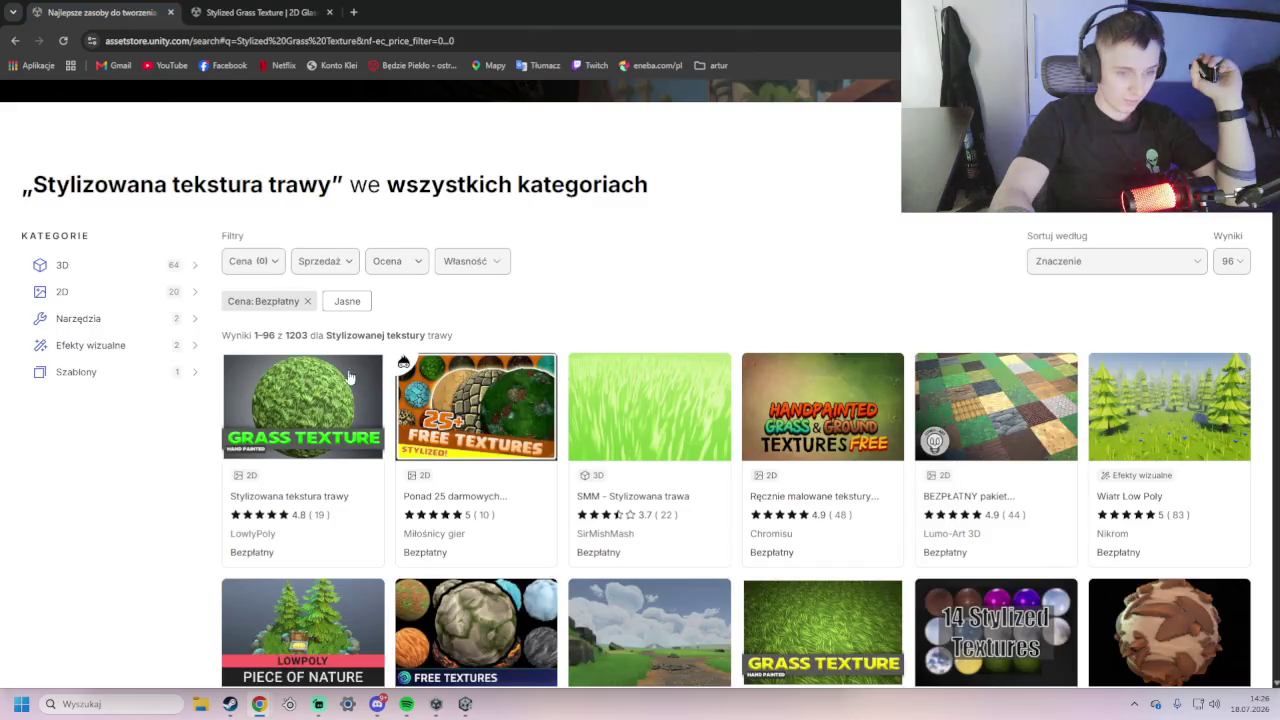
- Open Lowpoly Piece of Nature in a new tab and close the duplicate loading tab
{"action": "scroll", "coordinate": [983, 491], "scroll_direction": "down", "scroll_amount": 2}
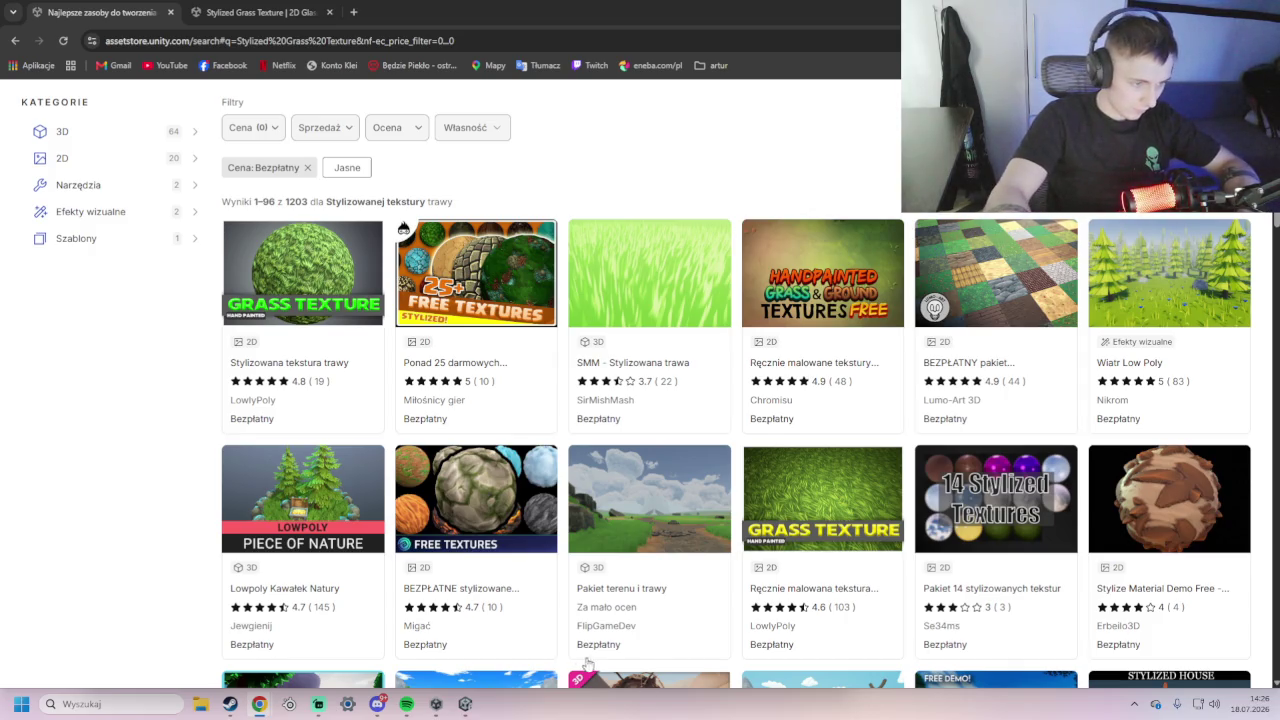
{"action": "left_click", "coordinate": [321, 537]}
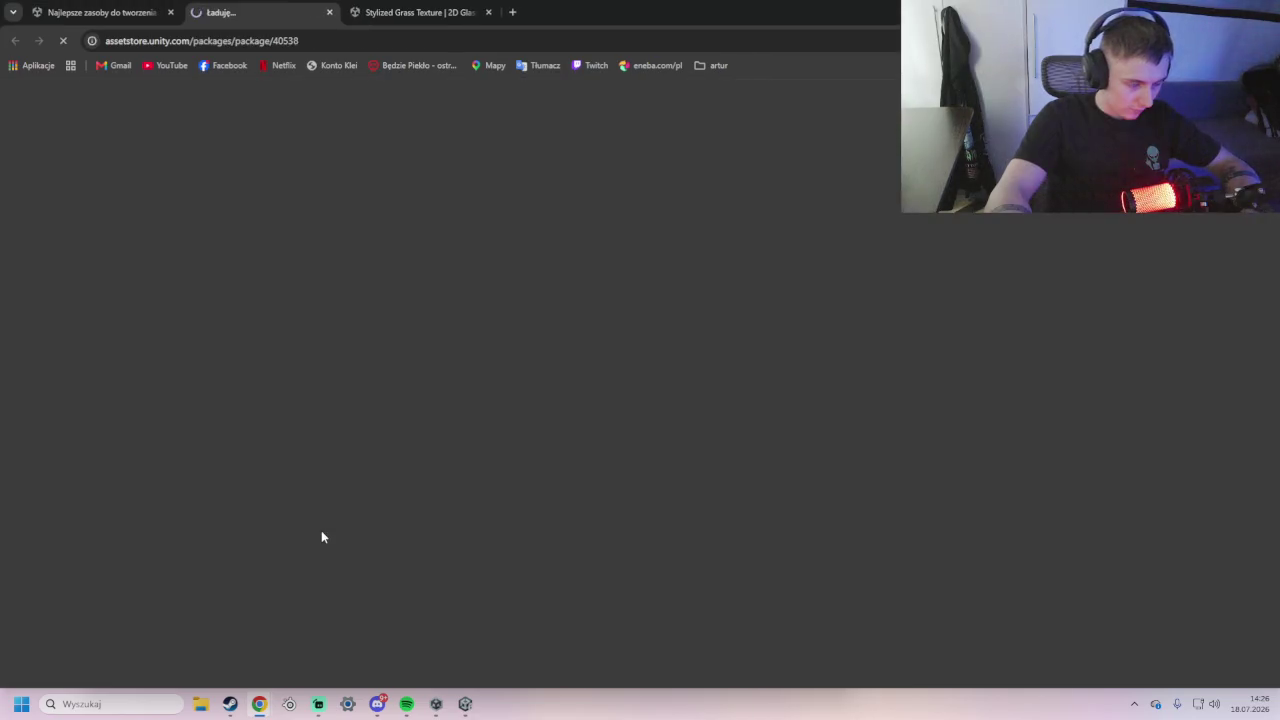
{"action": "left_click", "coordinate": [126, 14]}
{"action": "scroll", "coordinate": [729, 548], "scroll_direction": "down", "scroll_amount": 3}
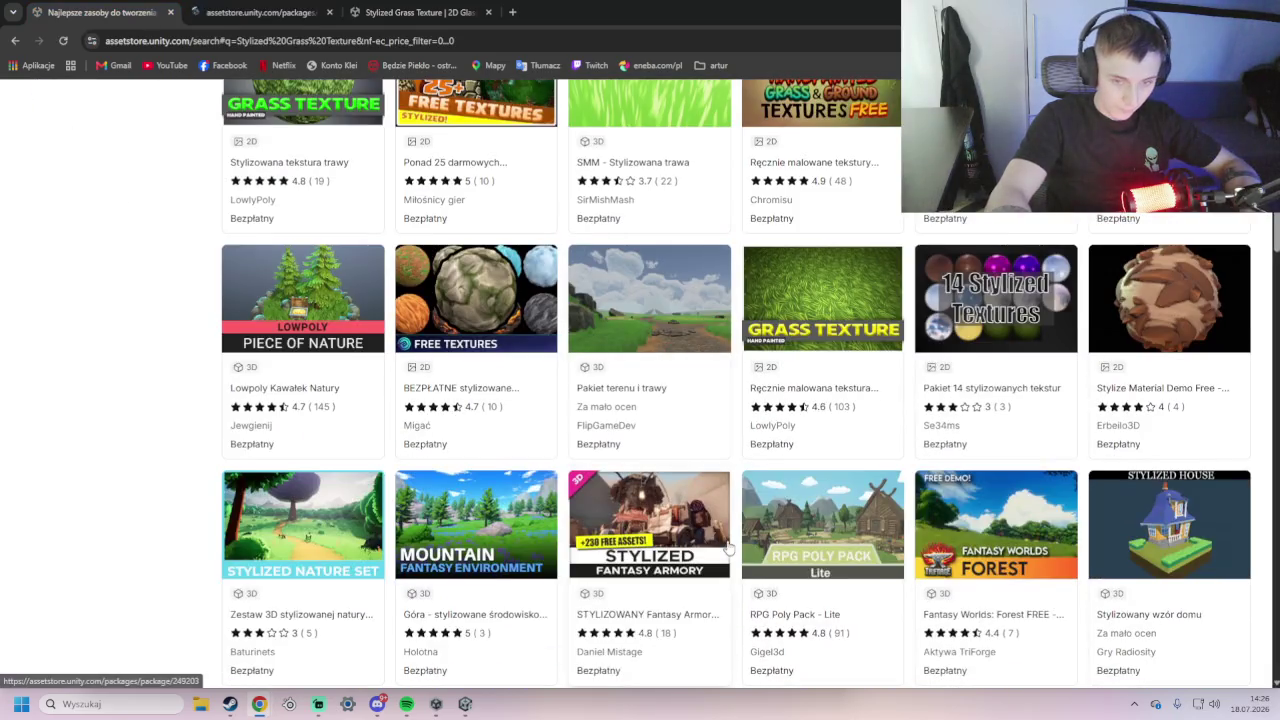
{"action": "scroll", "coordinate": [729, 548], "scroll_direction": "down", "scroll_amount": 1}
{"action": "left_click", "coordinate": [771, 543]}
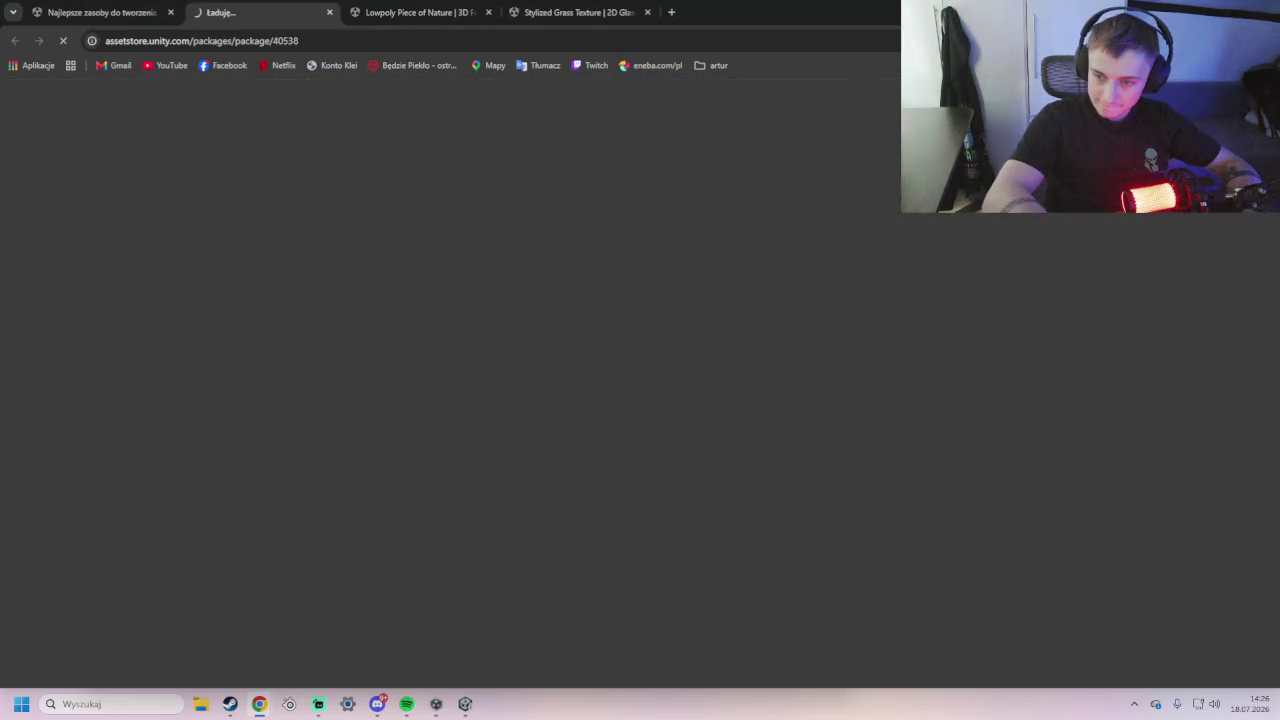
{"action": "left_click", "coordinate": [329, 12]}
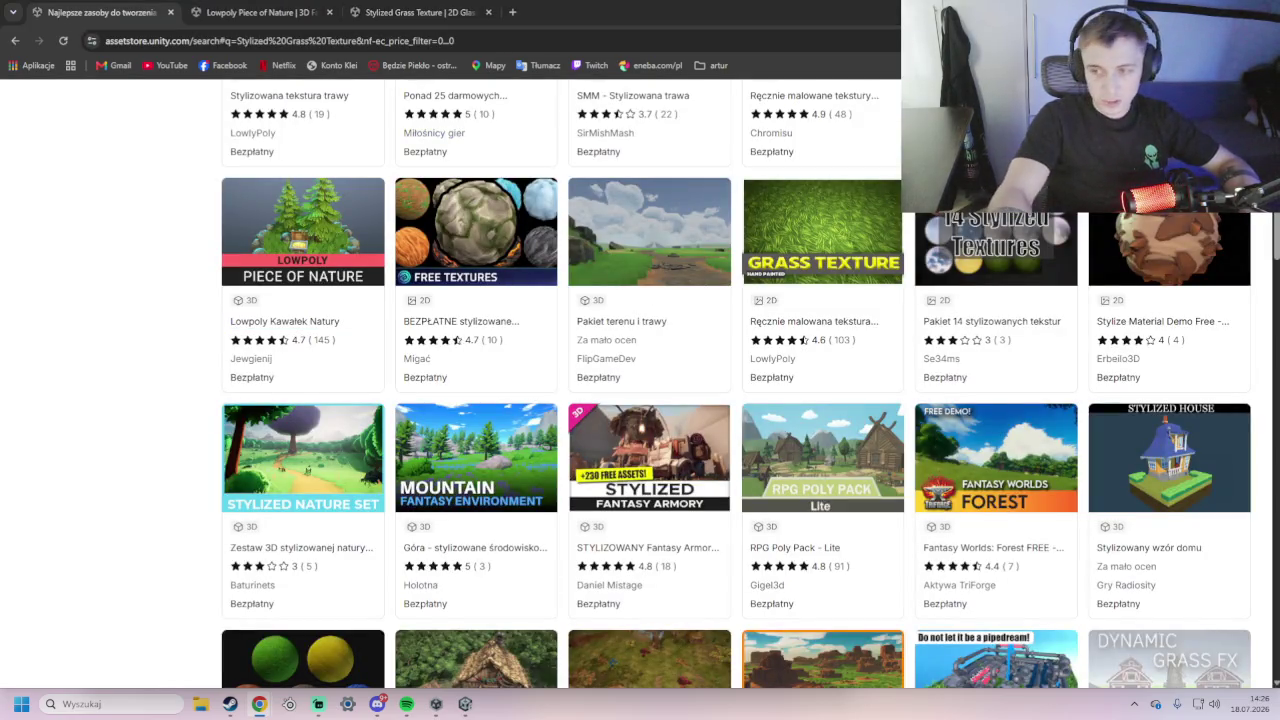
- Review the Stylized Grass Texture and Lowpoly Piece of Nature pages, then return to the results
{"action": "left_click", "coordinate": [418, 12]}
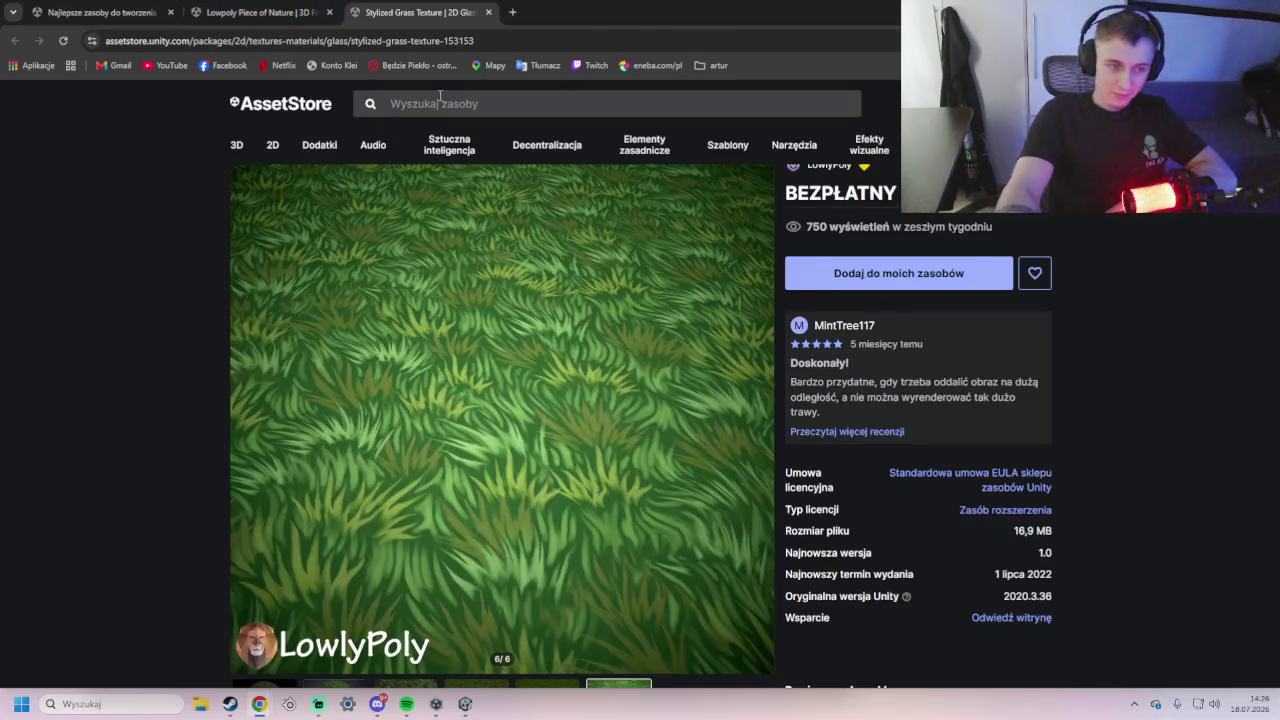
{"action": "left_click", "coordinate": [258, 12]}
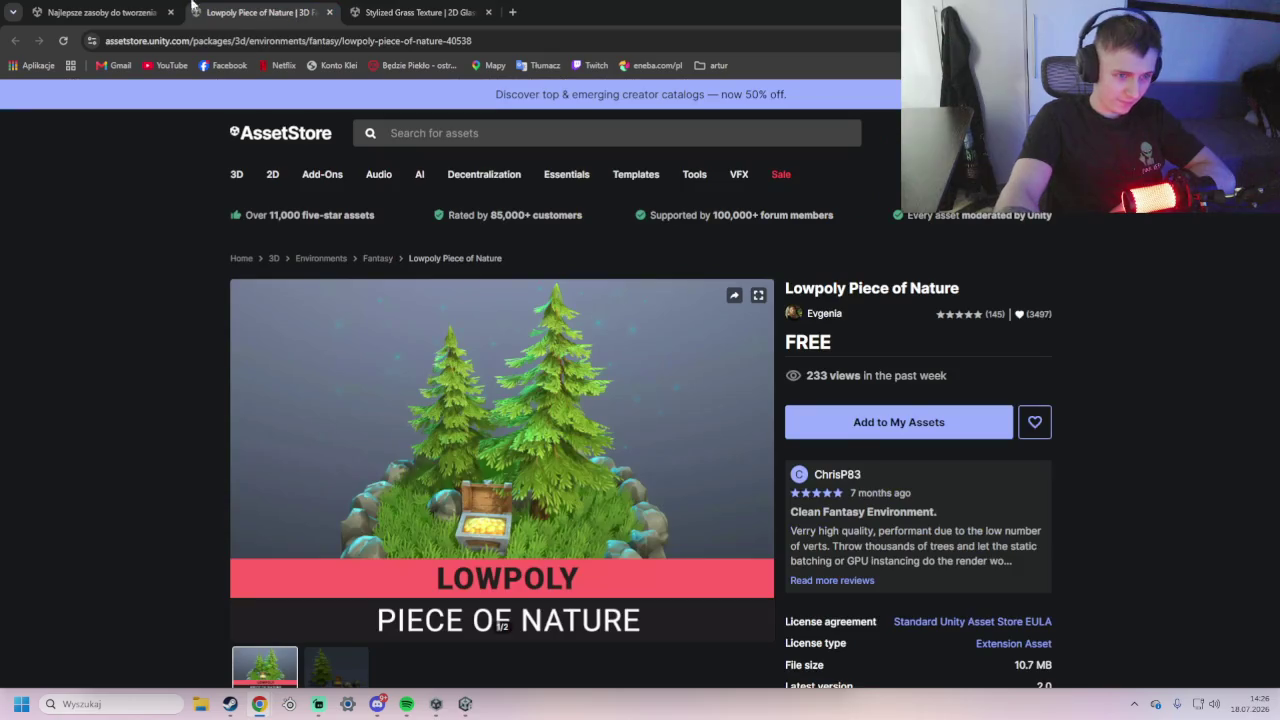
{"action": "scroll", "coordinate": [748, 297], "scroll_direction": "down", "scroll_amount": 3}
{"action": "left_click", "coordinate": [760, 271]}
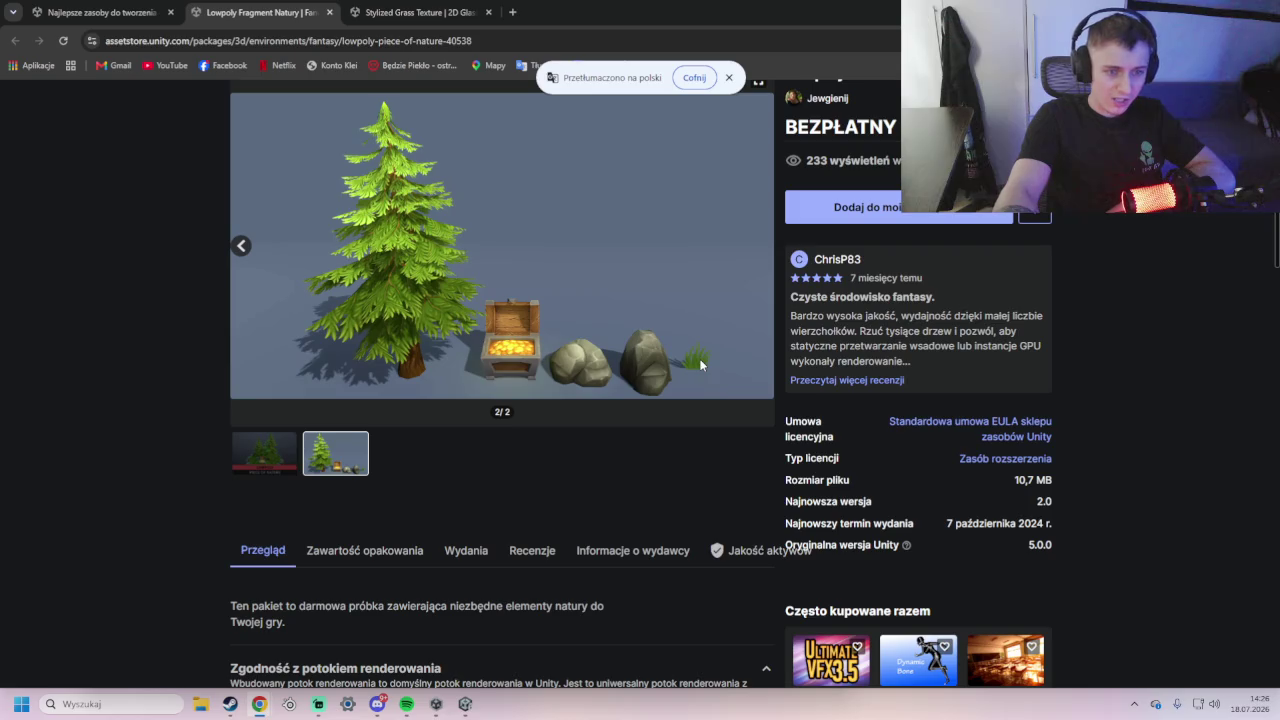
{"action": "left_click", "coordinate": [110, 12]}
{"action": "scroll", "coordinate": [377, 362], "scroll_direction": "down", "scroll_amount": 2}
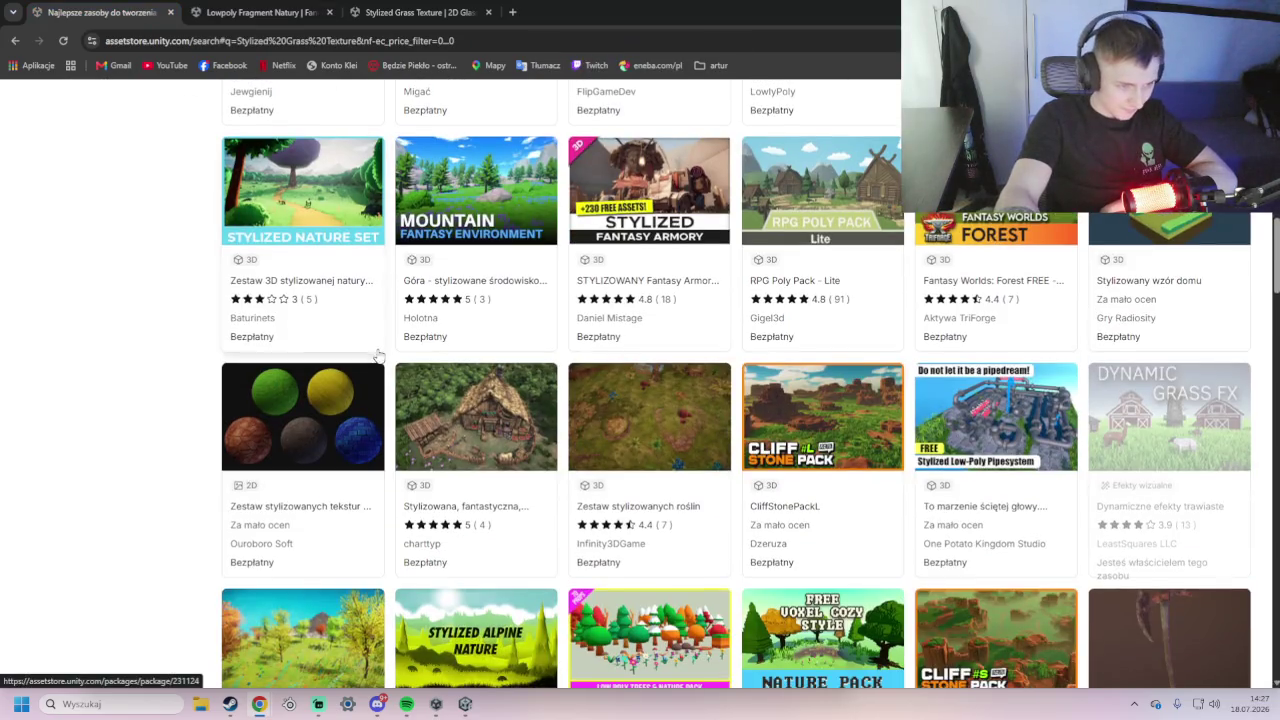
{"action": "scroll", "coordinate": [375, 368], "scroll_direction": "down", "scroll_amount": 2}
{"action": "scroll", "coordinate": [375, 369], "scroll_direction": "down", "scroll_amount": 4}
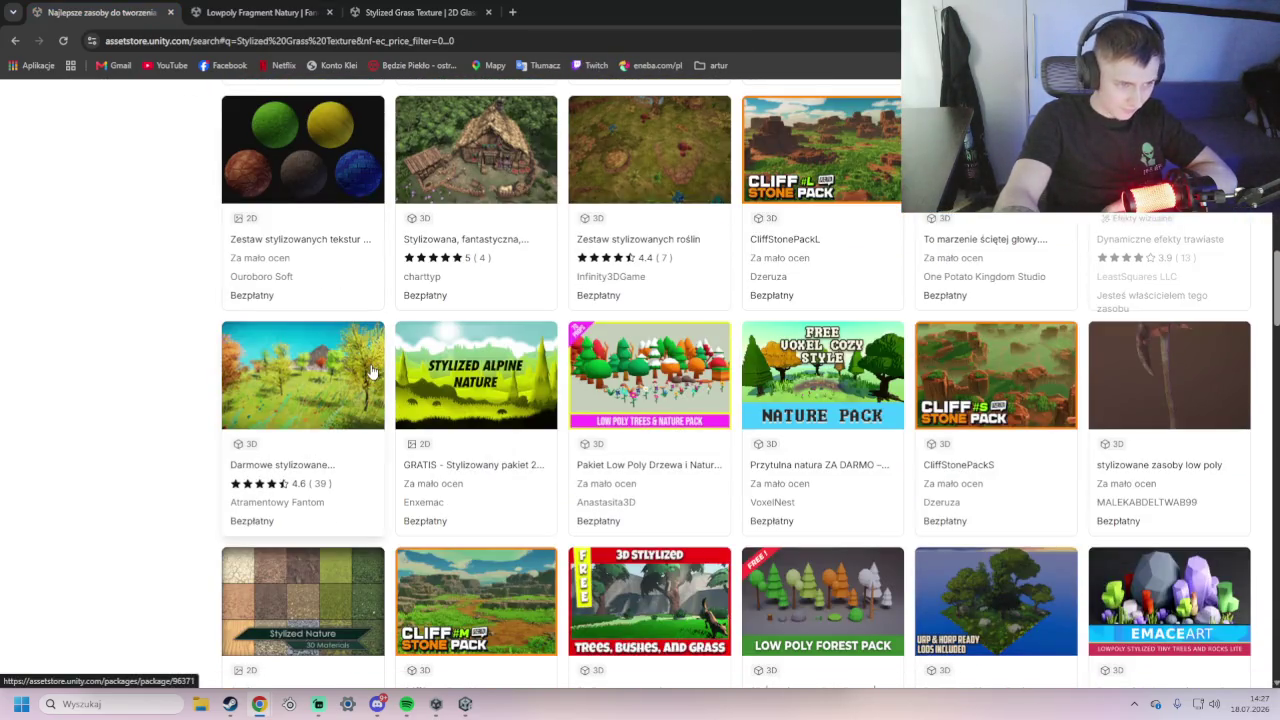
{"action": "scroll", "coordinate": [367, 373], "scroll_direction": "down", "scroll_amount": 1}
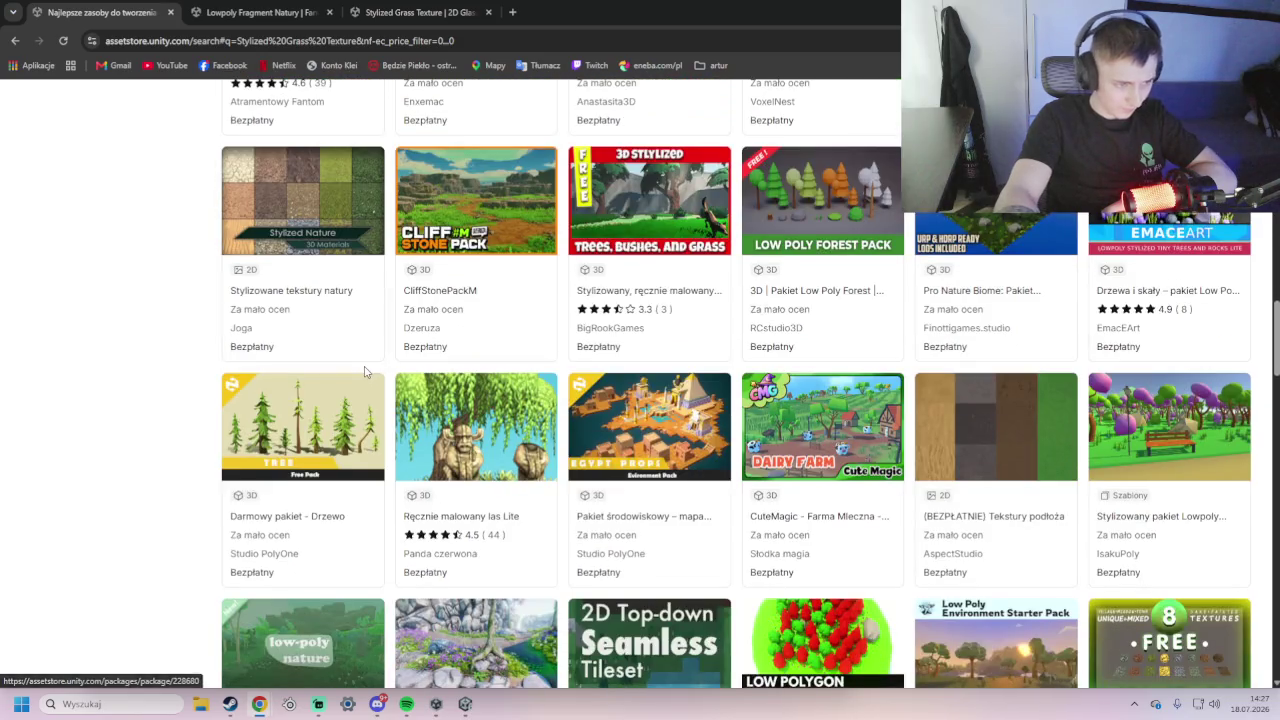
{"action": "scroll", "coordinate": [360, 376], "scroll_direction": "down", "scroll_amount": 4}
{"action": "scroll", "coordinate": [357, 378], "scroll_direction": "down", "scroll_amount": 1}
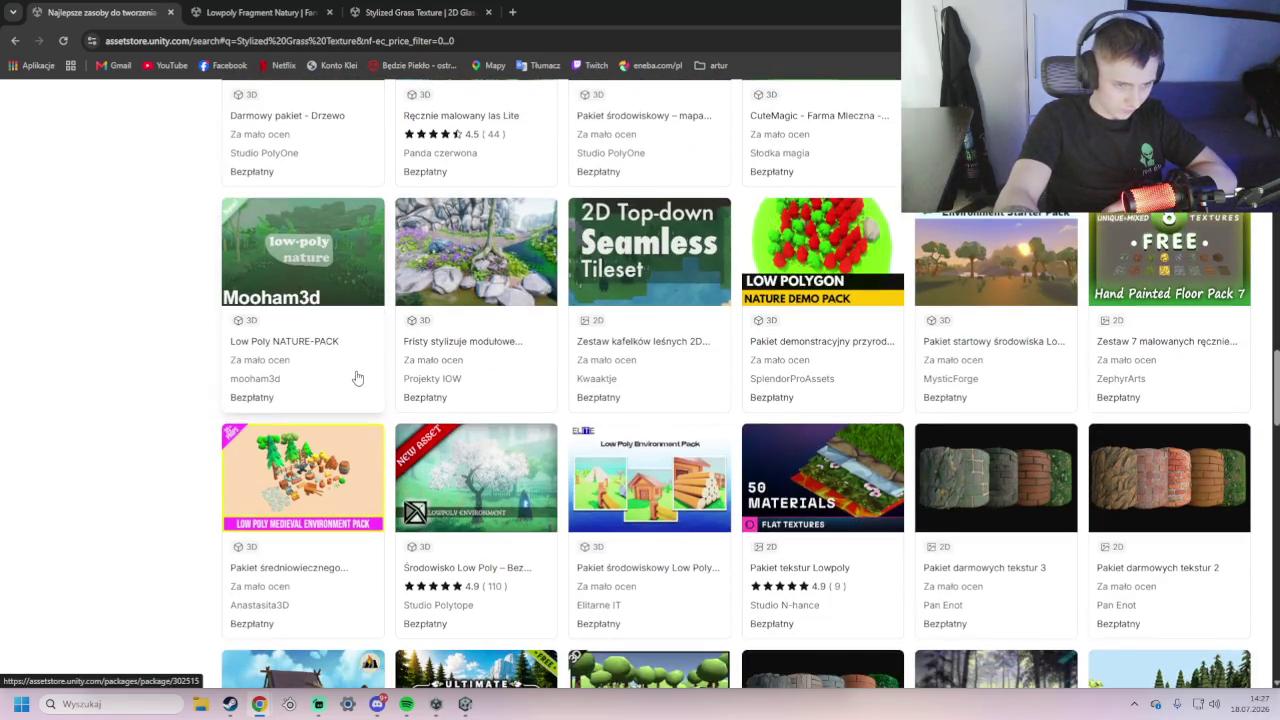
{"action": "scroll", "coordinate": [536, 479], "scroll_direction": "down", "scroll_amount": 3}
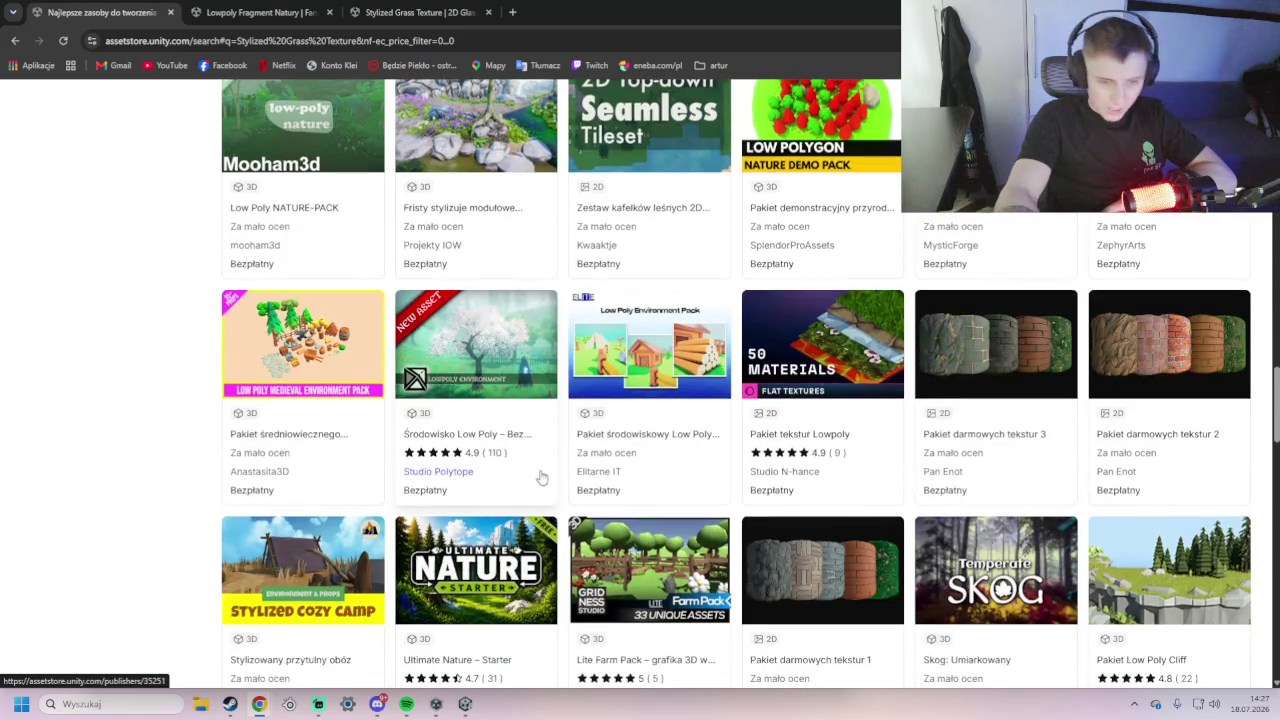
{"action": "scroll", "coordinate": [519, 462], "scroll_direction": "down", "scroll_amount": 4}
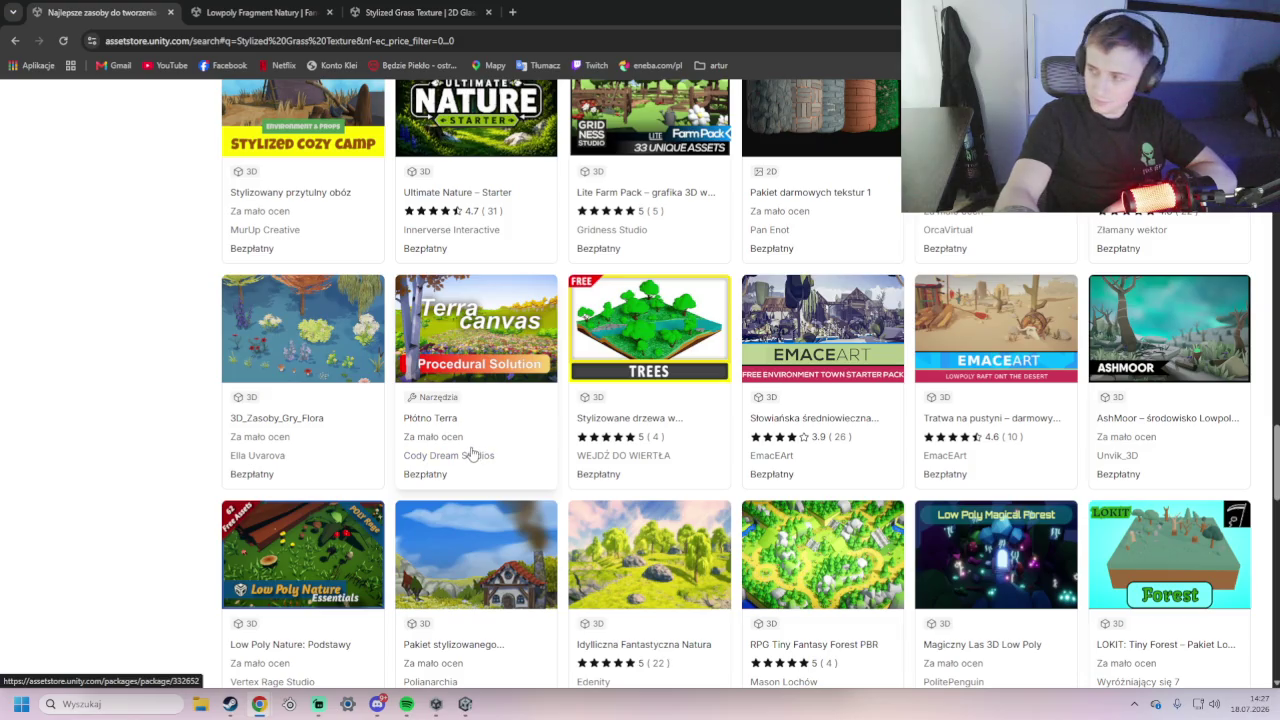
{"action": "scroll", "coordinate": [472, 453], "scroll_direction": "down", "scroll_amount": 2}
{"action": "scroll", "coordinate": [466, 438], "scroll_direction": "down", "scroll_amount": 2}
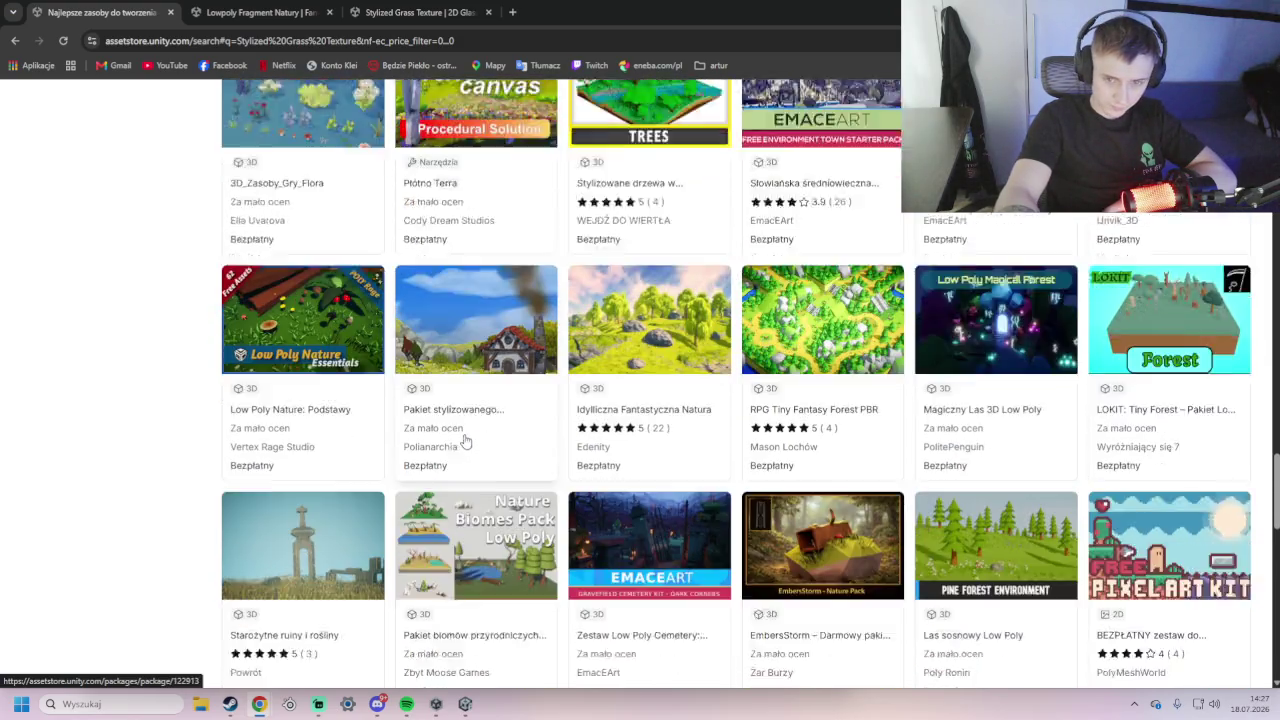
{"action": "scroll", "coordinate": [464, 441], "scroll_direction": "down", "scroll_amount": 4}
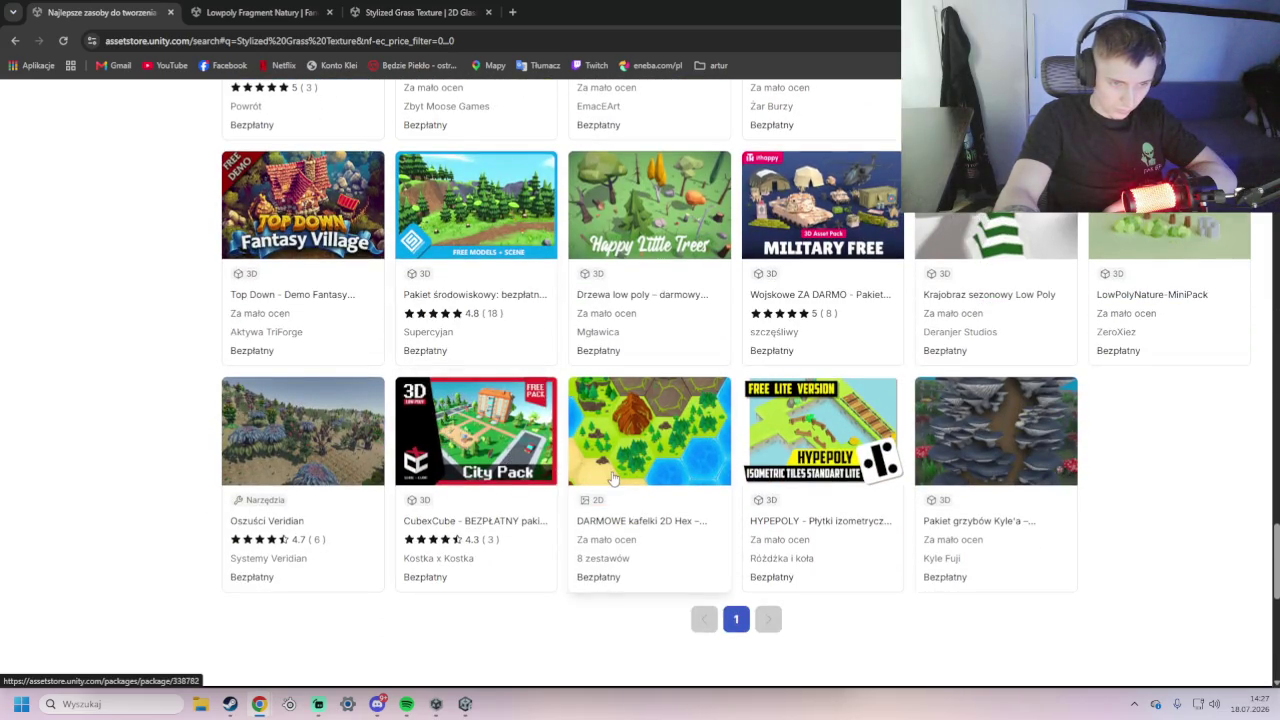
{"action": "scroll", "coordinate": [420, 472], "scroll_direction": "up", "scroll_amount": 10}
{"action": "scroll", "coordinate": [420, 472], "scroll_direction": "up", "scroll_amount": 10}
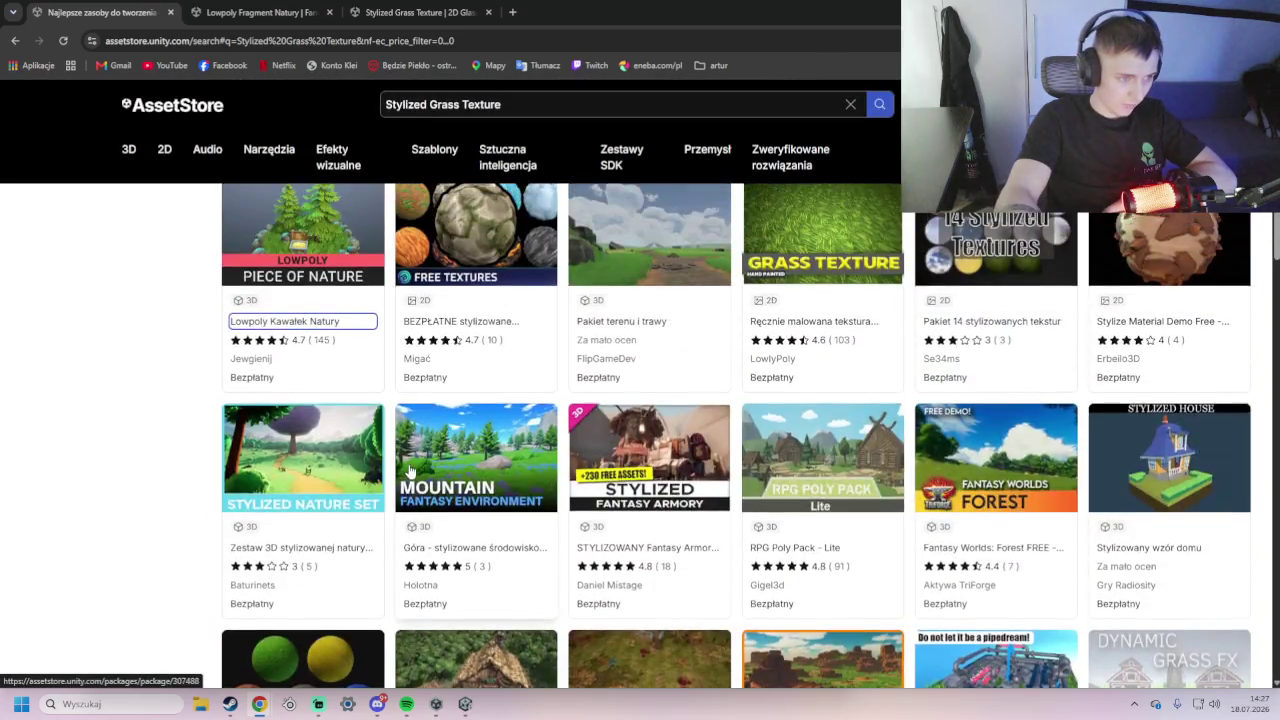
{"action": "scroll", "coordinate": [403, 357], "scroll_direction": "down", "scroll_amount": 2}
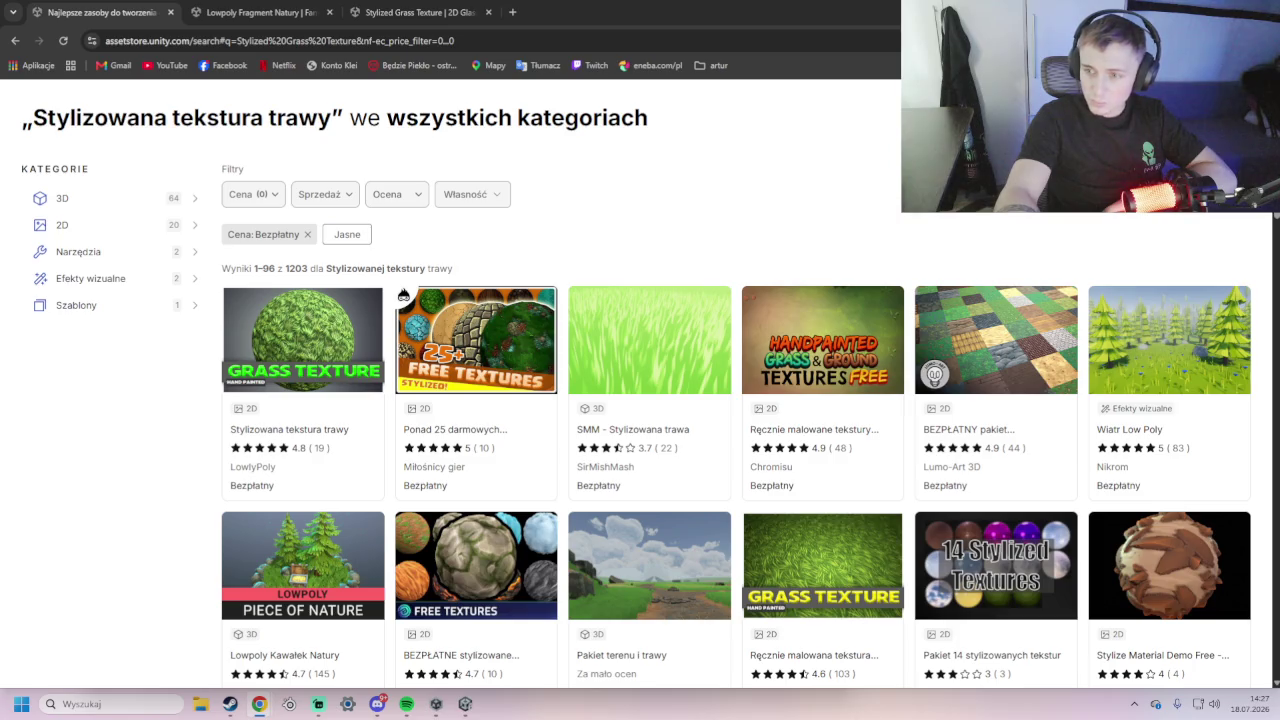
{"action": "scroll", "coordinate": [727, 123], "scroll_direction": "up", "scroll_amount": 3}
{"action": "left_click", "coordinate": [523, 104]}
- Search the Asset Store for Ultimate Nature – Starter and open its package page
{"action": "key", "text": "ctrl+a"}
{"action": "type", "text": "Ultimate Nature – Starter"}
{"action": "key", "text": "Return"}
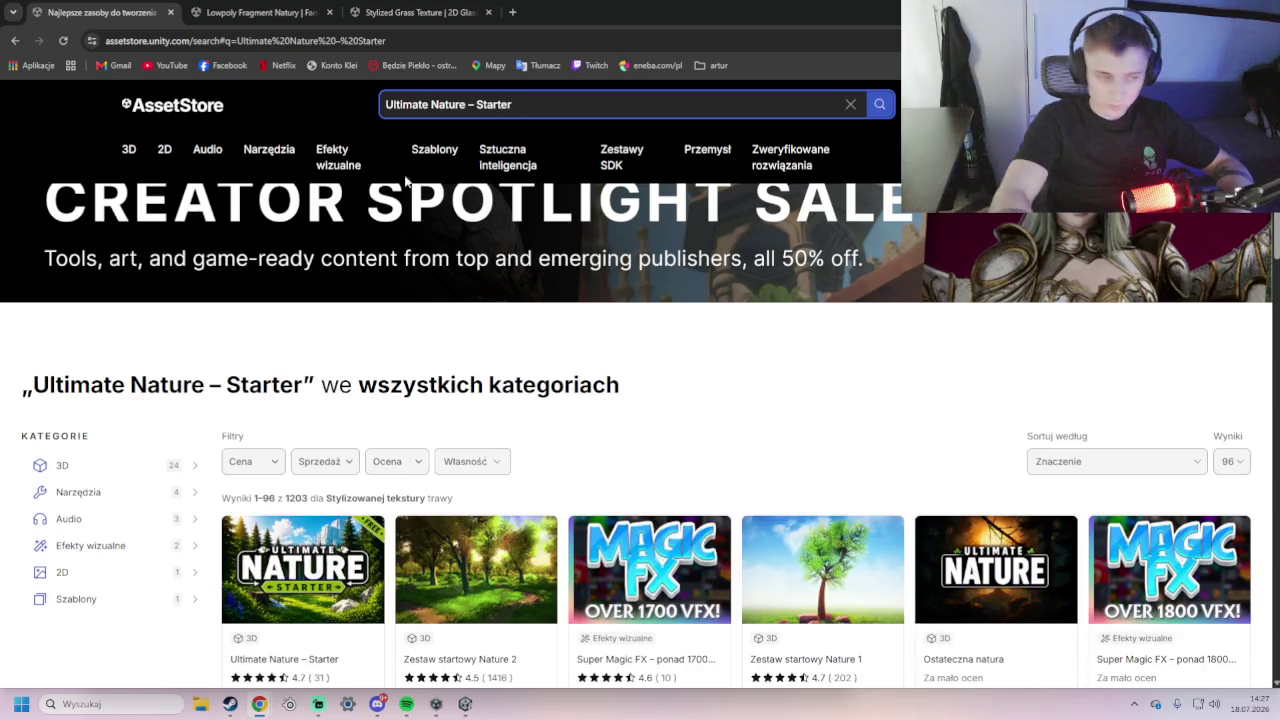
{"action": "scroll", "coordinate": [405, 400], "scroll_direction": "down", "scroll_amount": 2}
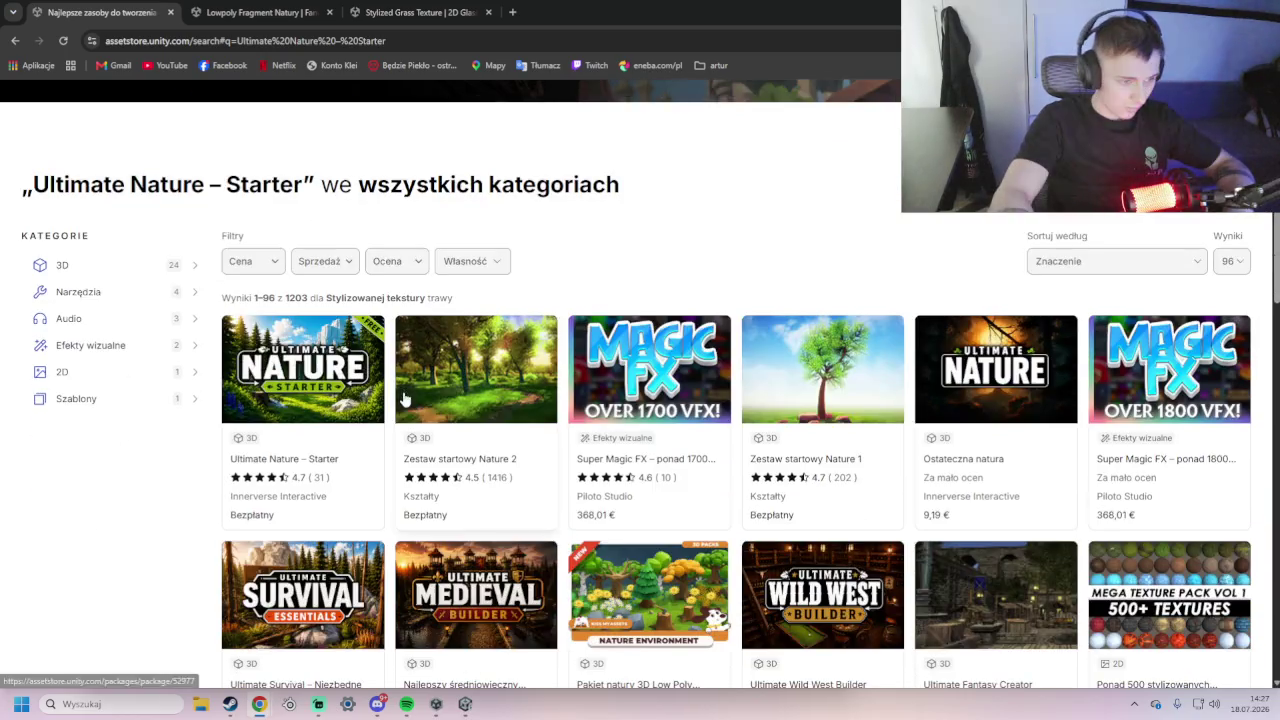
{"action": "left_click", "coordinate": [322, 461]}
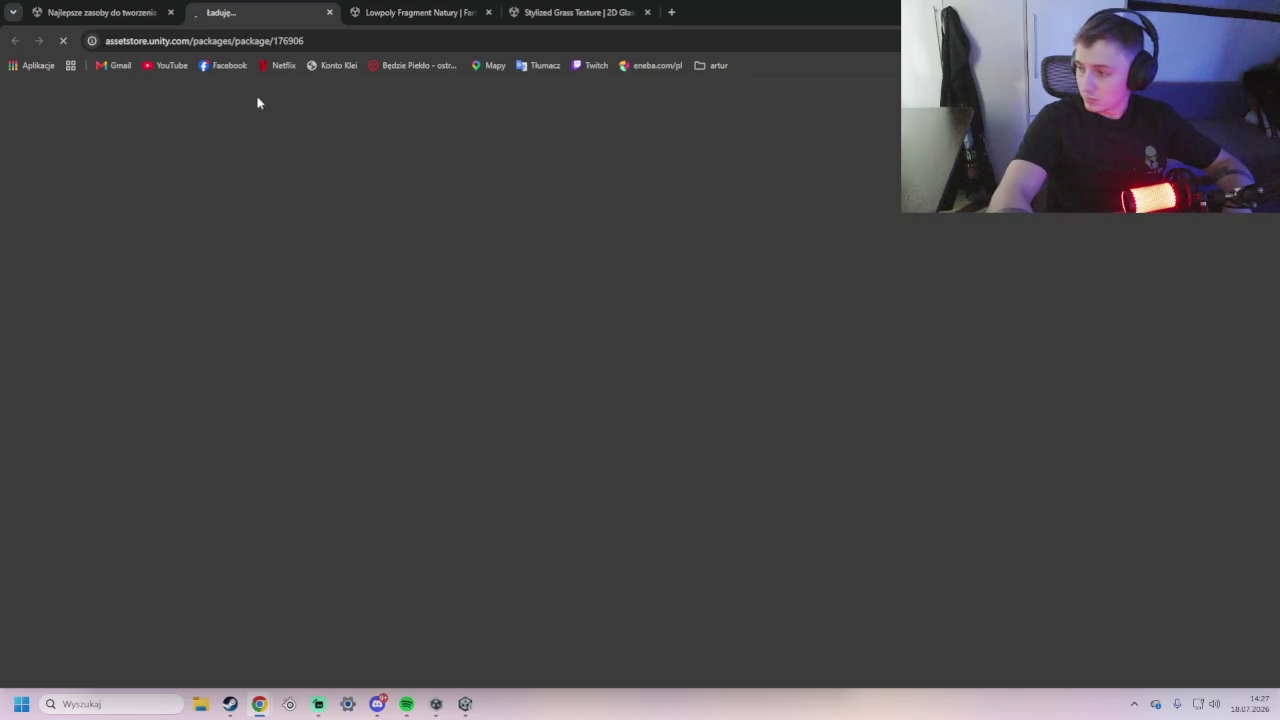
- Step through the package's first preview thumbnails up to the grass image
{"action": "scroll", "coordinate": [583, 354], "scroll_direction": "down", "scroll_amount": 1}
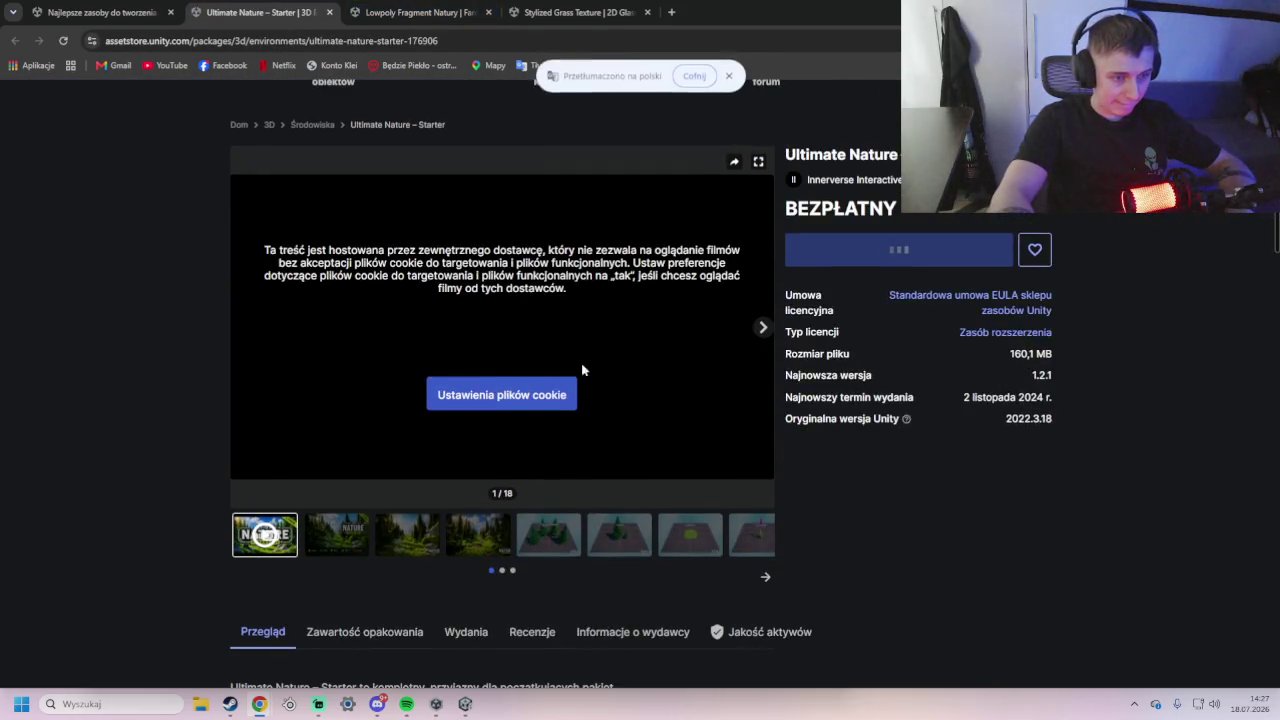
{"action": "left_click", "coordinate": [396, 544]}
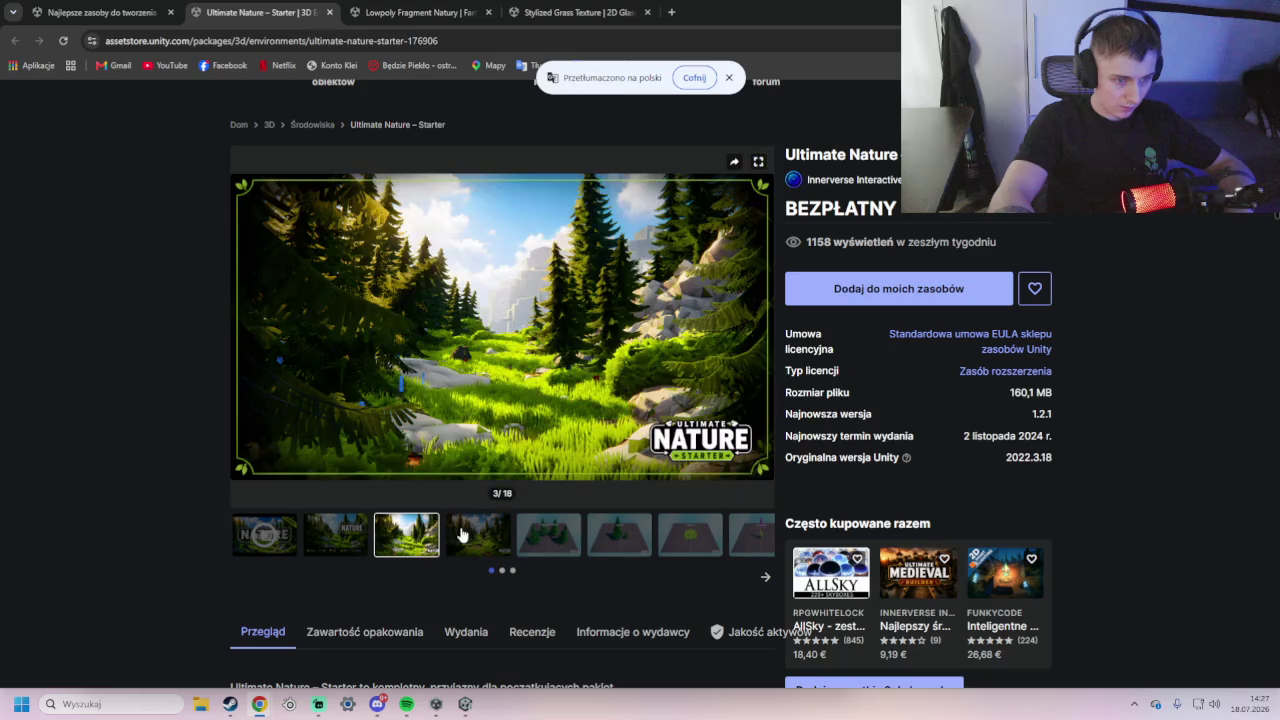
{"action": "left_click", "coordinate": [504, 540]}
{"action": "left_click", "coordinate": [564, 546]}
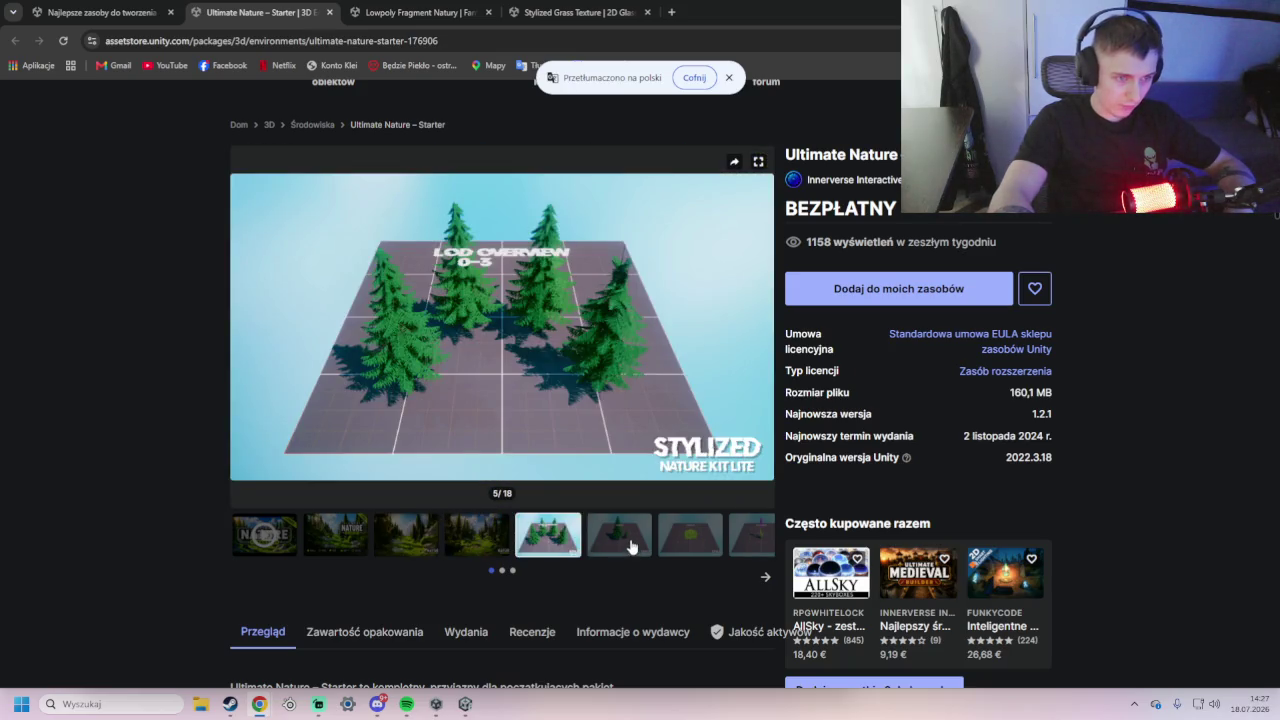
{"action": "left_click", "coordinate": [631, 546]}
{"action": "left_click", "coordinate": [690, 540]}
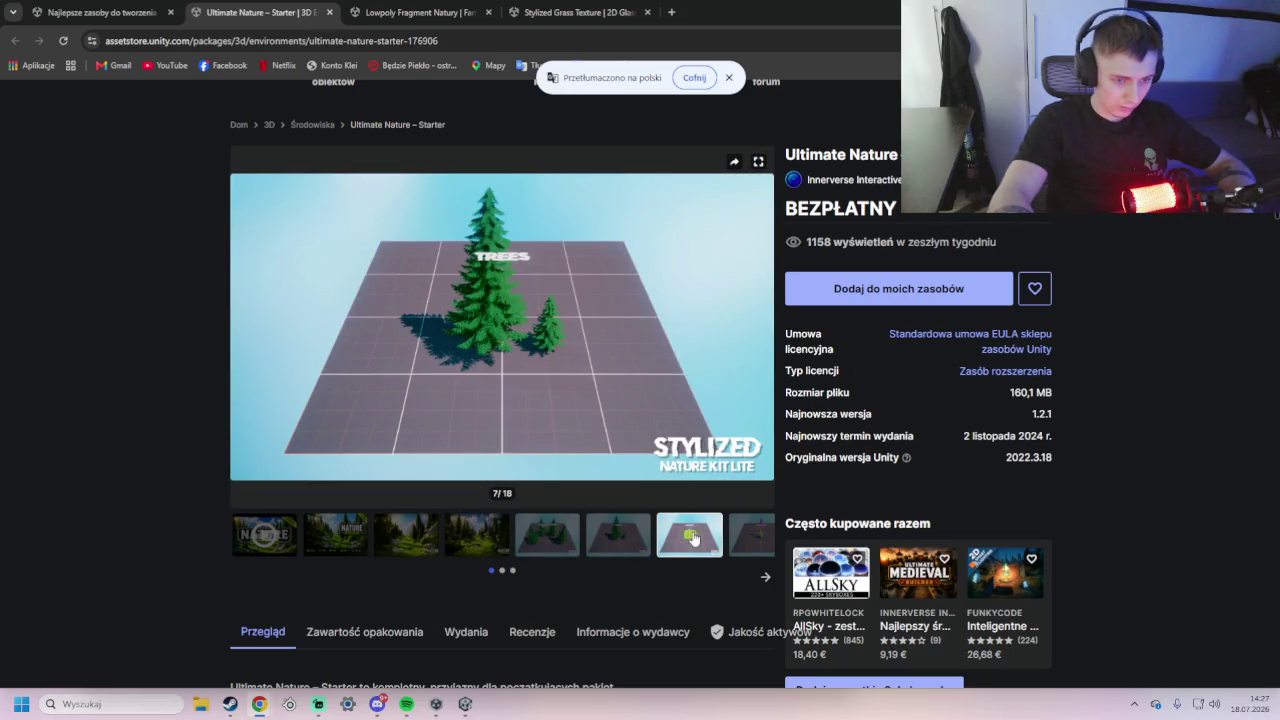
{"action": "left_click", "coordinate": [766, 577]}
- View the remaining previews (mountain, tiny rocks, rock cliffs) and add the package to my assets
{"action": "left_click", "coordinate": [407, 538]}
{"action": "left_click", "coordinate": [478, 538]}
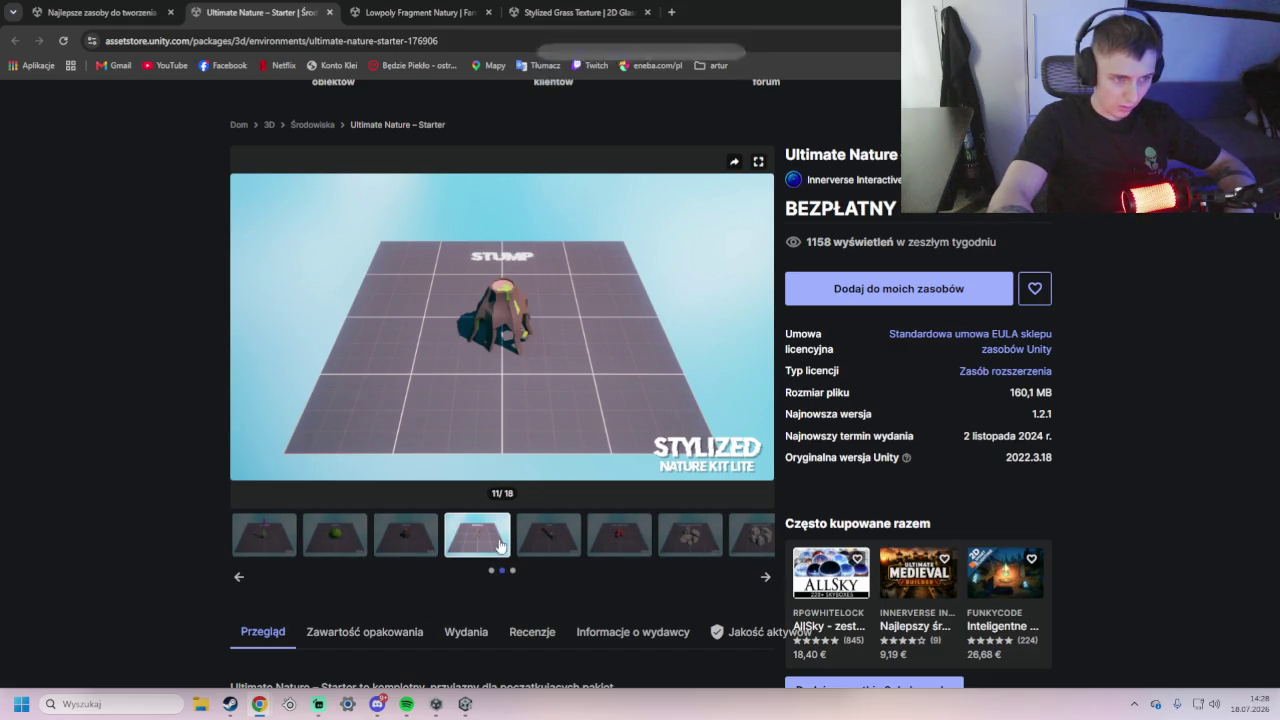
{"action": "left_click", "coordinate": [549, 538]}
{"action": "left_click", "coordinate": [762, 576]}
{"action": "left_click", "coordinate": [482, 545]}
{"action": "left_click", "coordinate": [428, 545]}
{"action": "left_click", "coordinate": [364, 544]}
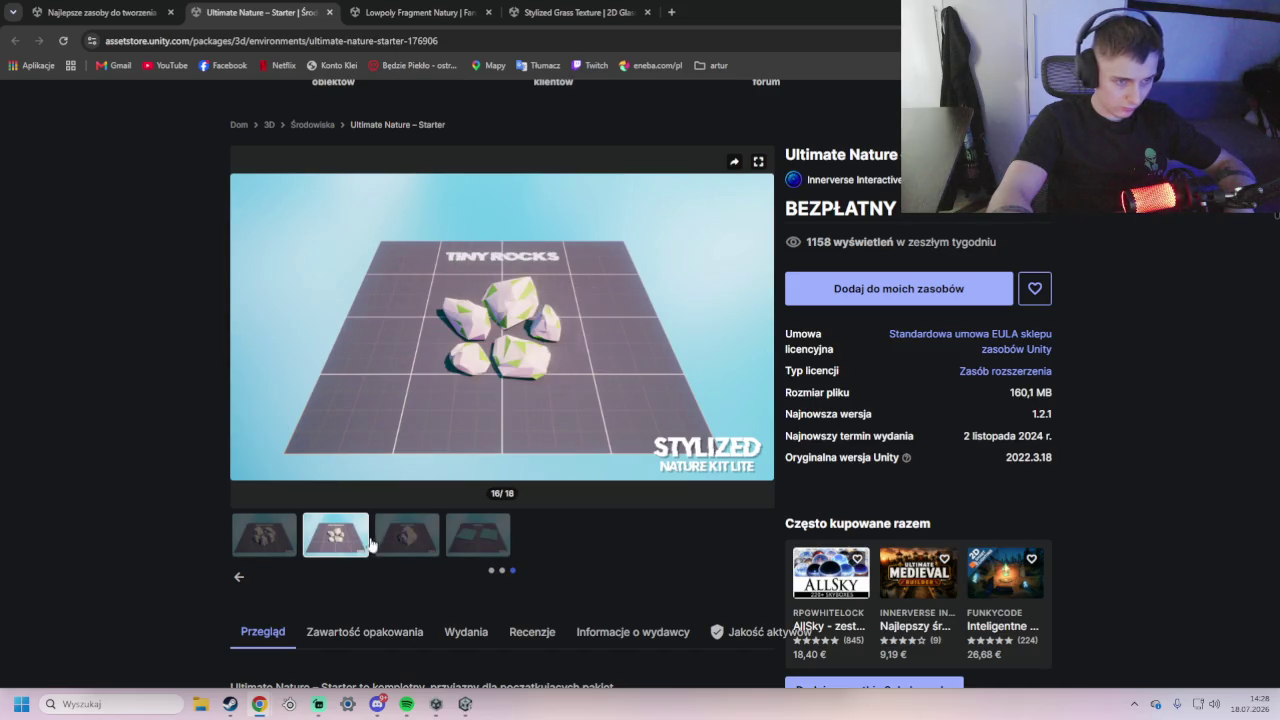
{"action": "left_click", "coordinate": [296, 541]}
{"action": "left_click", "coordinate": [865, 300]}
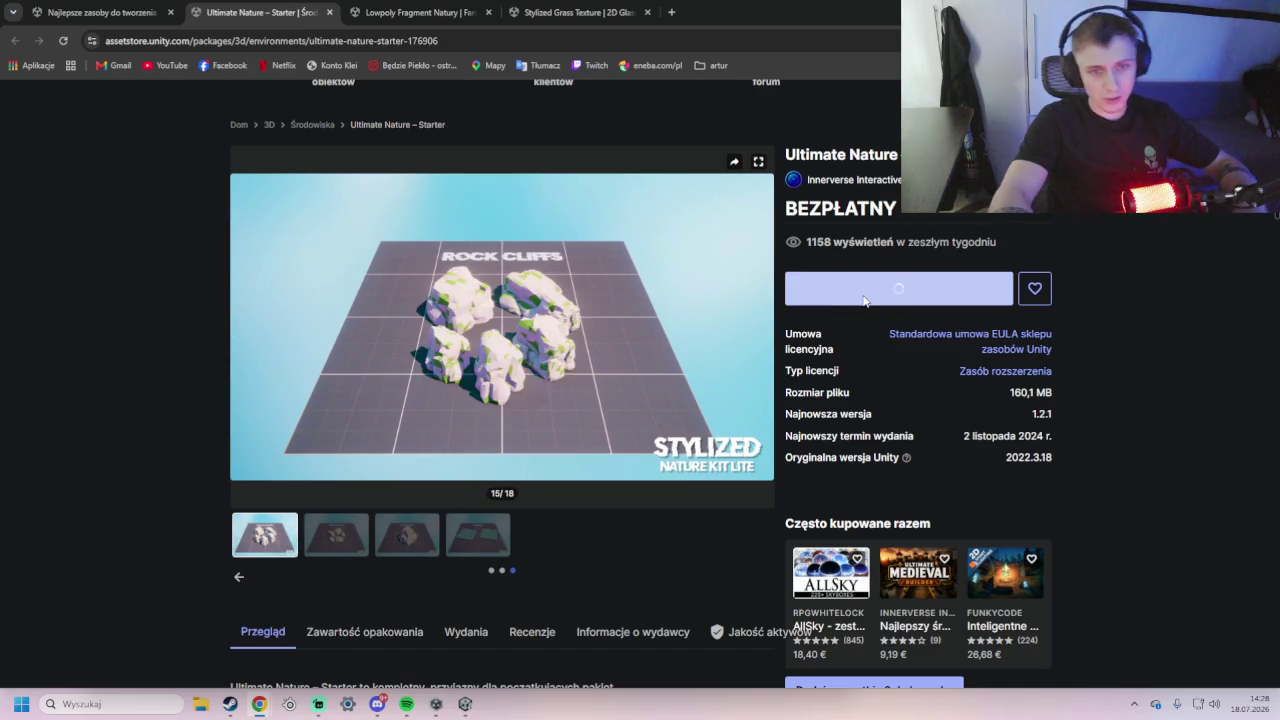
- Add Ultimate Nature – Starter to my assets, open it in Unity Editor, and delete Dynamic Grass FX
{"action": "left_click", "coordinate": [734, 458]}
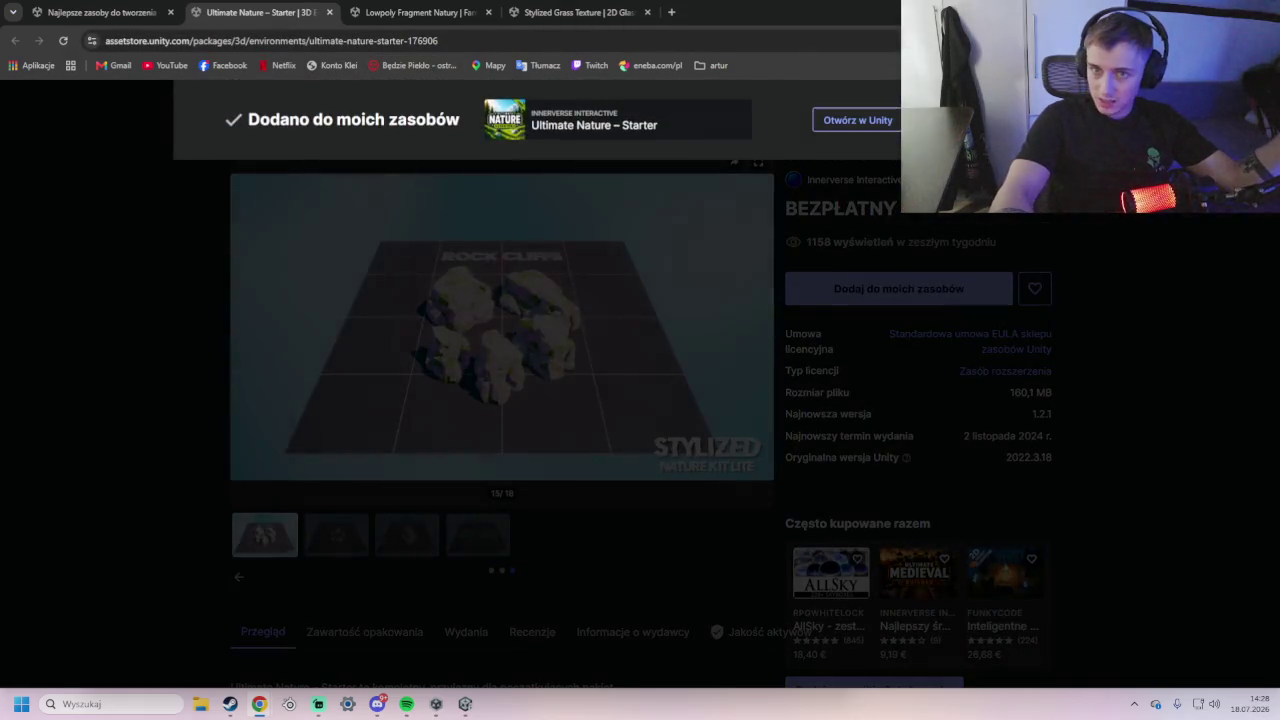
{"action": "left_click", "coordinate": [855, 120]}
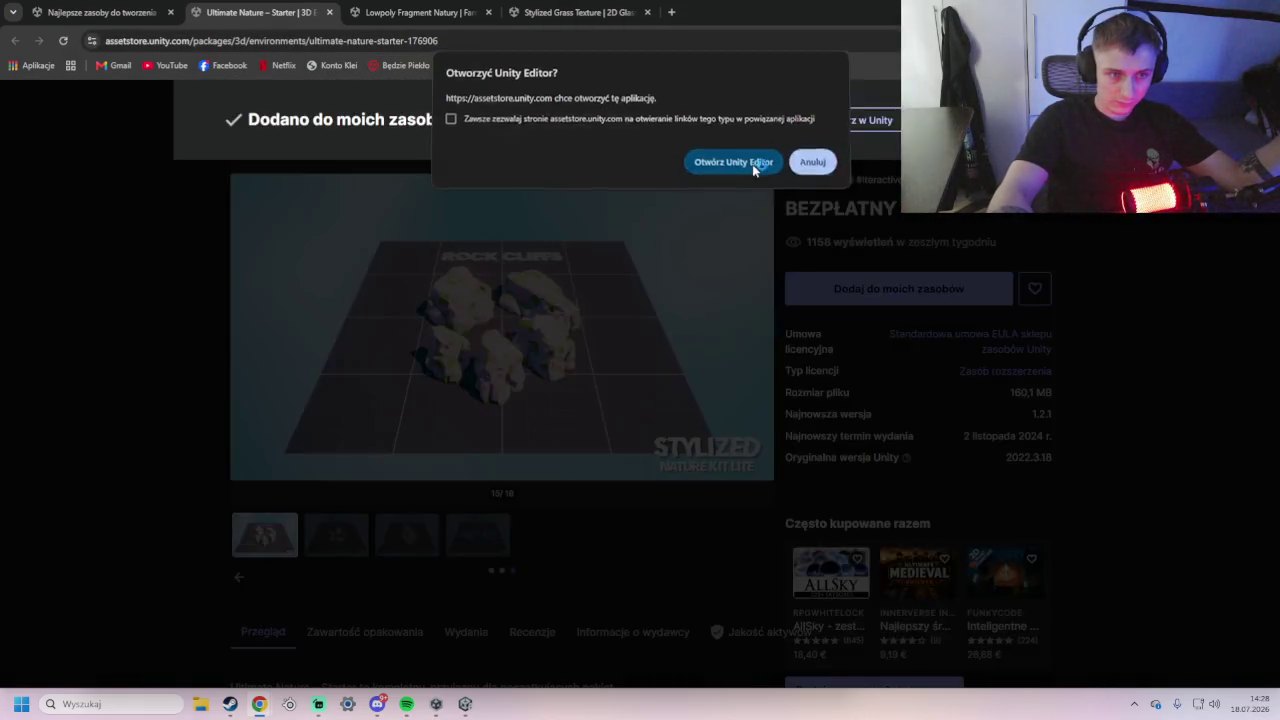
{"action": "left_click", "coordinate": [753, 164]}
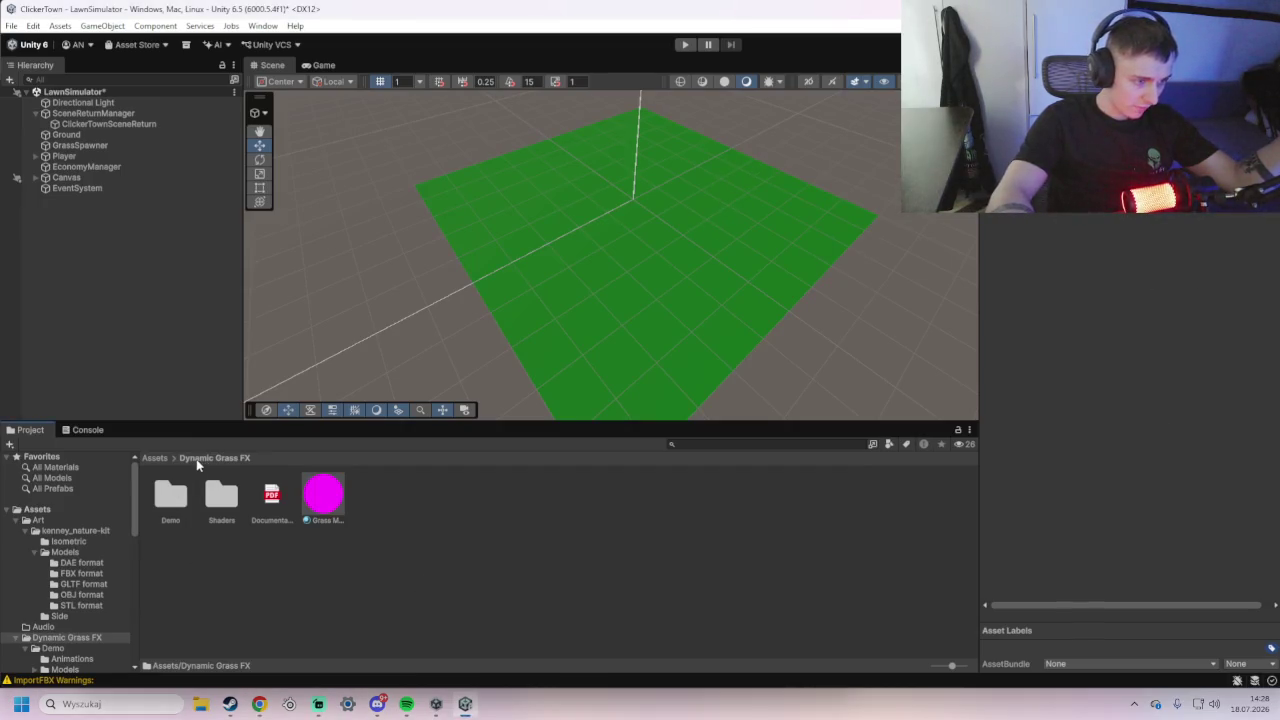
{"action": "left_click", "coordinate": [155, 458]}
{"action": "key", "text": "Delete"}
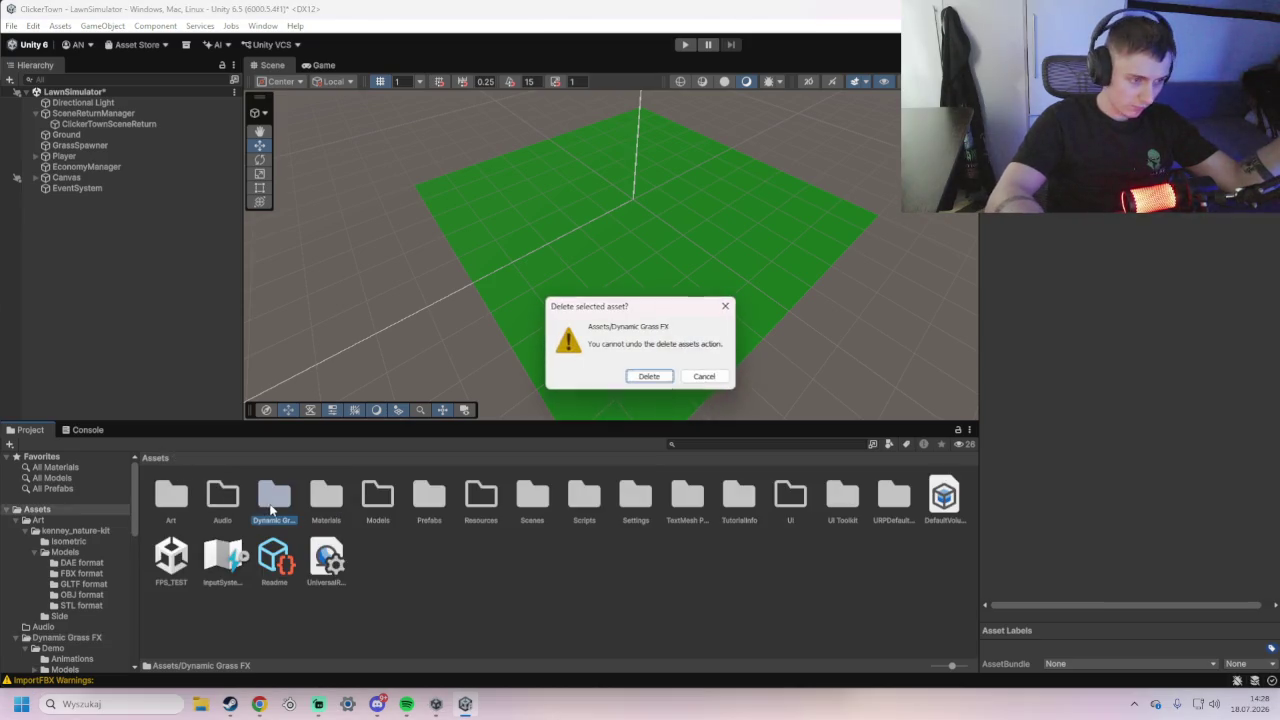
- Confirm deleting the Dynamic Grass FX folder from Assets
{"action": "left_click", "coordinate": [650, 376]}
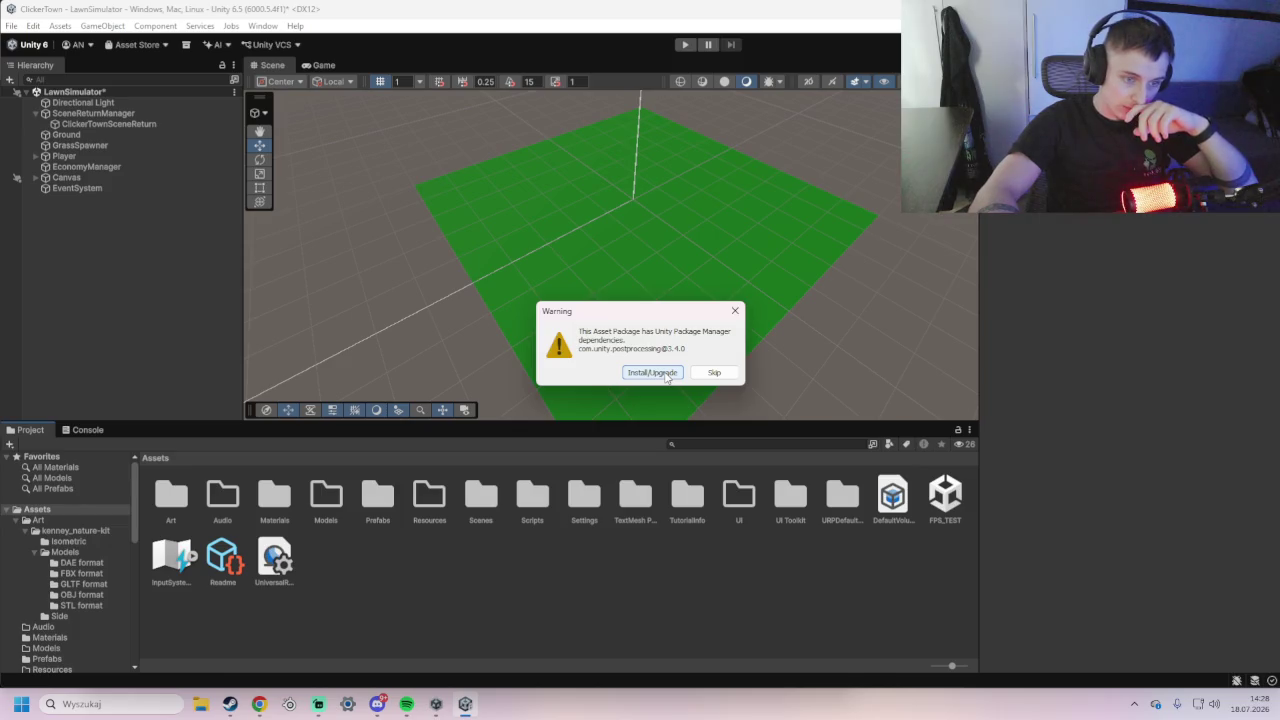
- Install the com.unity.postprocessing dependency, let the kit import, and select the new Proxy Games folder
{"action": "left_click", "coordinate": [666, 375]}
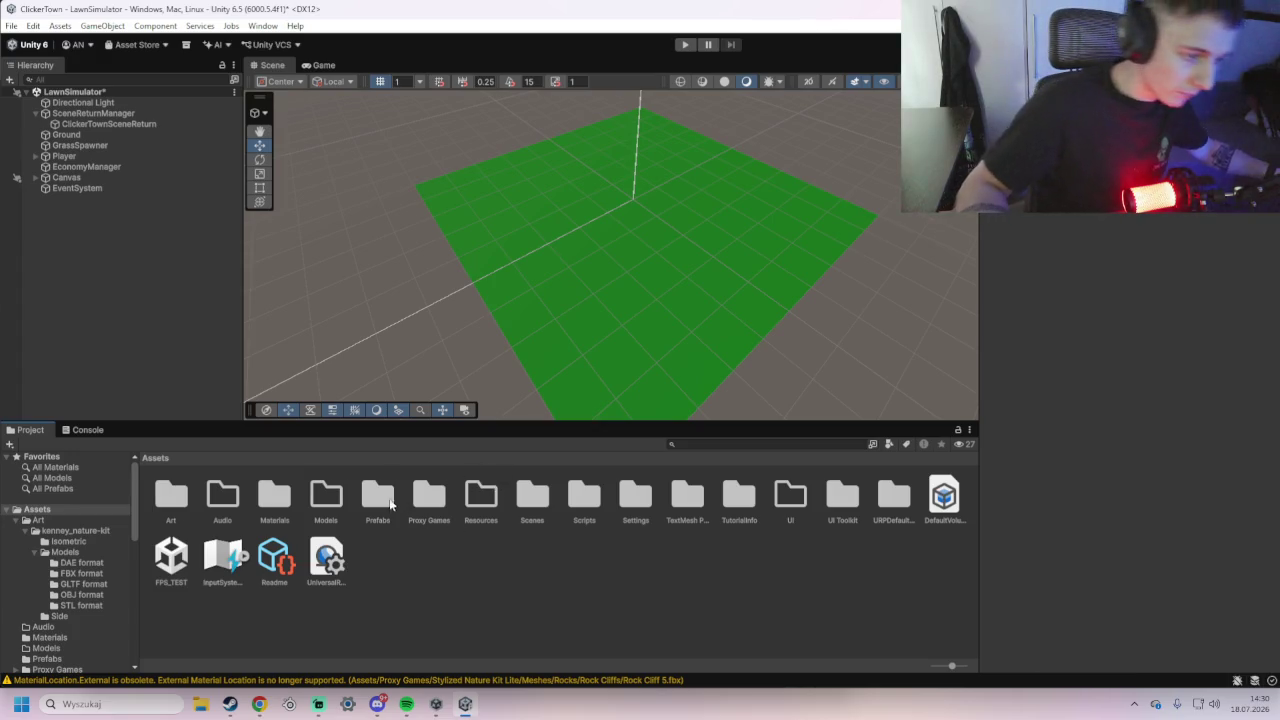
{"action": "left_click", "coordinate": [435, 519]}
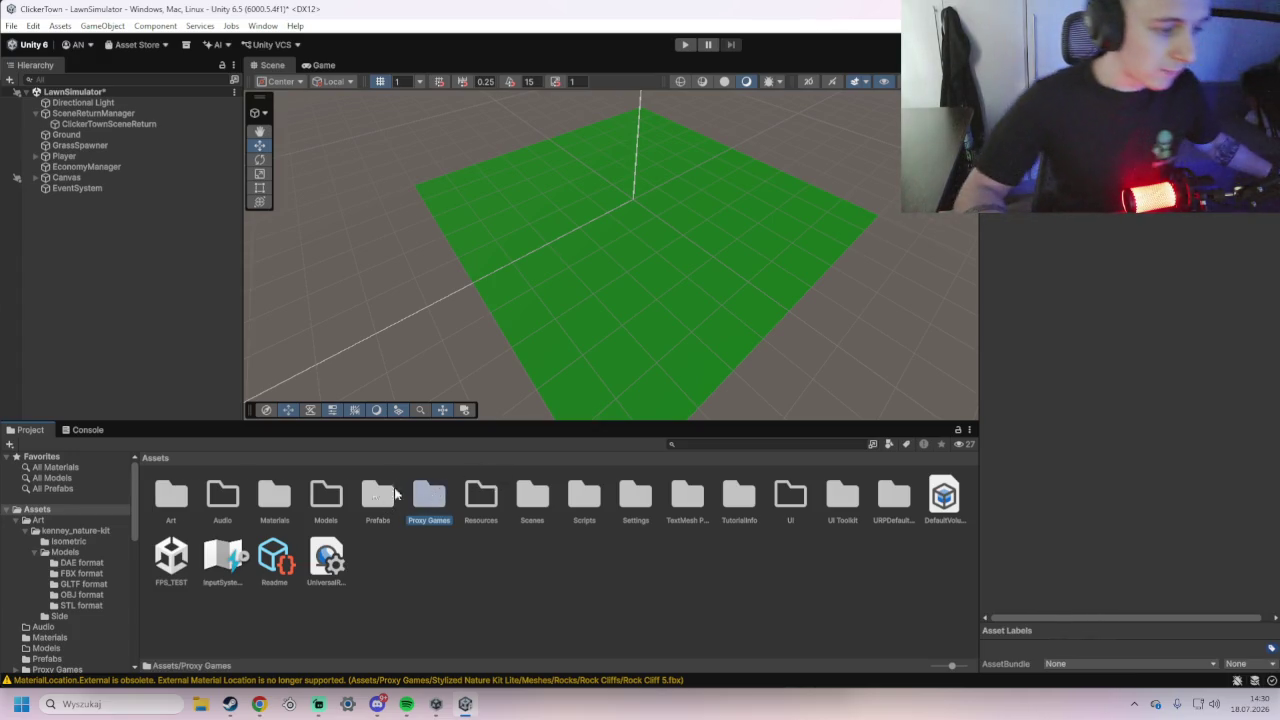
- Navigate to Proxy Games > Stylized Nature Kit Lite > Materials in the Project window
{"action": "double_click", "coordinate": [424, 500]}
{"action": "double_click", "coordinate": [172, 506]}
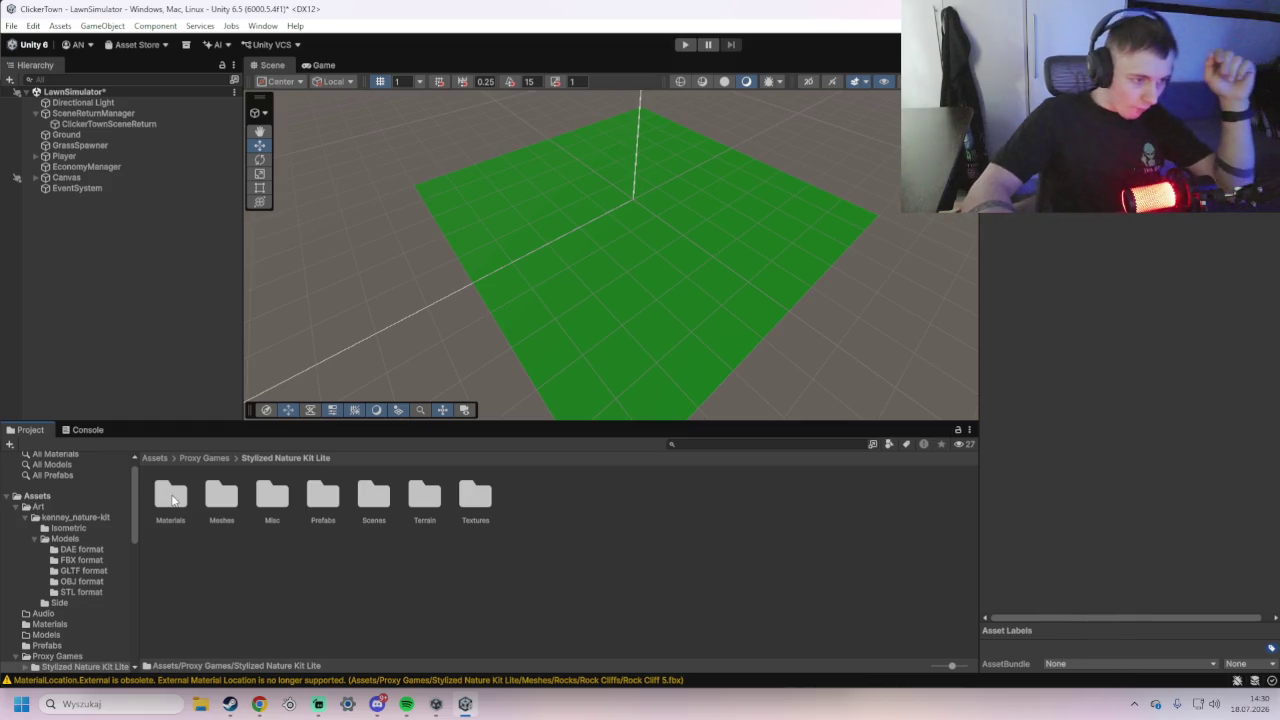
{"action": "key", "text": "alt+Tab"}
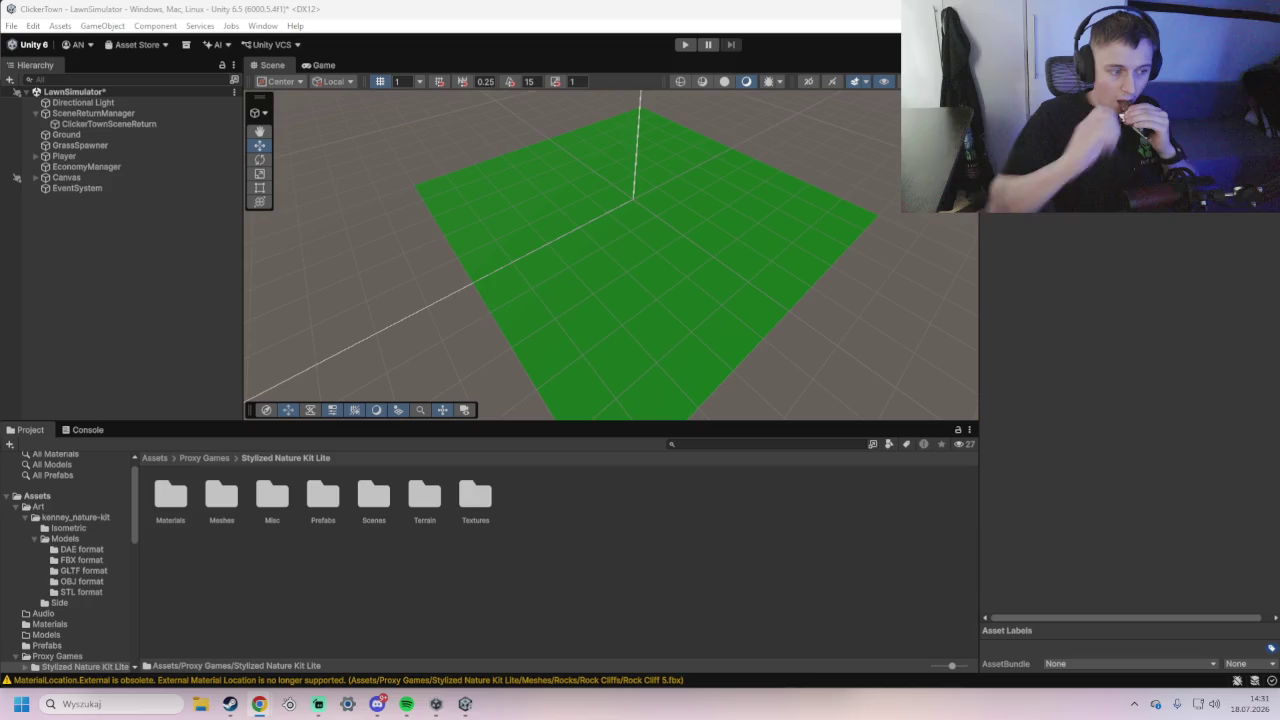
{"action": "double_click", "coordinate": [165, 502]}
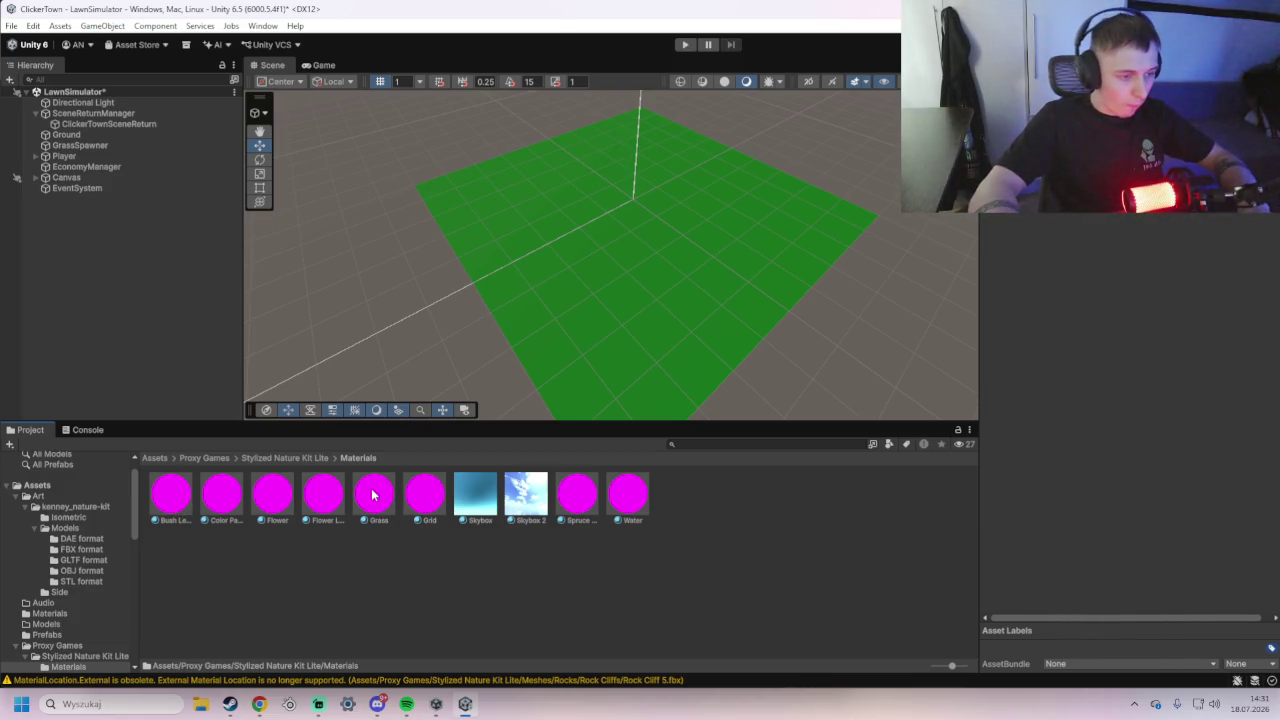
- Screenshot the magenta material thumbnails, then try Skybox 2 as the sky and Grass on the plane
{"action": "key", "text": "super+shift+s"}
{"action": "left_click_drag", "start_coordinate": [128, 432], "coordinate": [658, 547]}
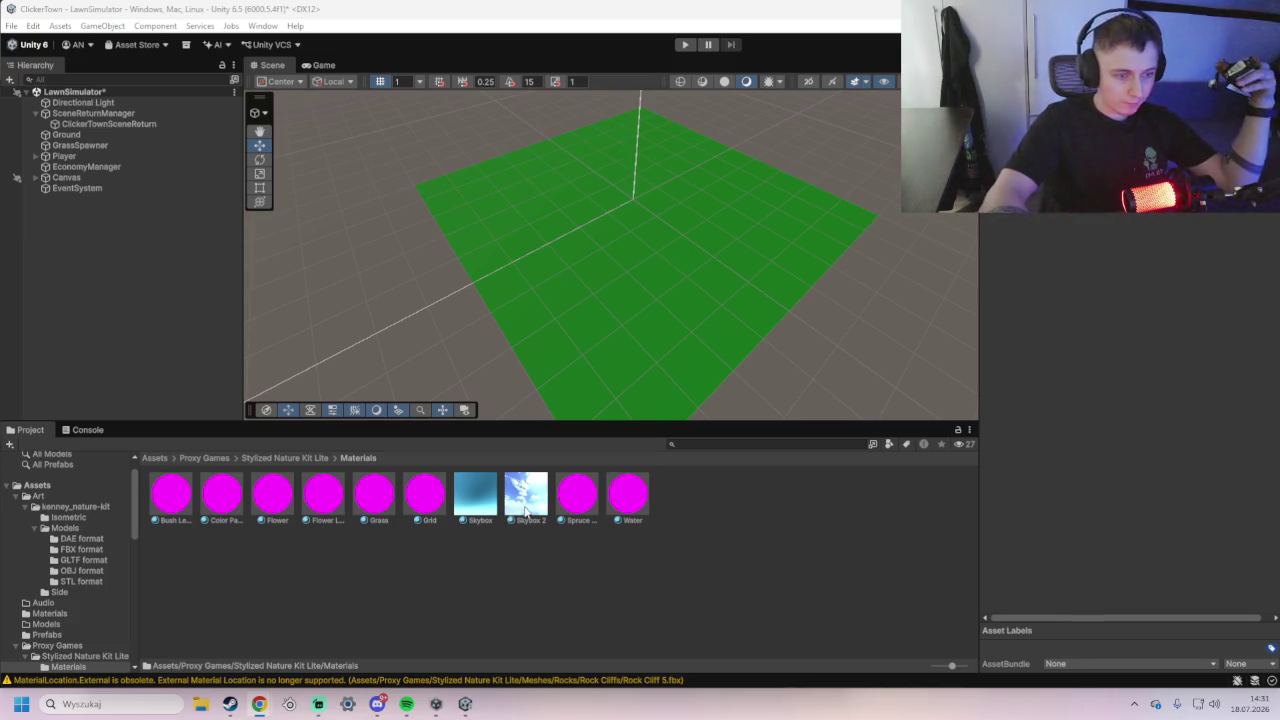
{"action": "mouse_move", "coordinate": [526, 493]}
{"action": "left_mouse_down"}
{"action": "mouse_move", "coordinate": [343, 289]}
{"action": "mouse_move", "coordinate": [422, 358]}
{"action": "mouse_move", "coordinate": [533, 512]}
{"action": "mouse_move", "coordinate": [443, 366]}
{"action": "mouse_move", "coordinate": [525, 494]}
{"action": "left_mouse_up"}
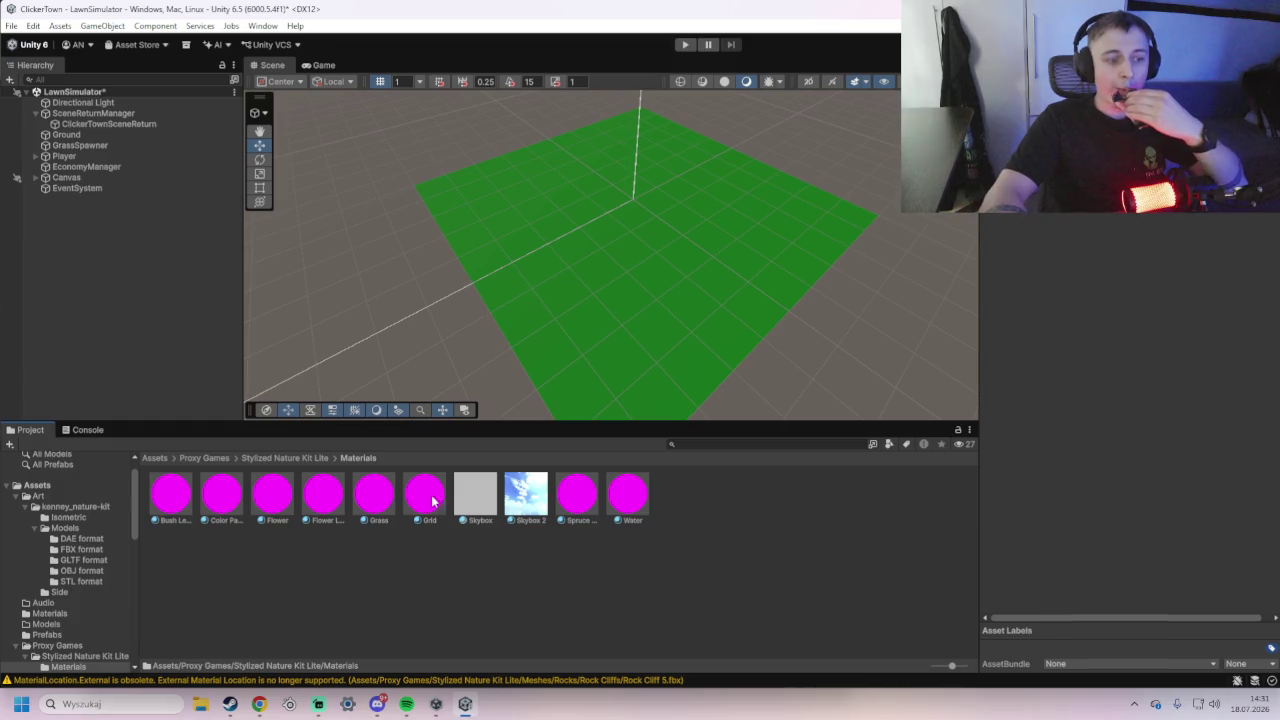
{"action": "mouse_move", "coordinate": [373, 492]}
{"action": "left_mouse_down"}
{"action": "mouse_move", "coordinate": [589, 331]}
{"action": "mouse_move", "coordinate": [501, 413]}
{"action": "mouse_move", "coordinate": [430, 515]}
{"action": "left_mouse_up"}
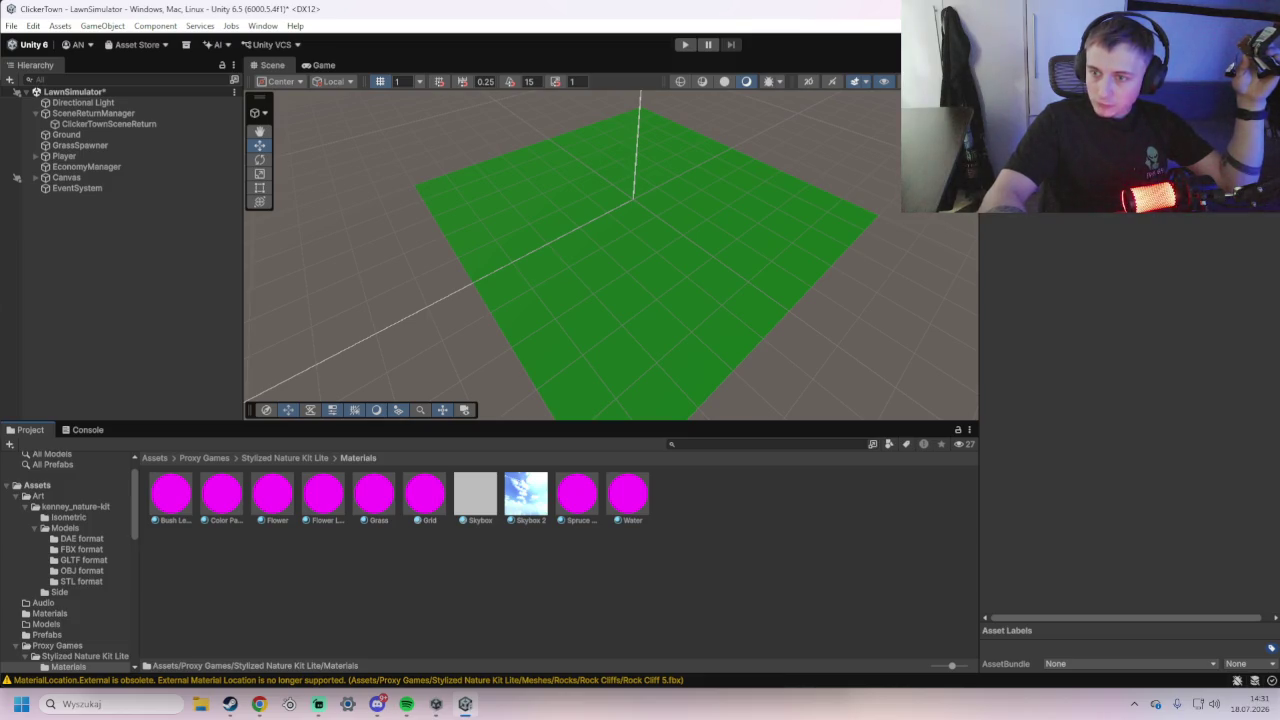
- Open the Render Pipeline Converter from Window > Rendering
{"action": "left_click", "coordinate": [262, 26]}
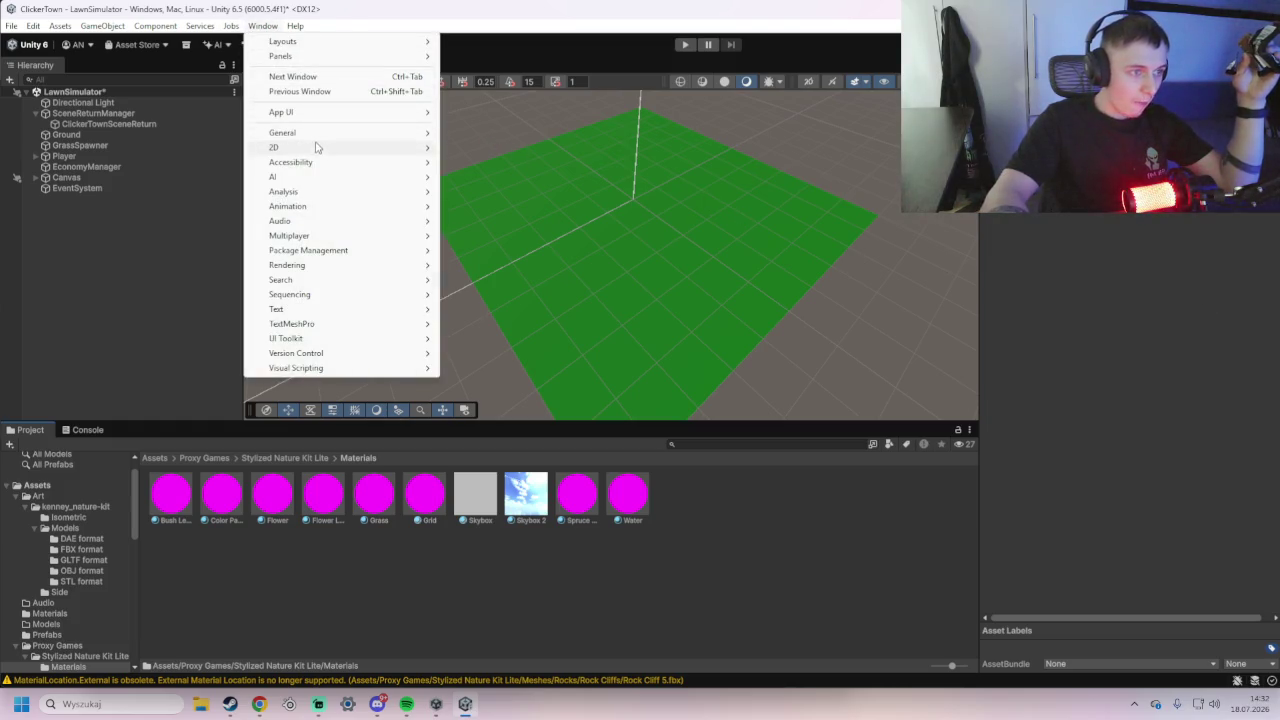
{"action": "mouse_move", "coordinate": [332, 266]}
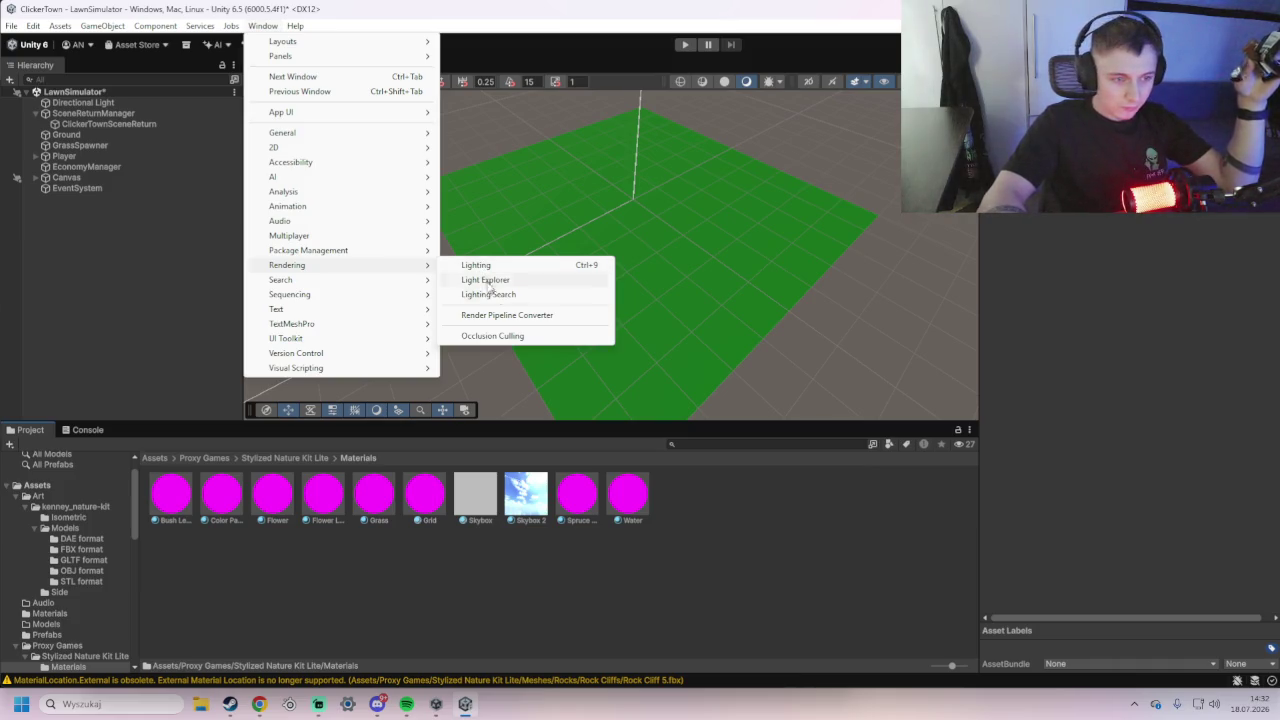
{"action": "left_click", "coordinate": [509, 315]}
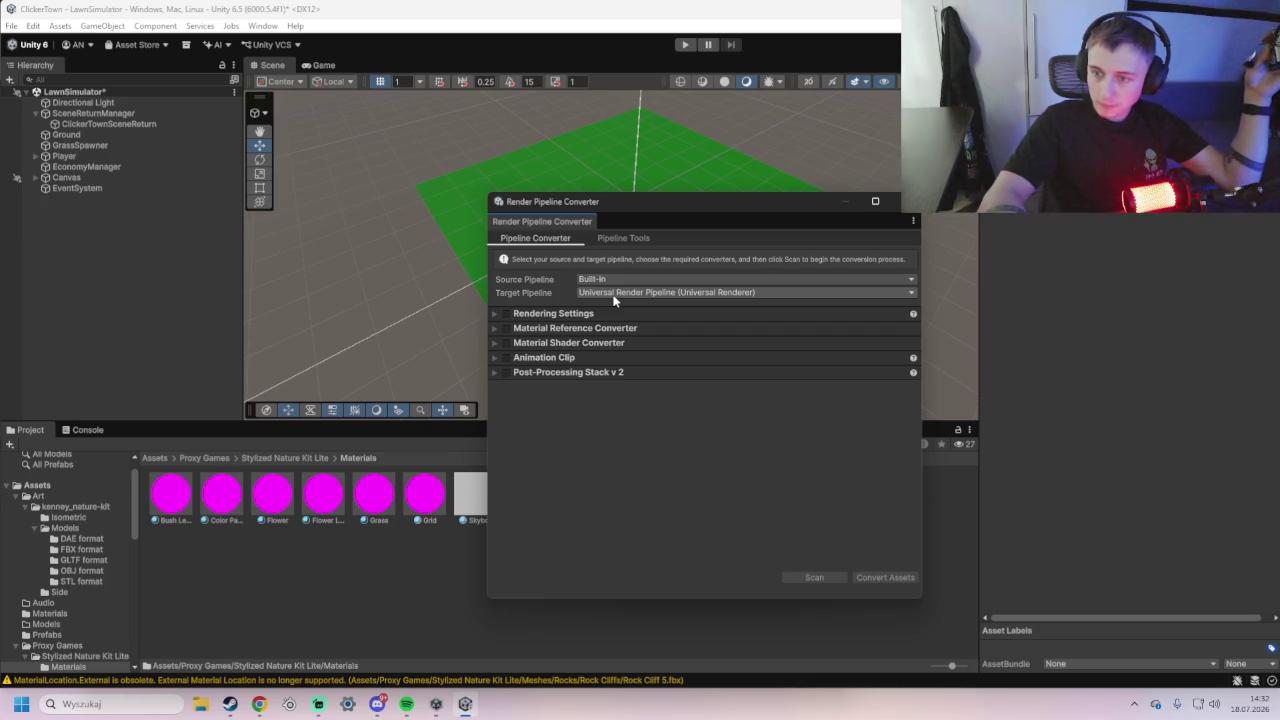
- Tick Material Reference and Material Shader converters, scan after saving the scene, then bring the Hobo browser forward
{"action": "left_click", "coordinate": [507, 331]}
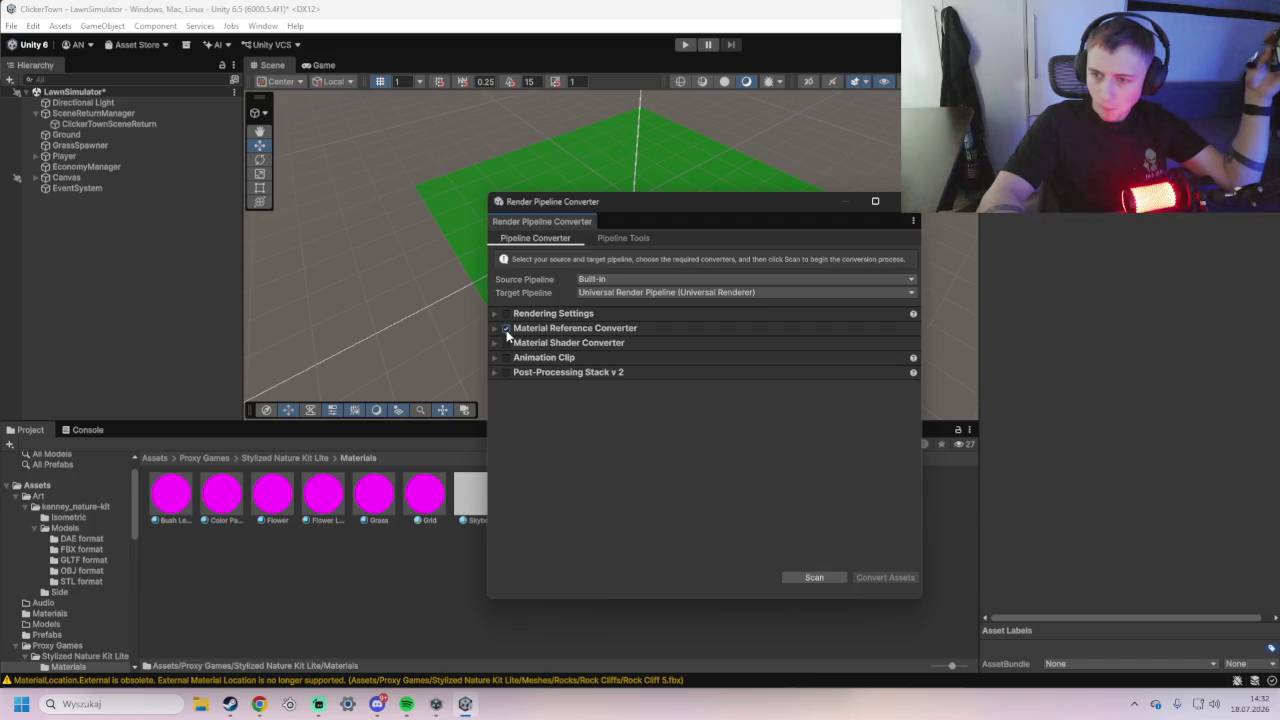
{"action": "left_click", "coordinate": [507, 343]}
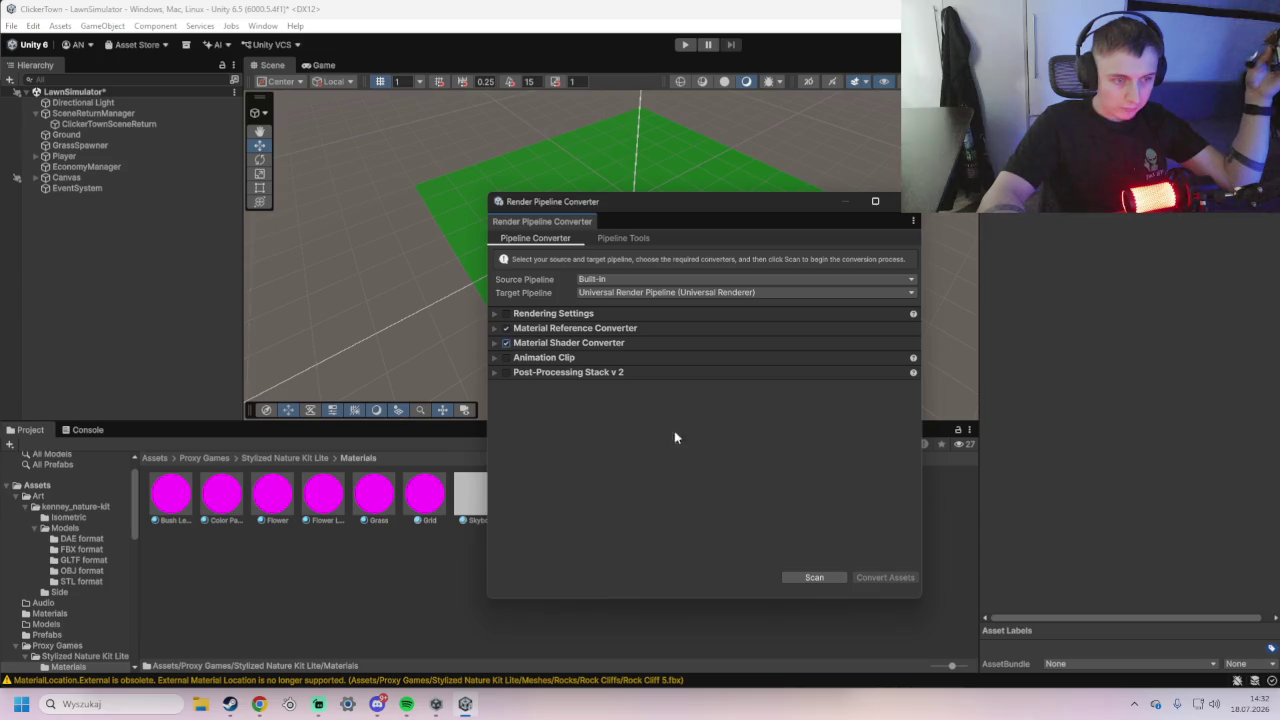
{"action": "left_click", "coordinate": [810, 578]}
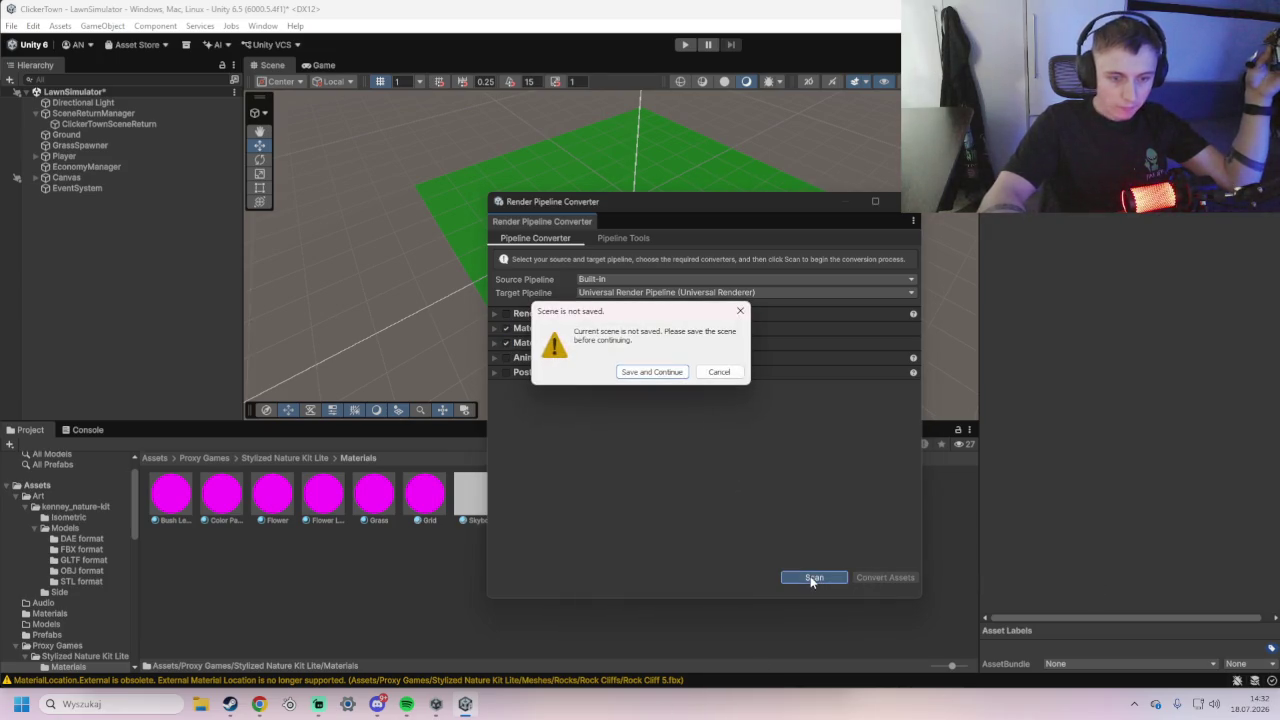
{"action": "left_click", "coordinate": [651, 372]}
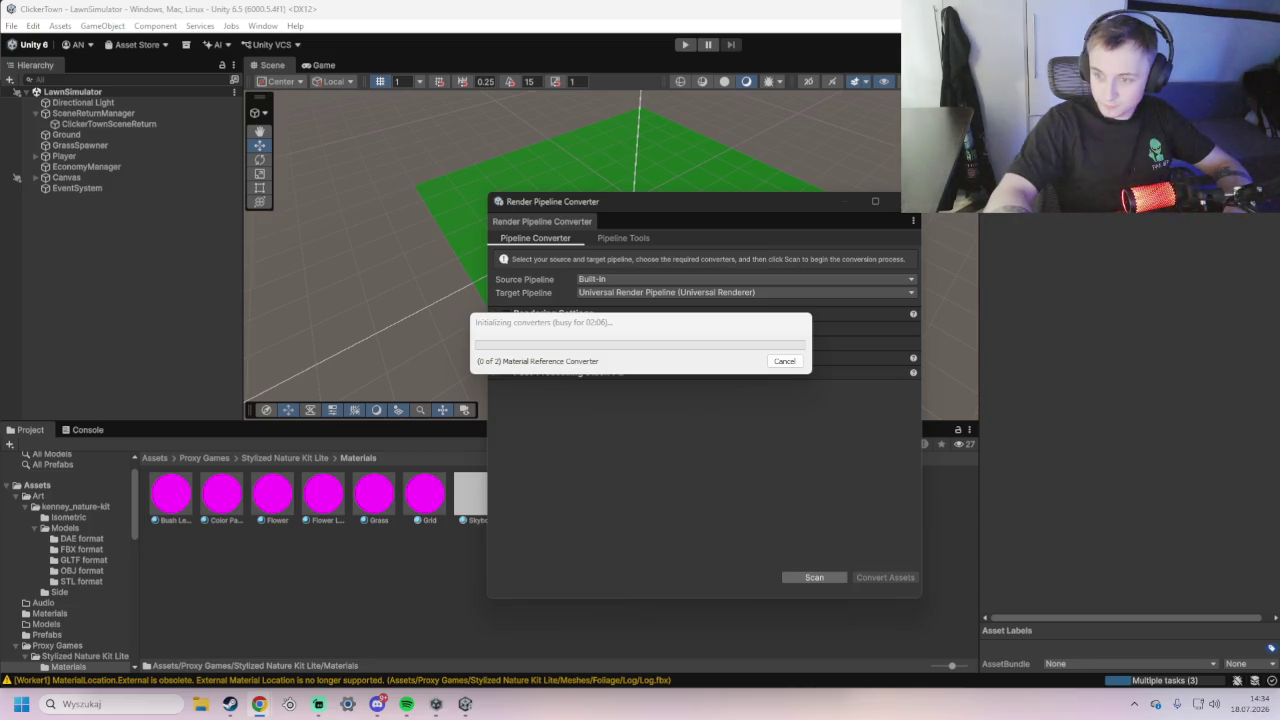
{"action": "mouse_move", "coordinate": [1279, 124]}
{"action": "left_mouse_down"}
{"action": "mouse_move", "coordinate": [554, 124]}
{"action": "mouse_move", "coordinate": [425, 67]}
{"action": "mouse_move", "coordinate": [390, 66]}
{"action": "left_mouse_up"}
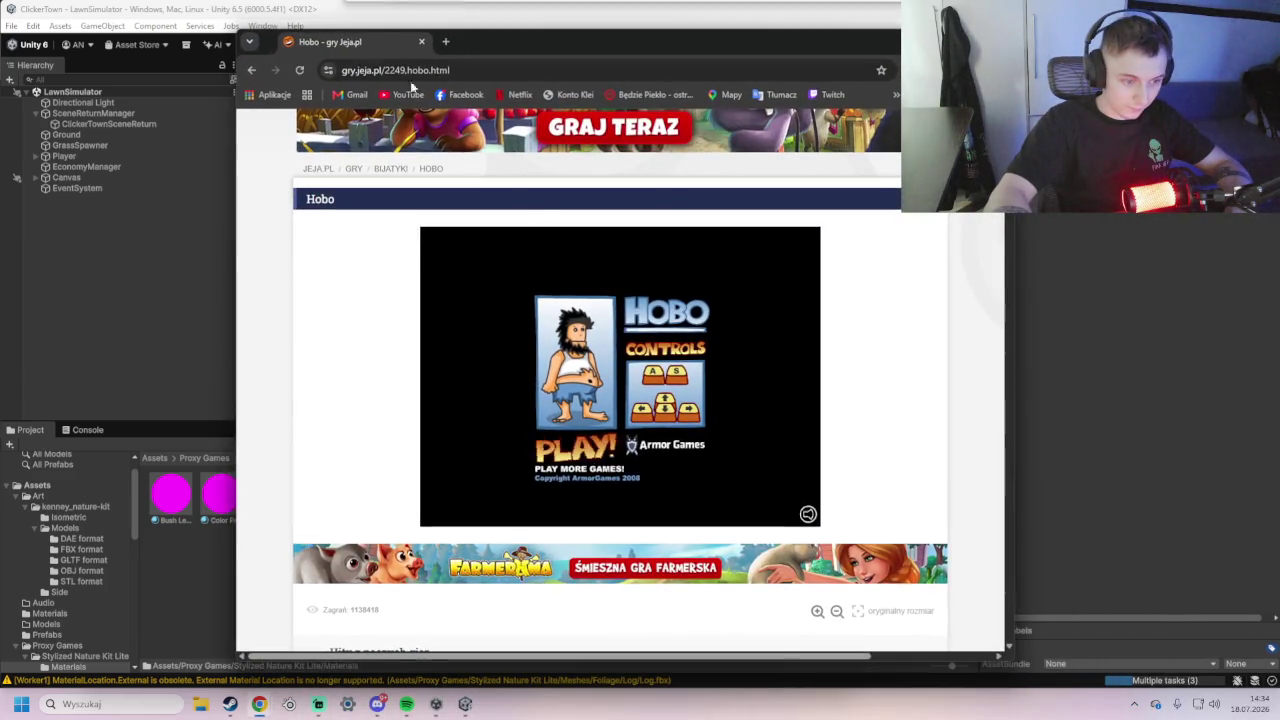
- Start Hobo from its intro screen and begin a new game on HARD difficulty
{"action": "left_click", "coordinate": [582, 446]}
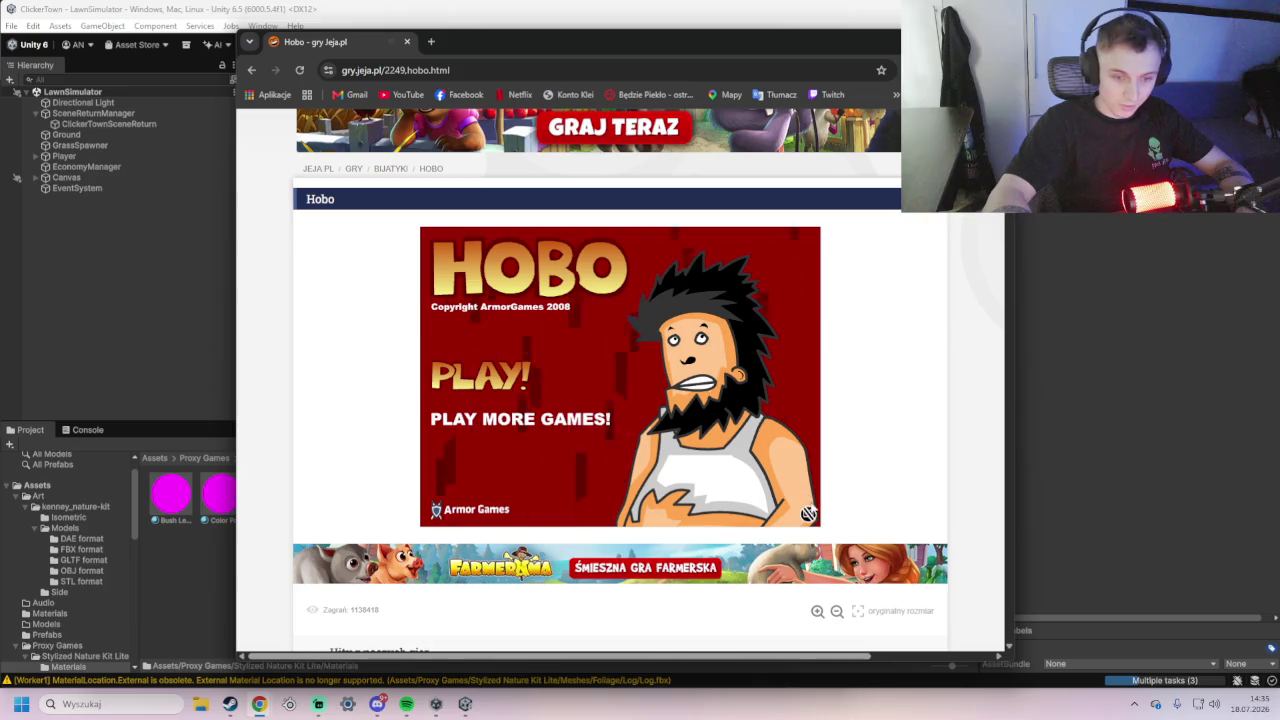
{"action": "left_click", "coordinate": [470, 377]}
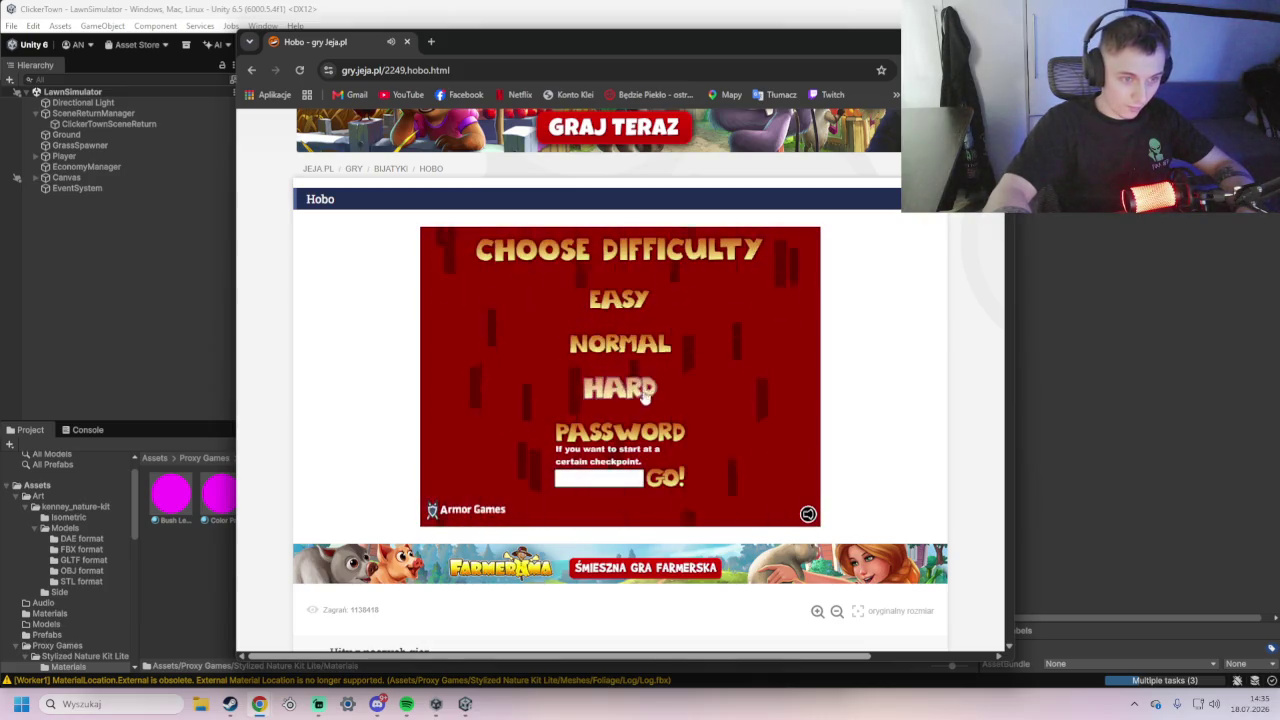
{"action": "left_click", "coordinate": [646, 391]}
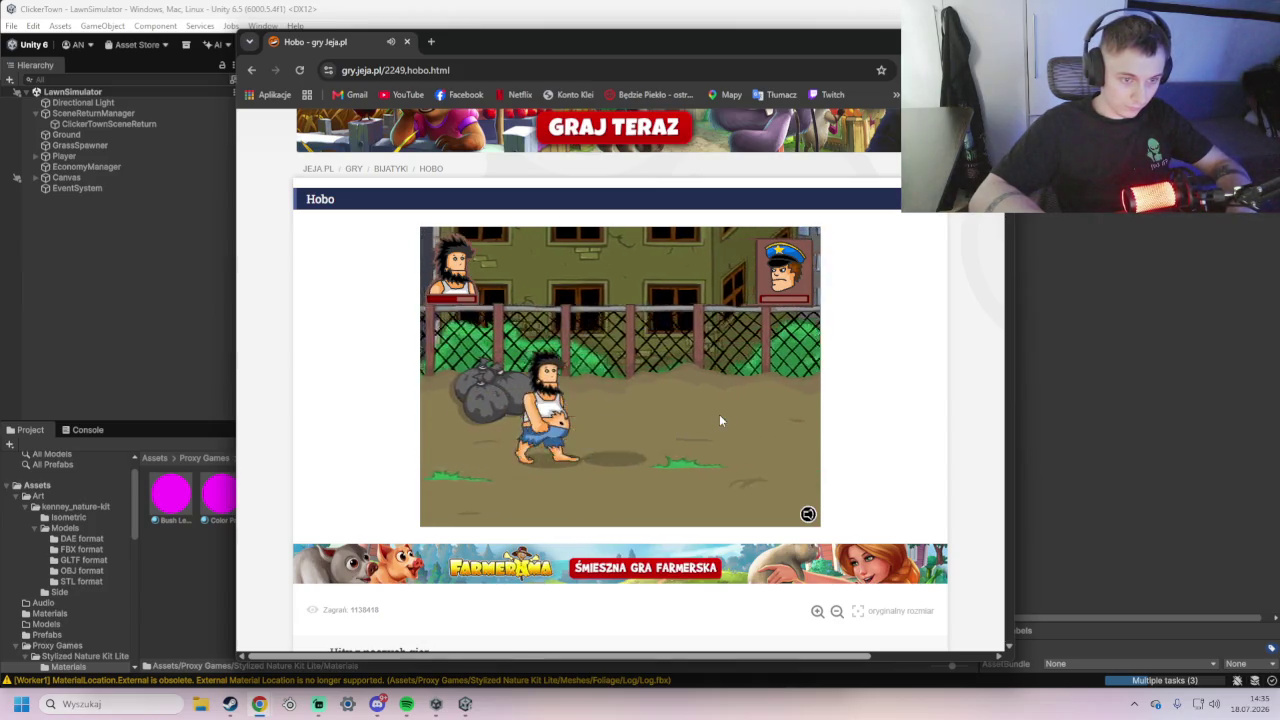
- Walk the hobo right past the City Dump truck and beat its workers to unlock a combo
{"action": "key", "text": "Right"}
{"action": "key", "text": "Right"}
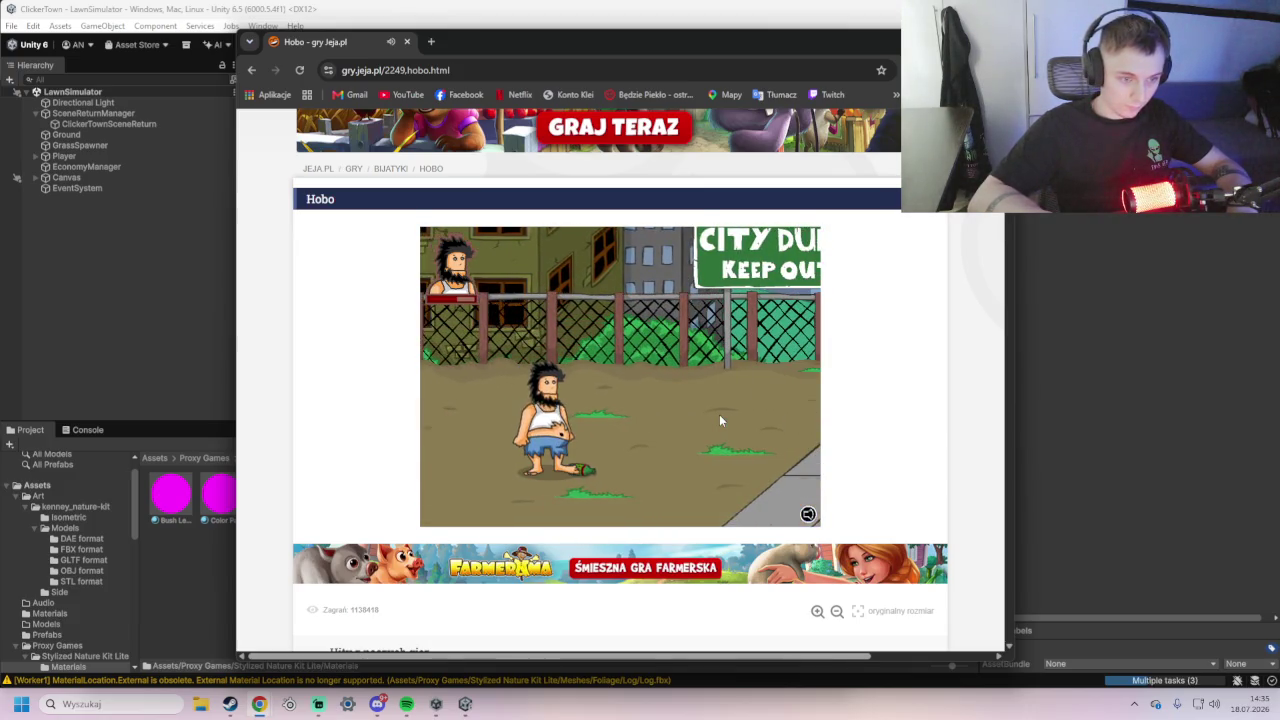
{"action": "key", "text": "Right"}
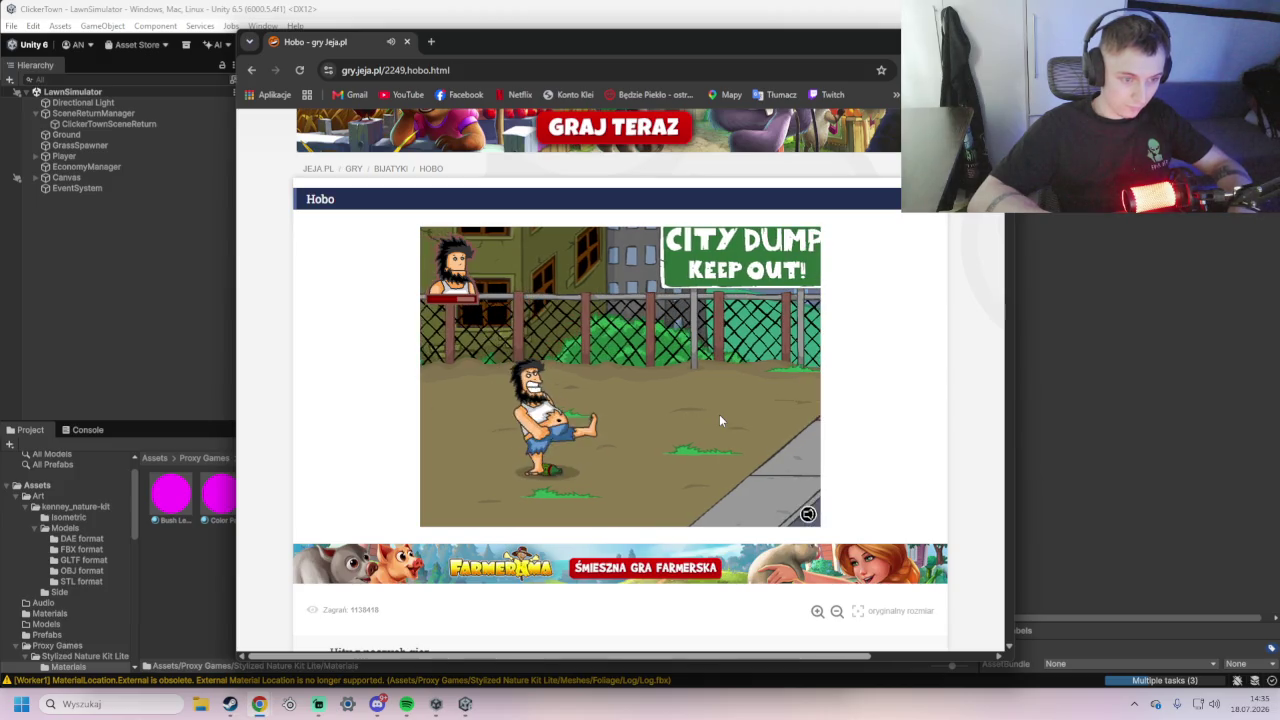
{"action": "key", "text": "Right"}
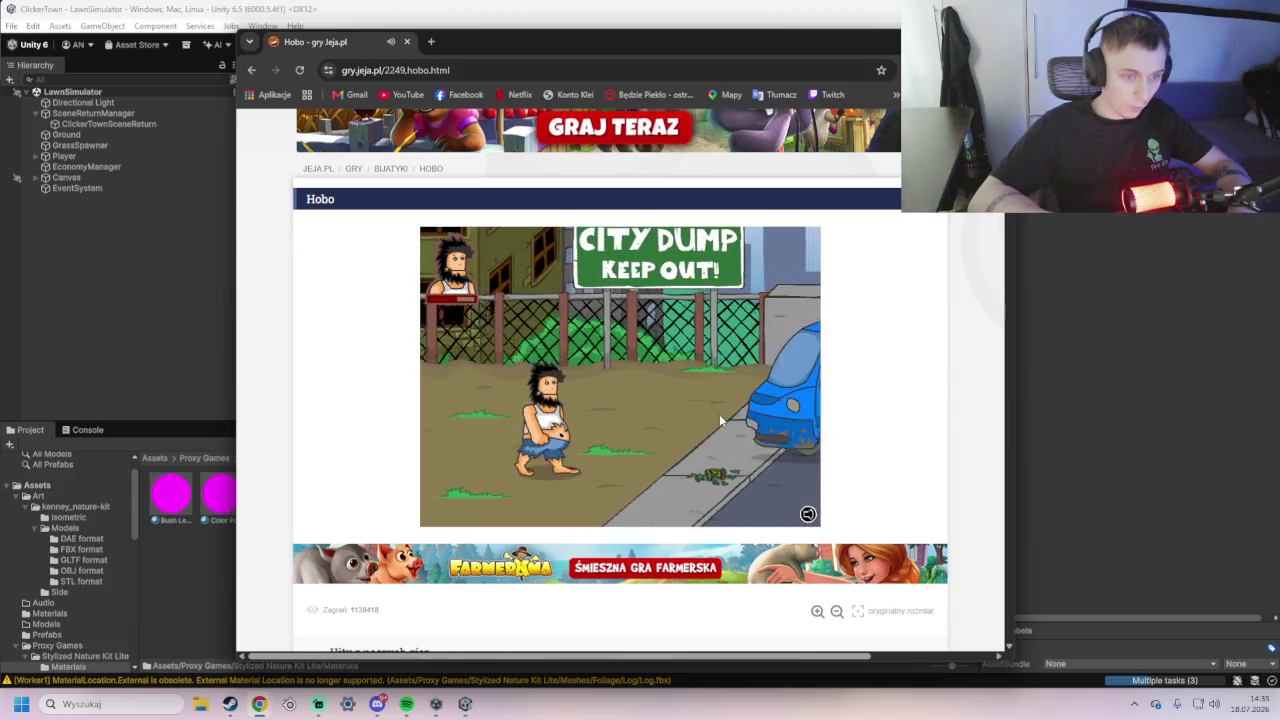
{"action": "key", "text": "Right"}
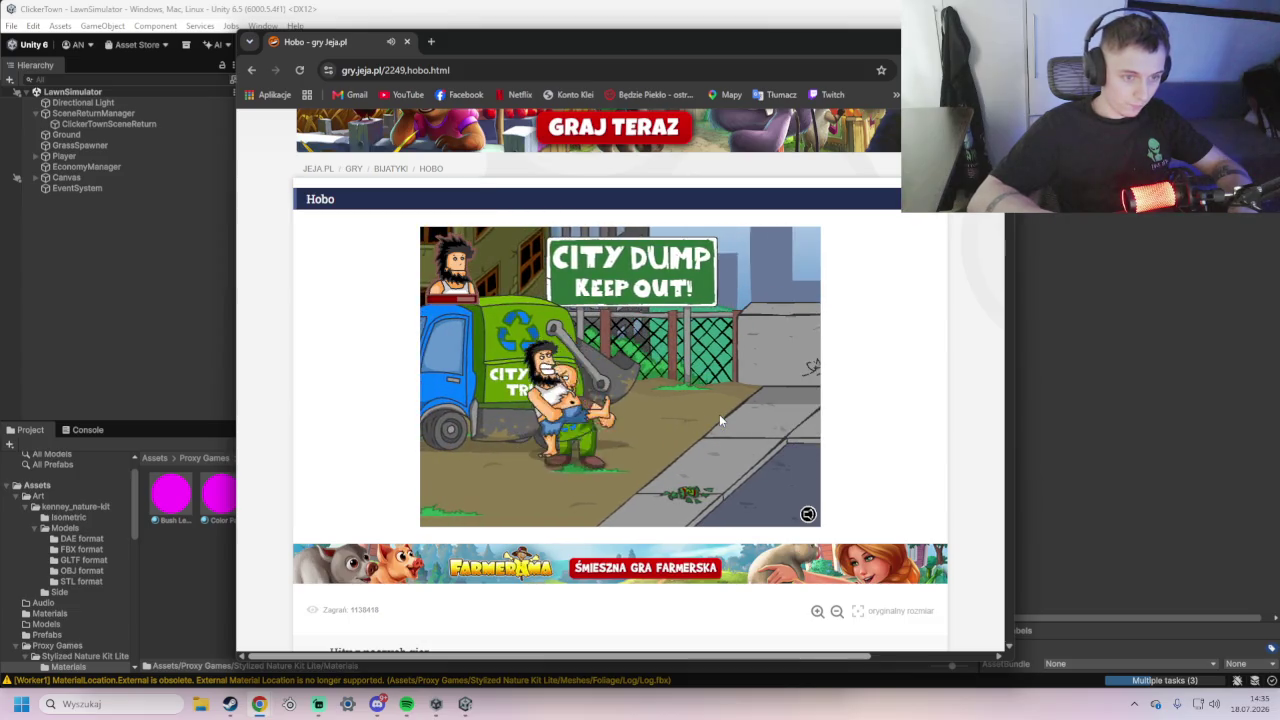
{"action": "key", "text": "a"}
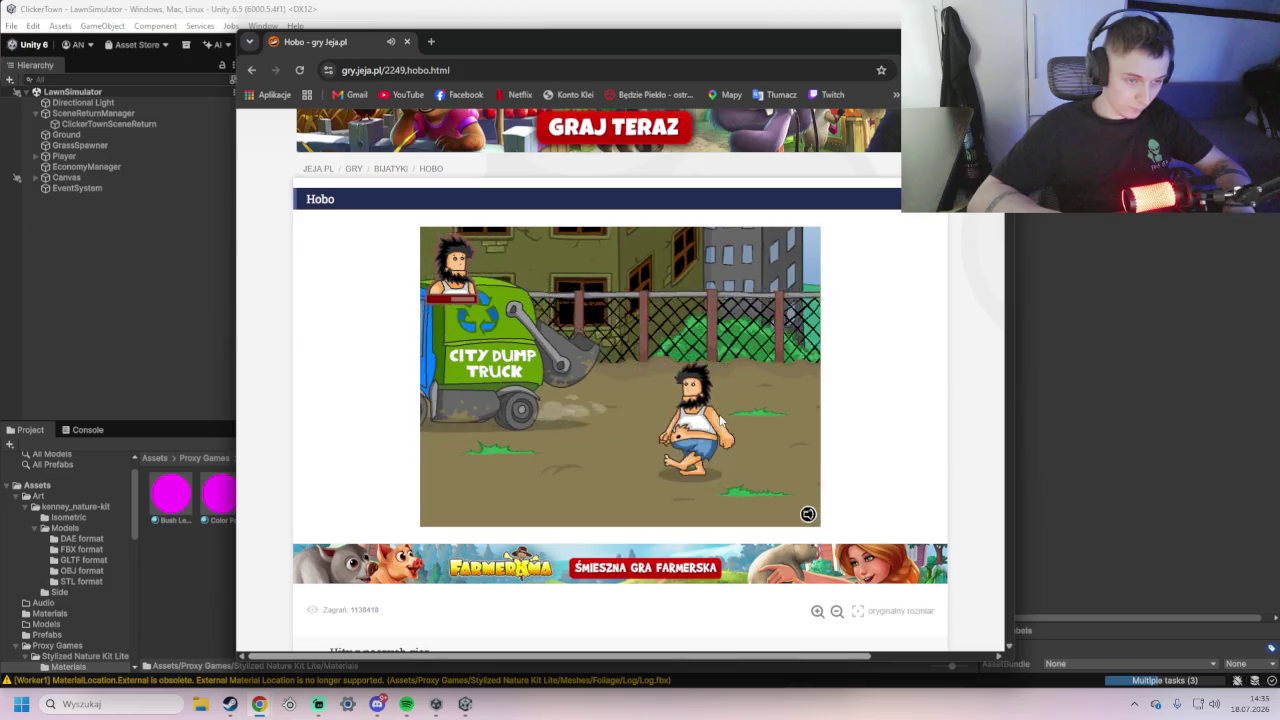
{"action": "key", "text": "Left"}
{"action": "key", "text": "Left"}
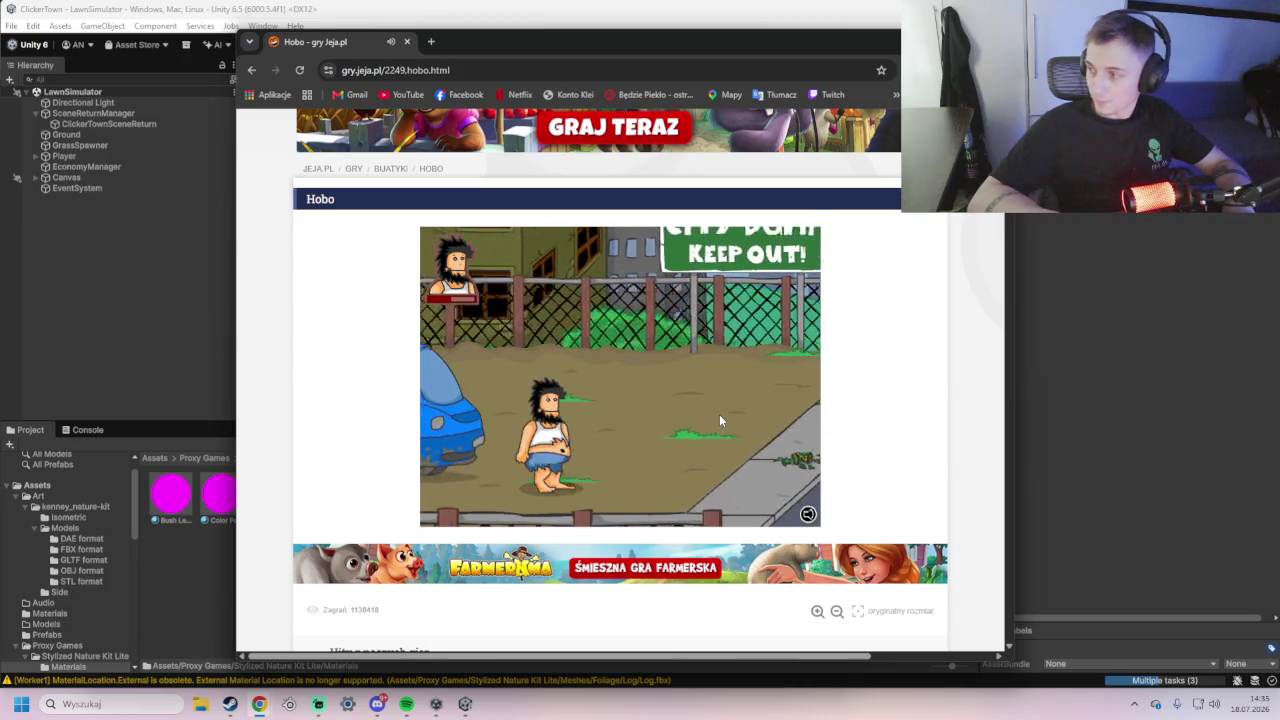
{"action": "key", "text": "Right"}
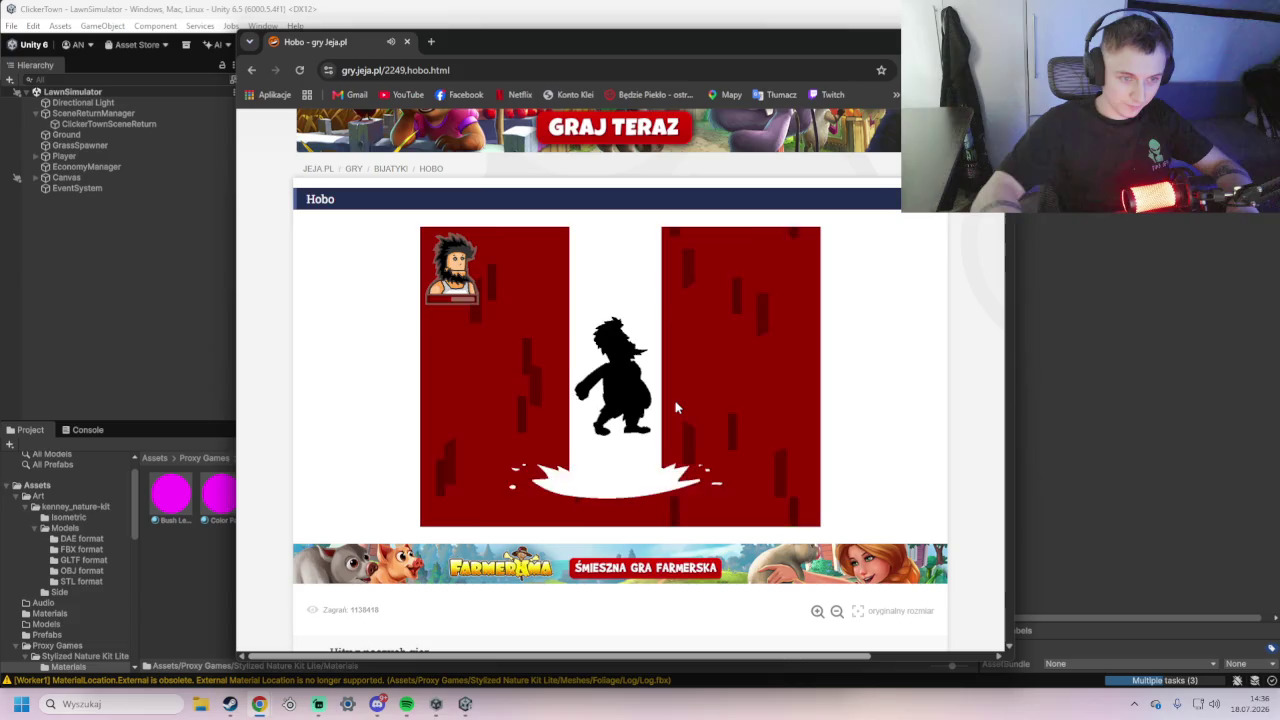
- Walk past the GO! sign, pick up a trash can and knock the hooded enemy down
{"action": "key", "text": "Right"}
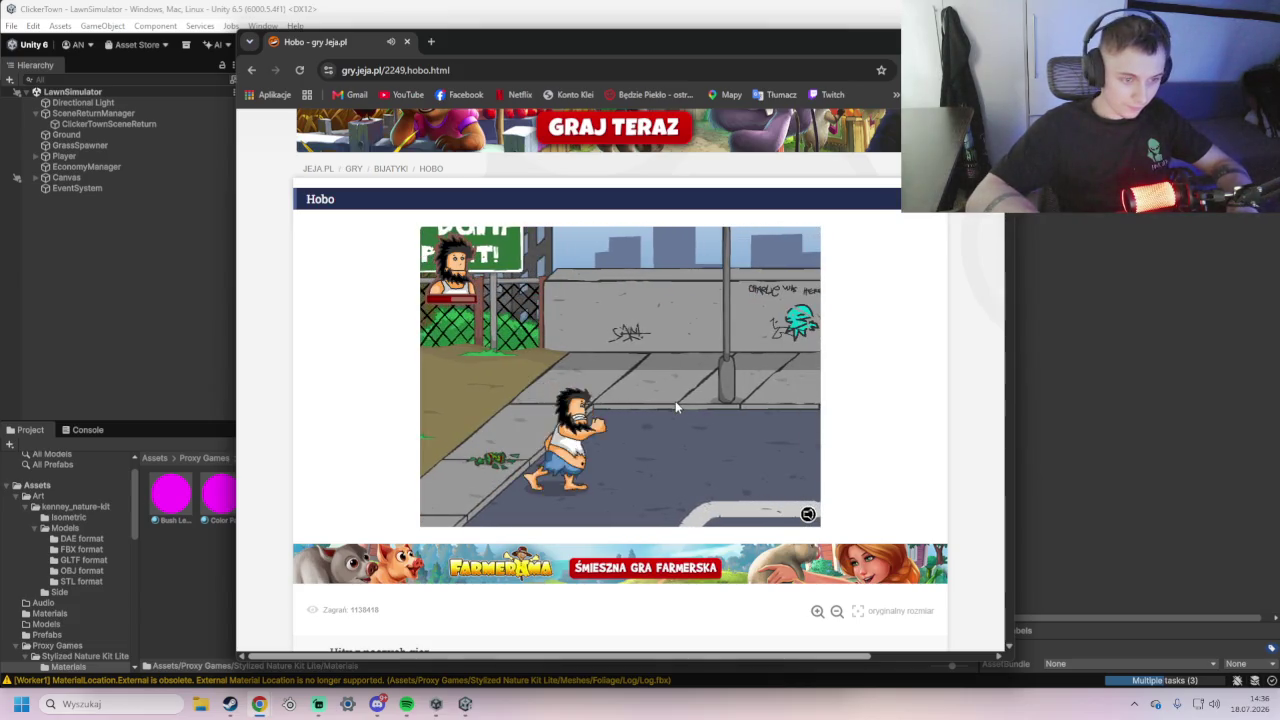
{"action": "key", "text": "Right"}
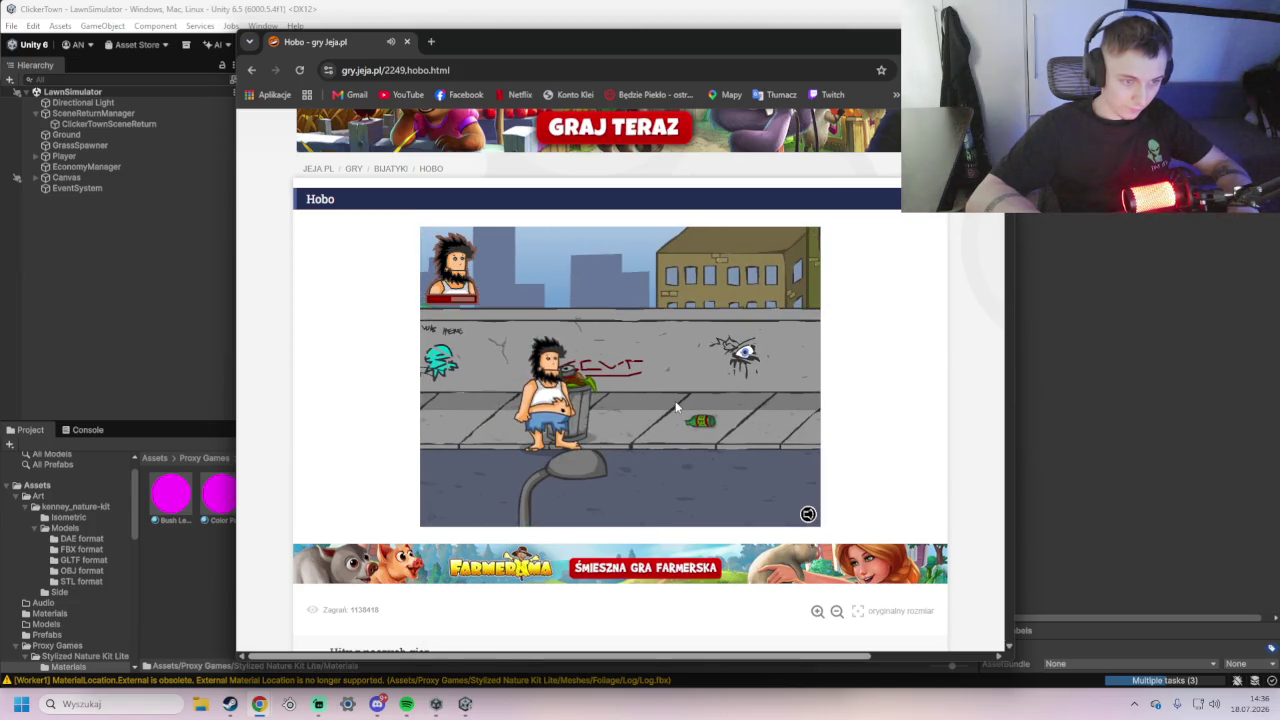
{"action": "key", "text": "Down"}
{"action": "key", "text": "Right"}
{"action": "key", "text": "Right"}
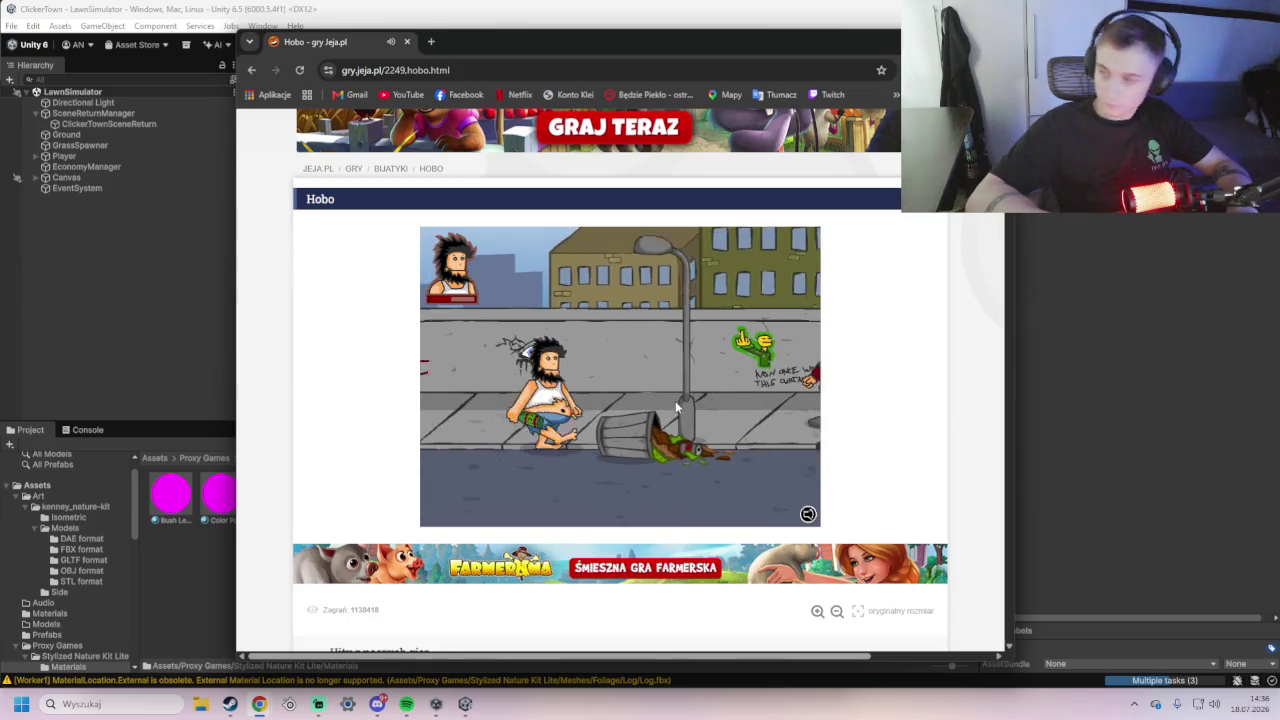
{"action": "key", "text": "Right"}
{"action": "key", "text": "Left"}
{"action": "key", "text": "a"}
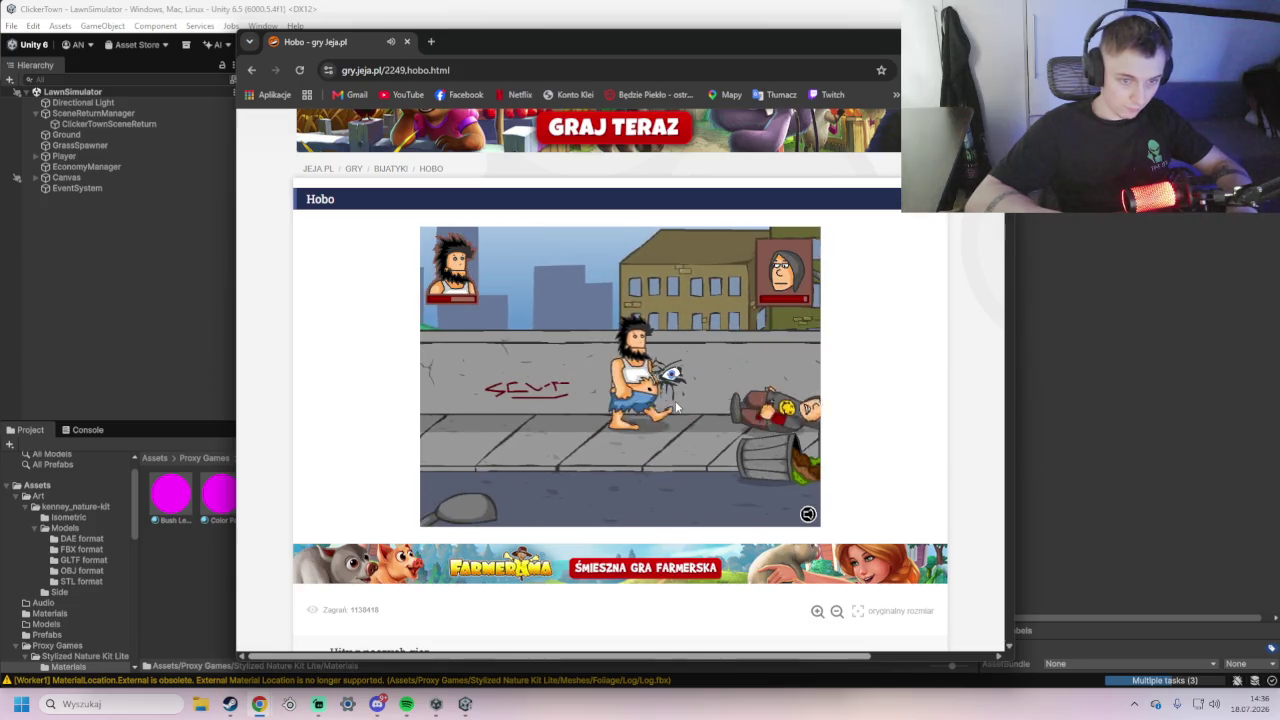
{"action": "key", "text": "Right"}
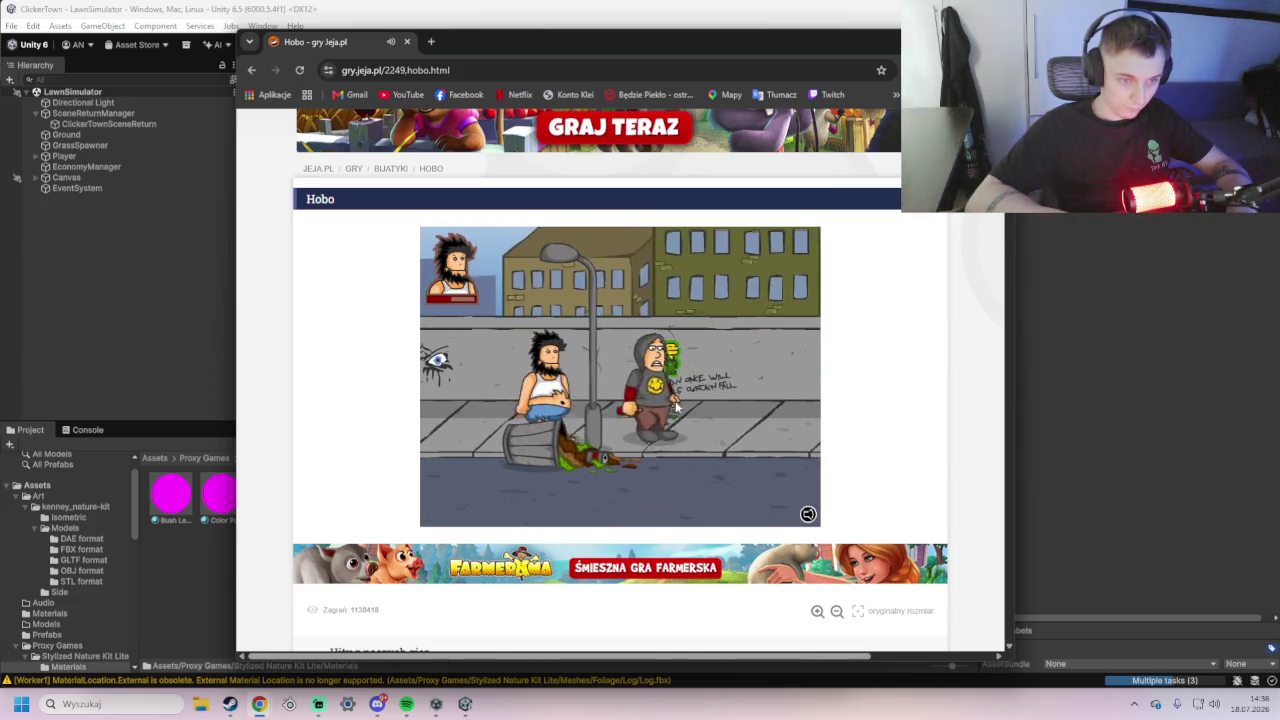
{"action": "key", "text": "Right"}
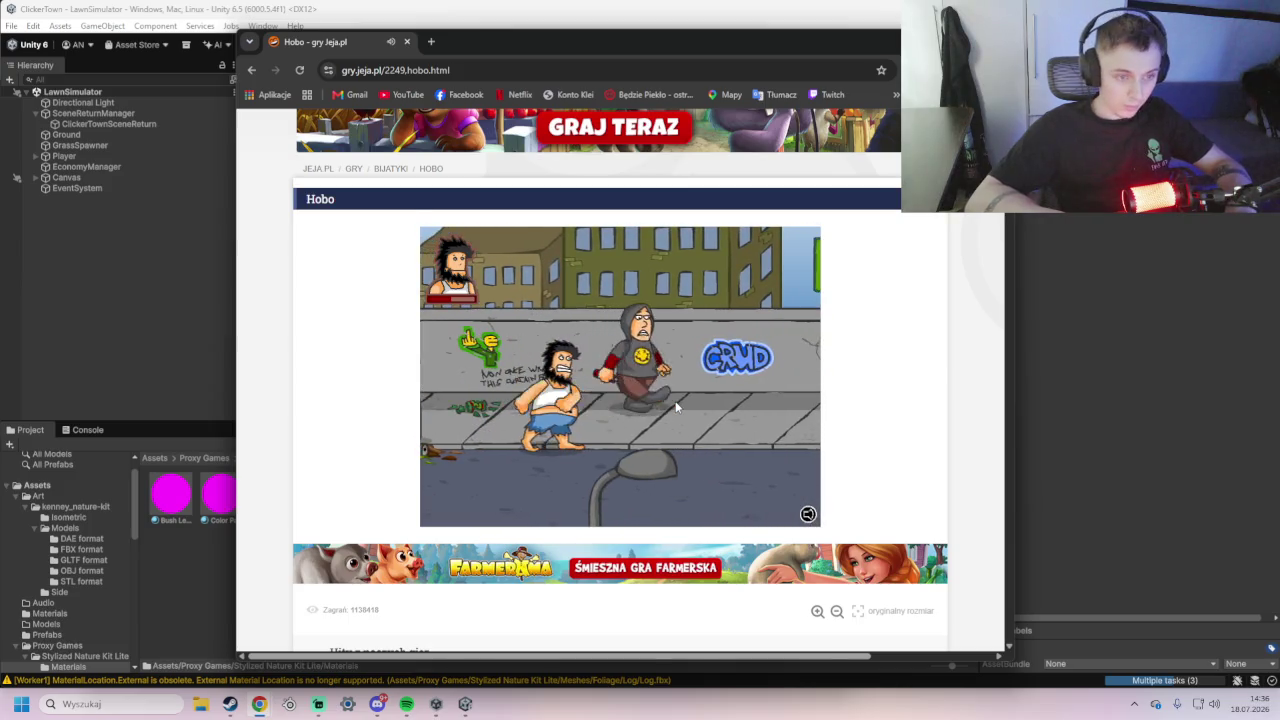
{"action": "key", "text": "Right"}
{"action": "key", "text": "Right"}
{"action": "key", "text": "Right"}
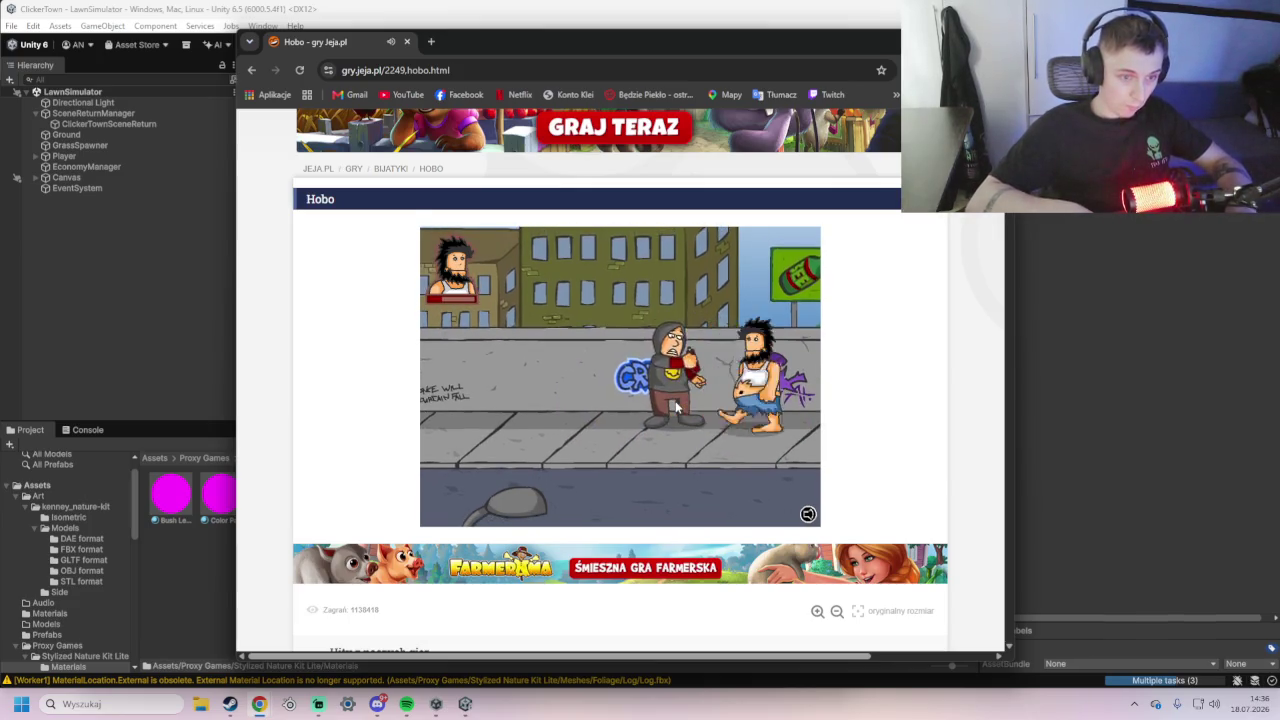
- Keep brawling with the hooded enemy left and right, then switch back to Unity
{"action": "key", "text": "Left"}
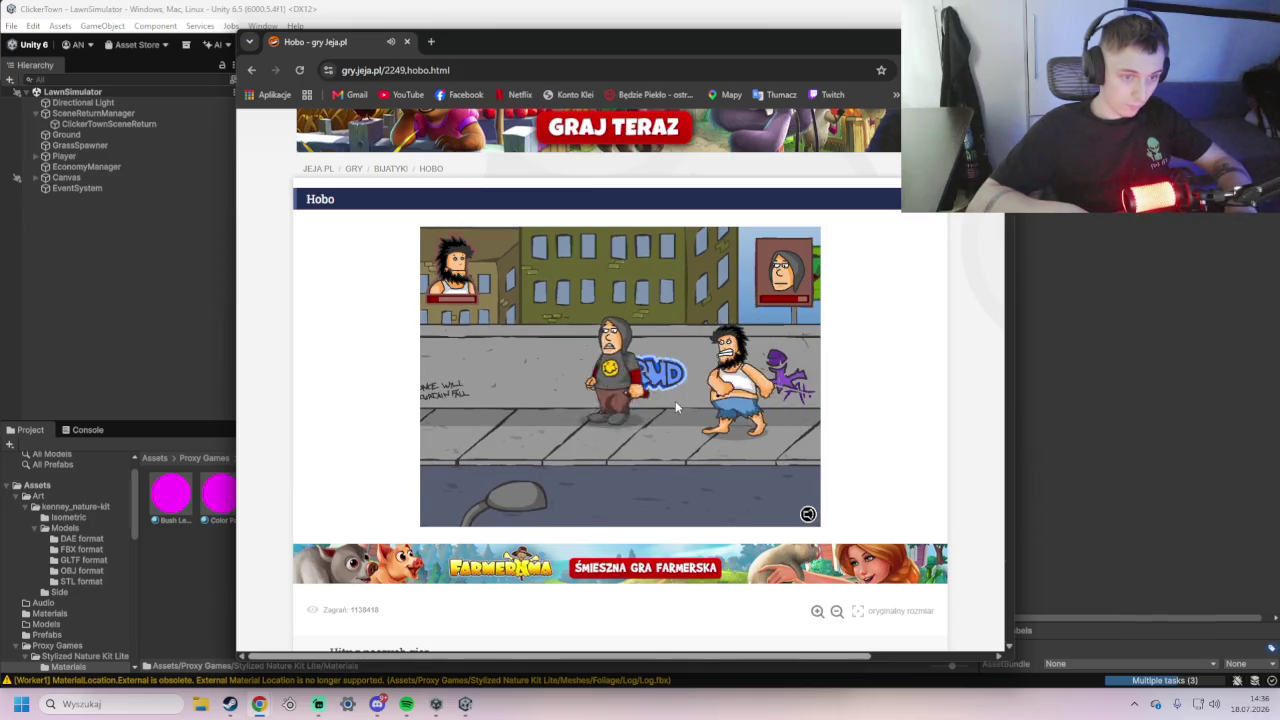
{"action": "key", "text": "Left"}
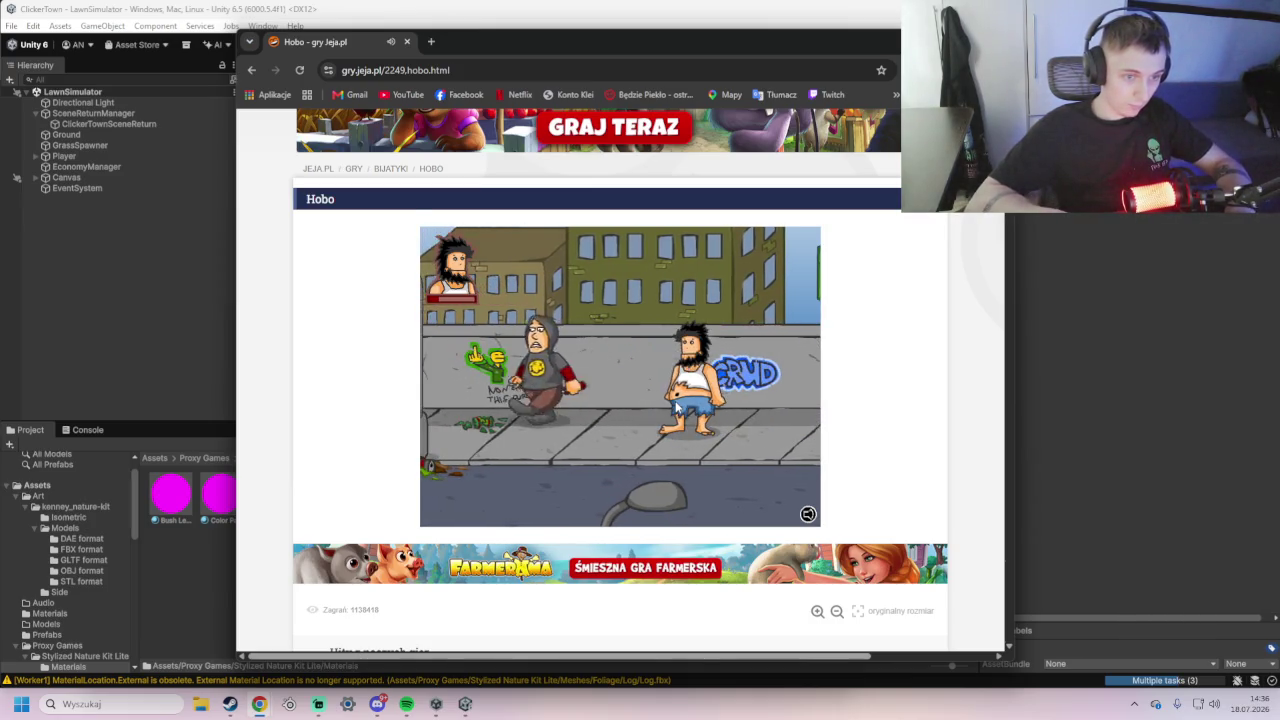
{"action": "key", "text": "Left"}
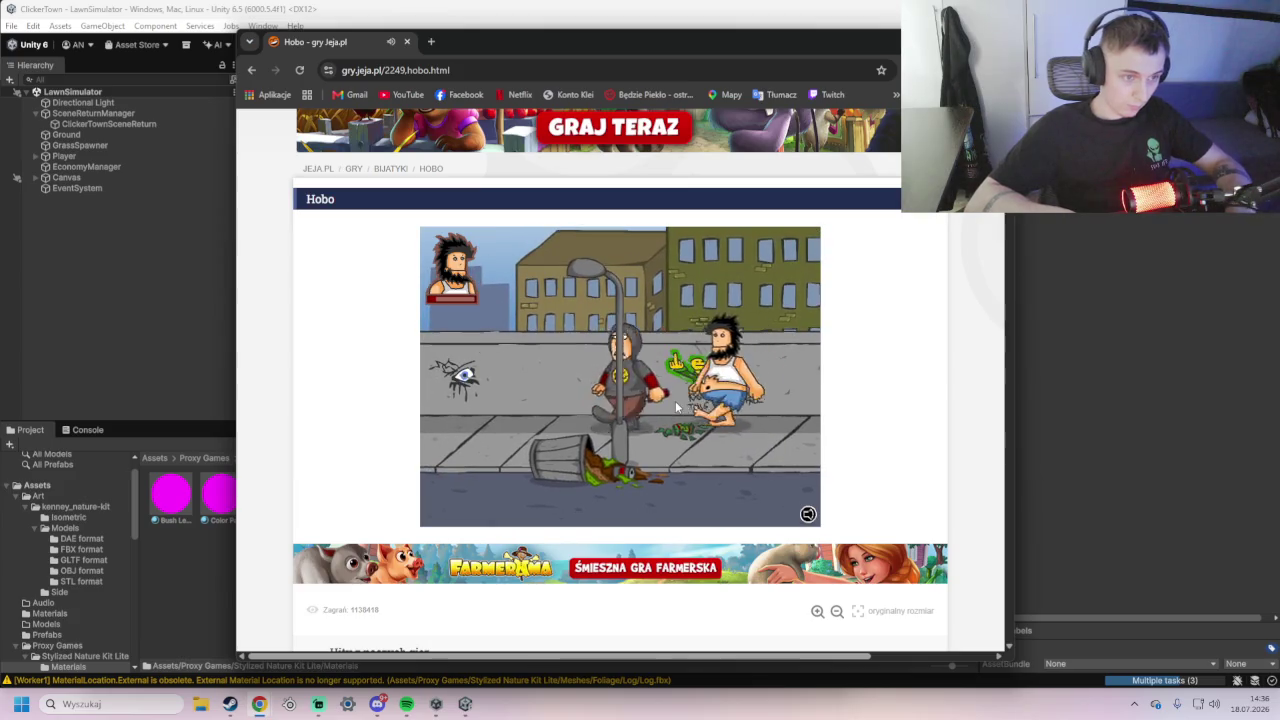
{"action": "key", "text": "Left"}
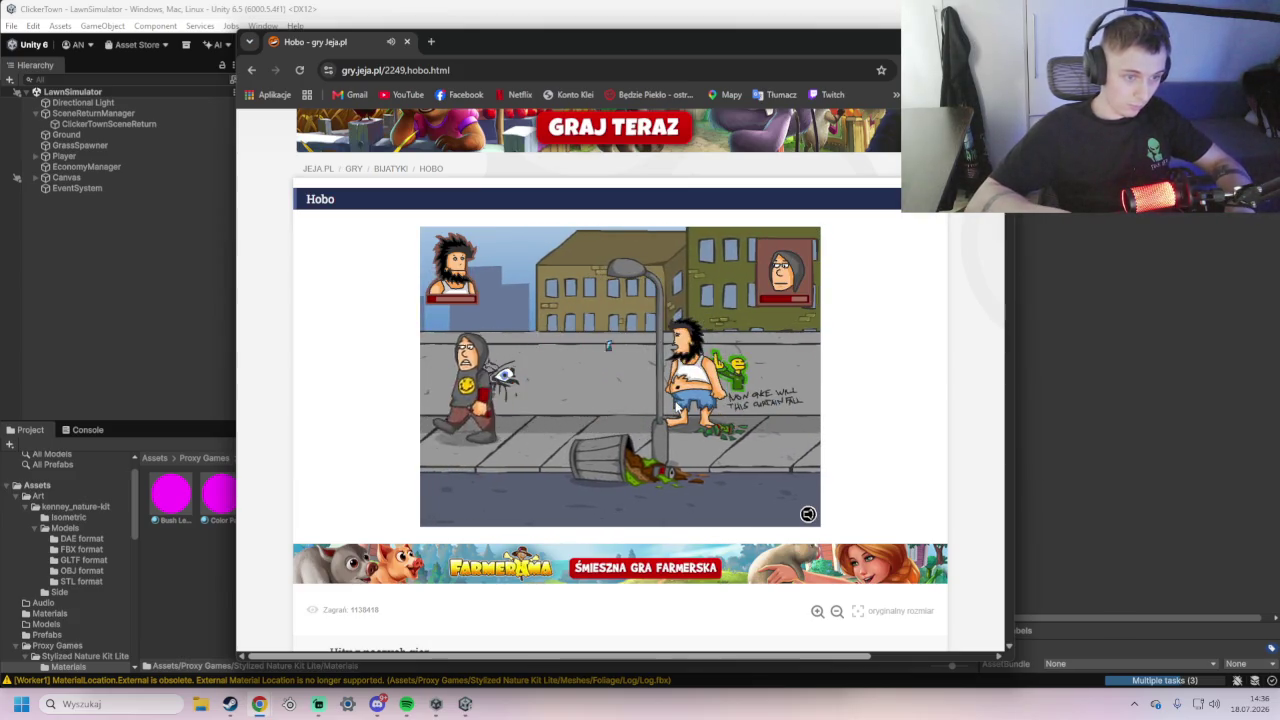
{"action": "key", "text": "Left"}
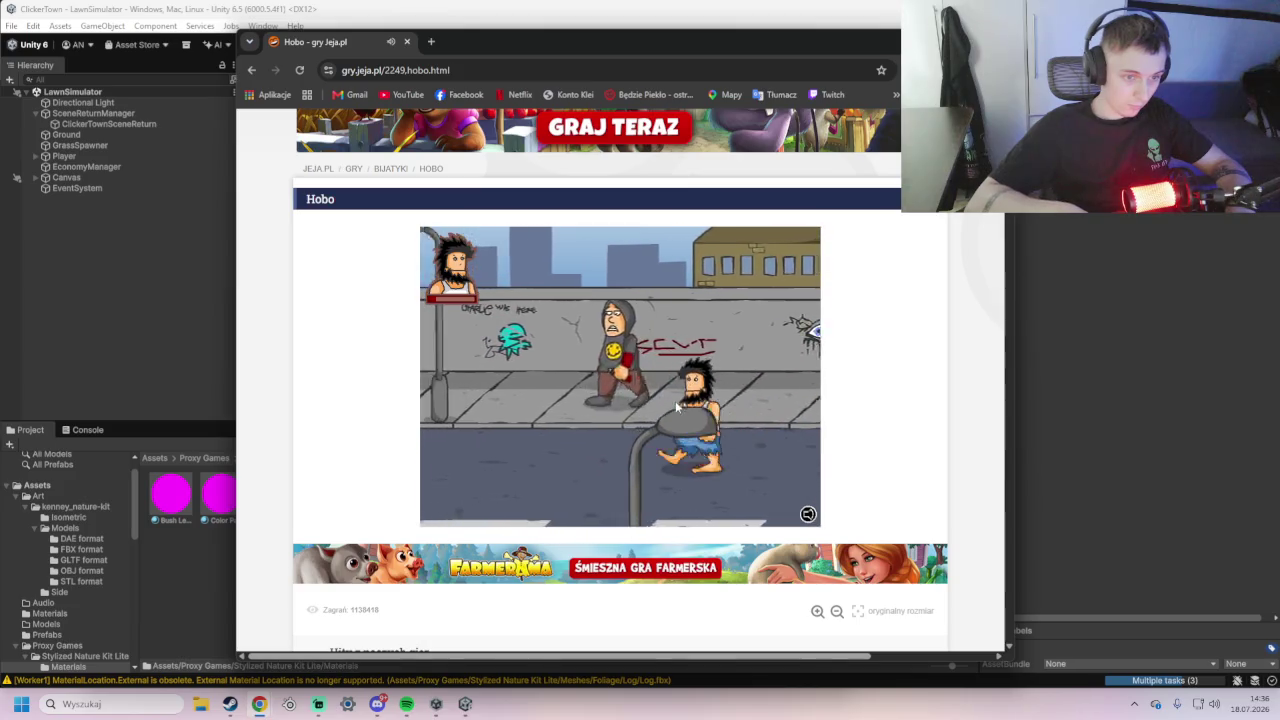
{"action": "key", "text": "Left"}
{"action": "key", "text": "Right"}
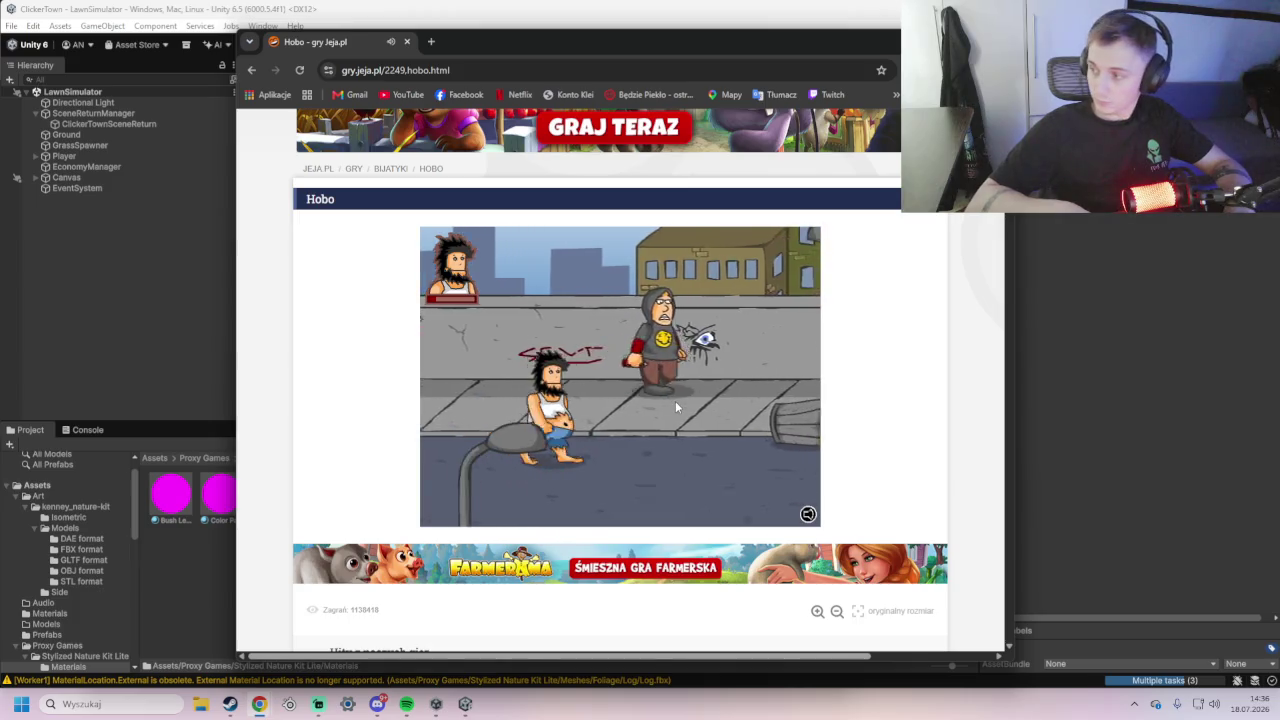
{"action": "key", "text": "Right"}
{"action": "key", "text": "Right"}
{"action": "key", "text": "Right"}
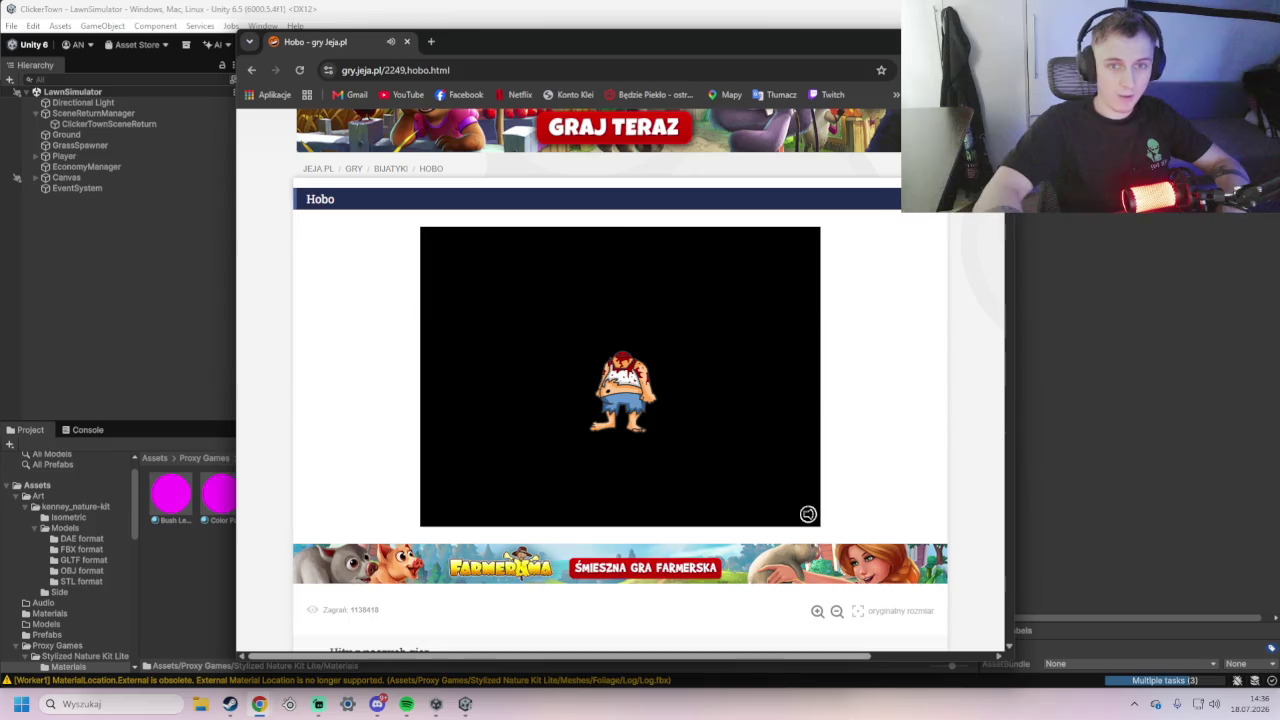
{"action": "key", "text": "alt+Tab"}
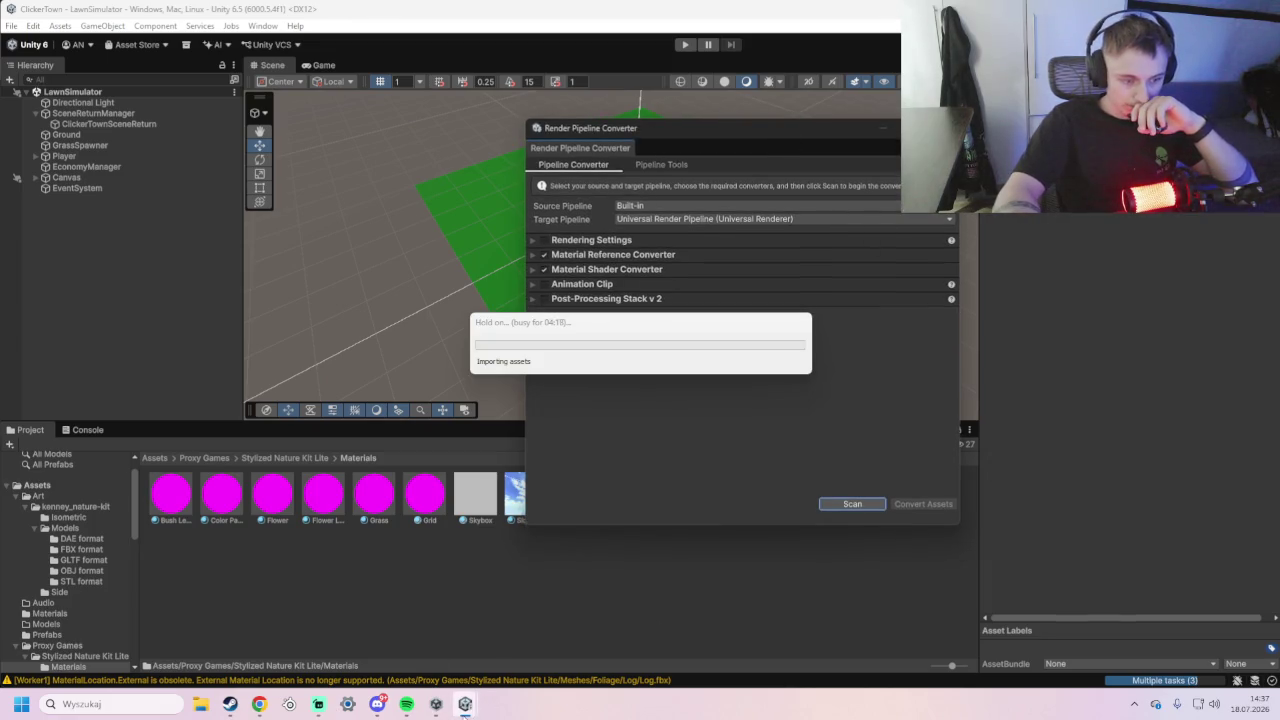
- Wait while the Render Pipeline Converter finishes initializing and imports assets
{"action": "mouse_move", "coordinate": [465, 706]}
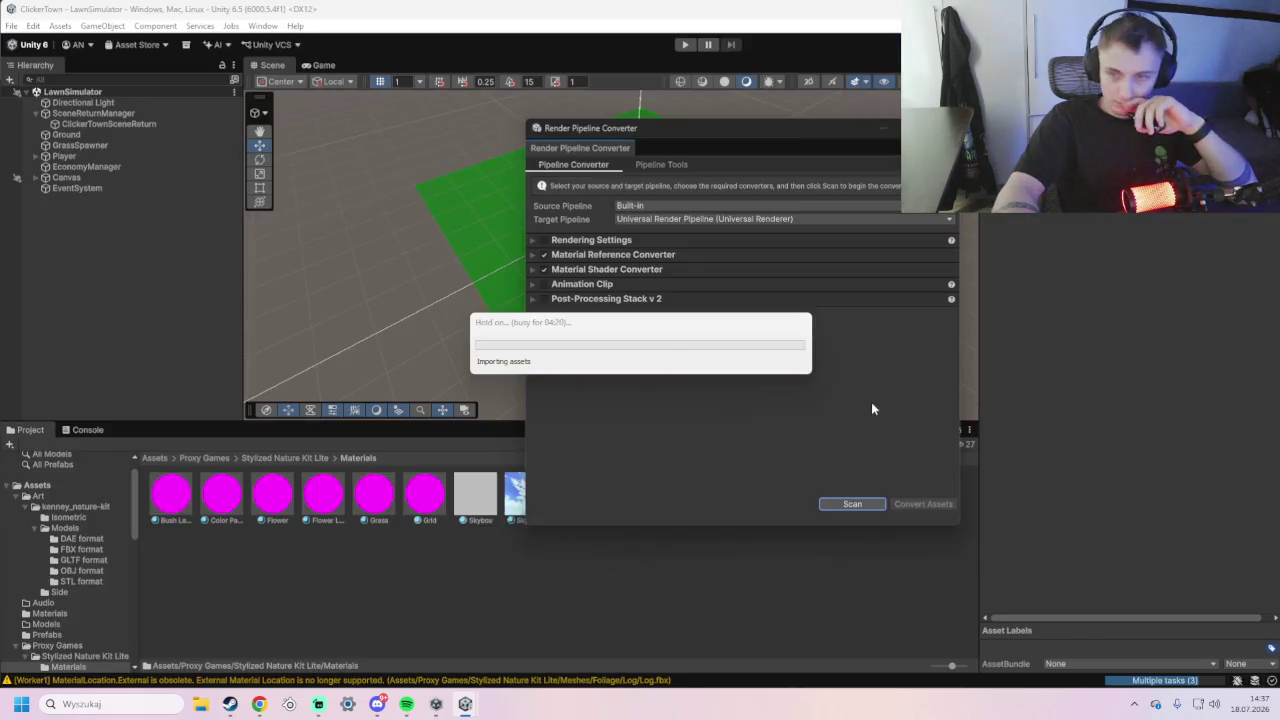
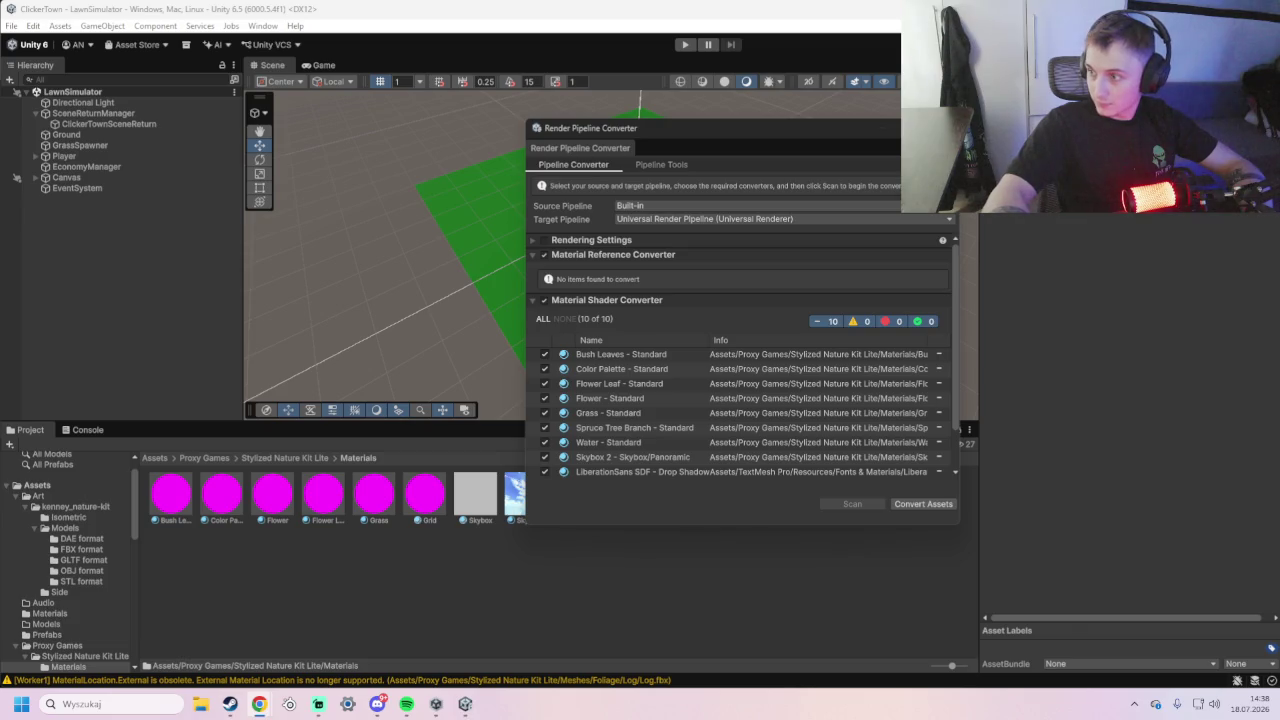
- Bring the YouTube gameplay video window over Unity and maximise it, then return to the editor
{"action": "mouse_move", "coordinate": [1279, 120]}
{"action": "left_mouse_down"}
{"action": "mouse_move", "coordinate": [866, 123]}
{"action": "mouse_move", "coordinate": [580, 97]}
{"action": "left_mouse_up"}
{"action": "key", "text": "ctrl+t"}
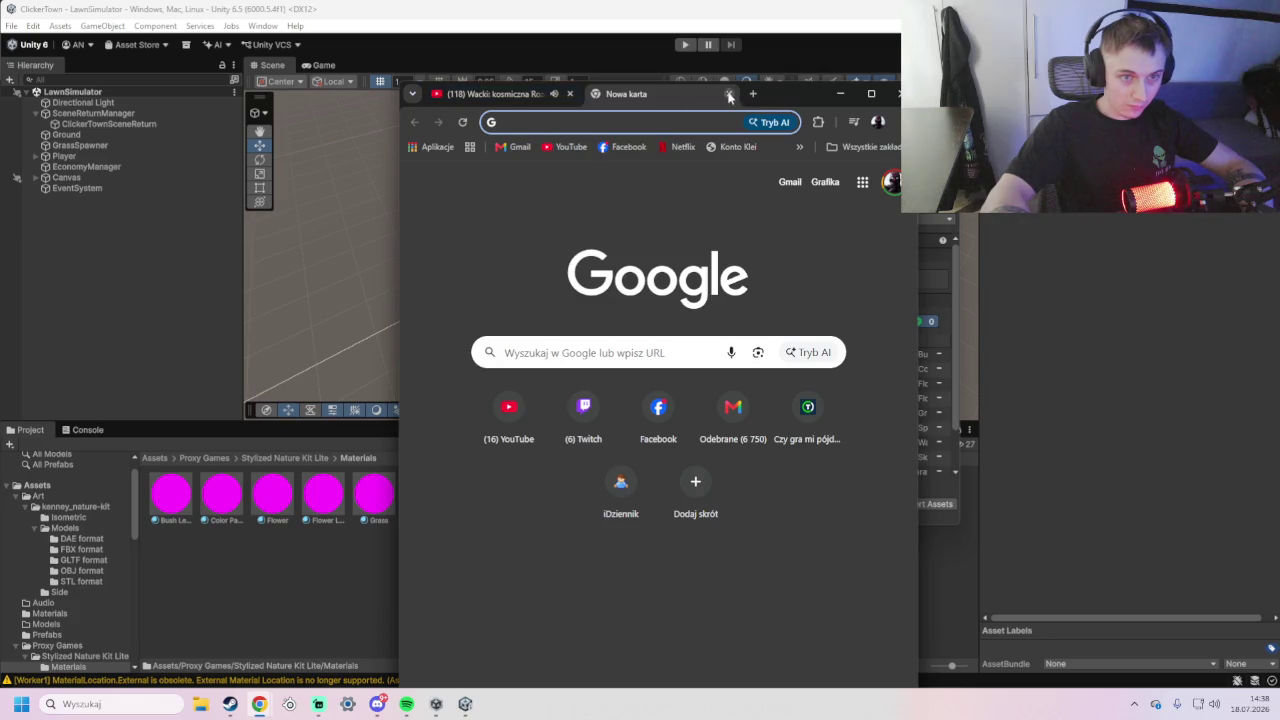
{"action": "left_click", "coordinate": [728, 93]}
{"action": "double_click", "coordinate": [728, 93]}
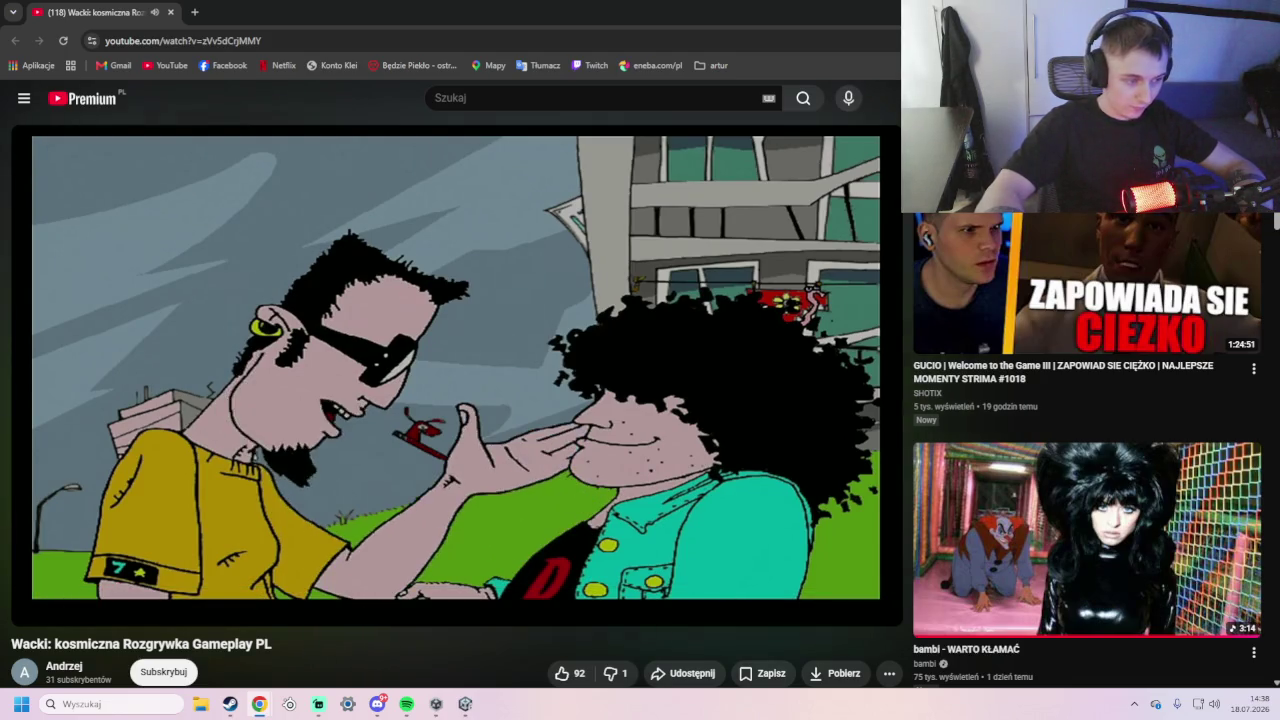
{"action": "key", "text": "alt+Tab"}
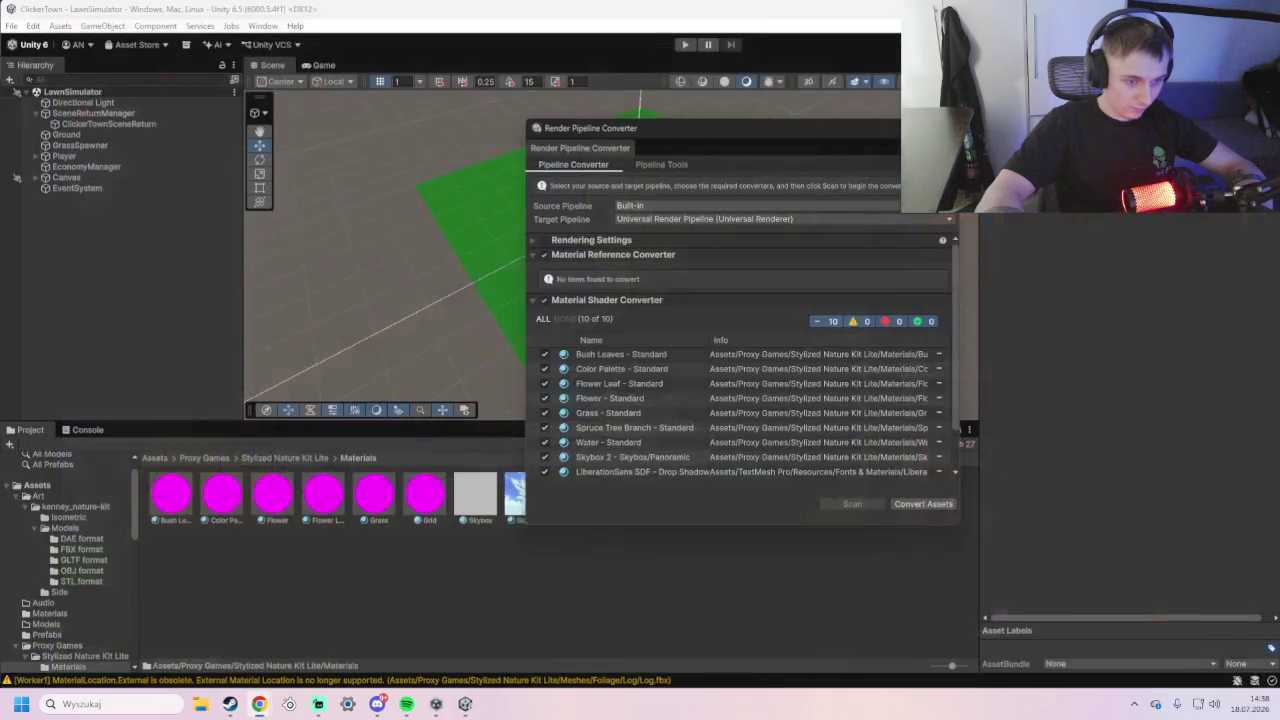
- Convert the ten Stylized Nature Kit Lite materials to URP in the Render Pipeline Converter
{"action": "left_click_drag", "start_coordinate": [707, 142], "coordinate": [699, 128]}
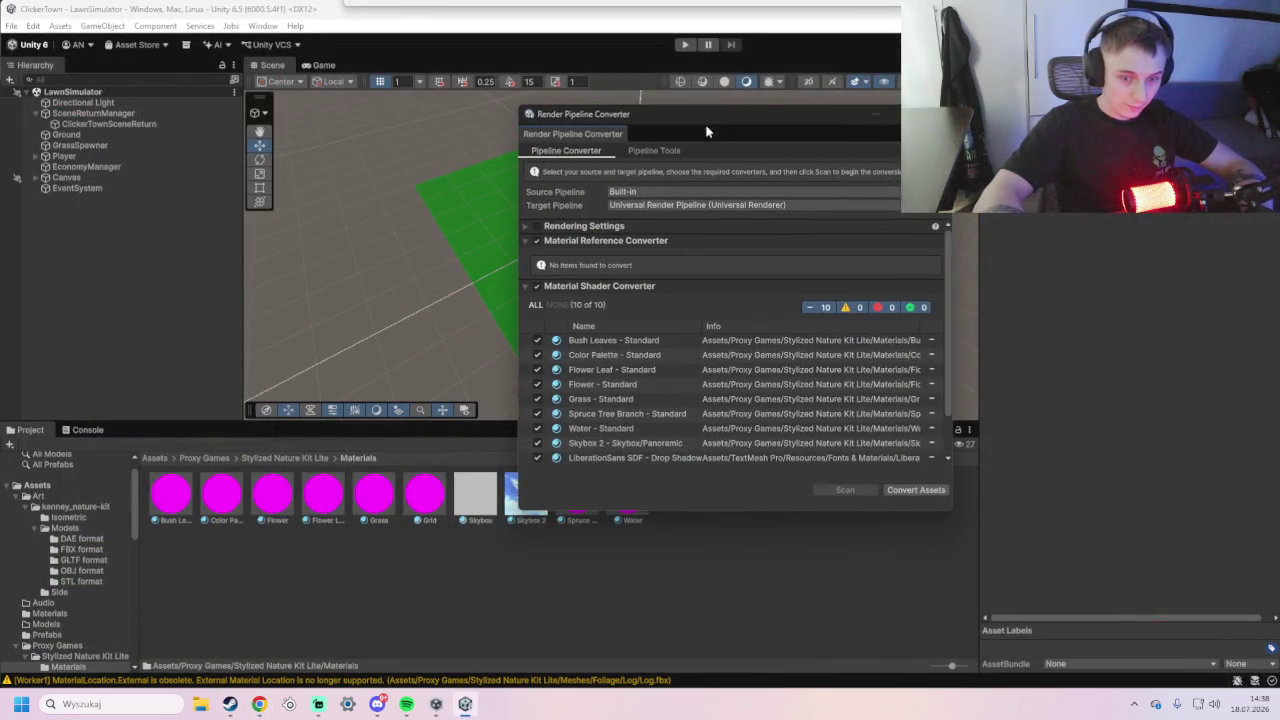
{"action": "left_click", "coordinate": [915, 490]}
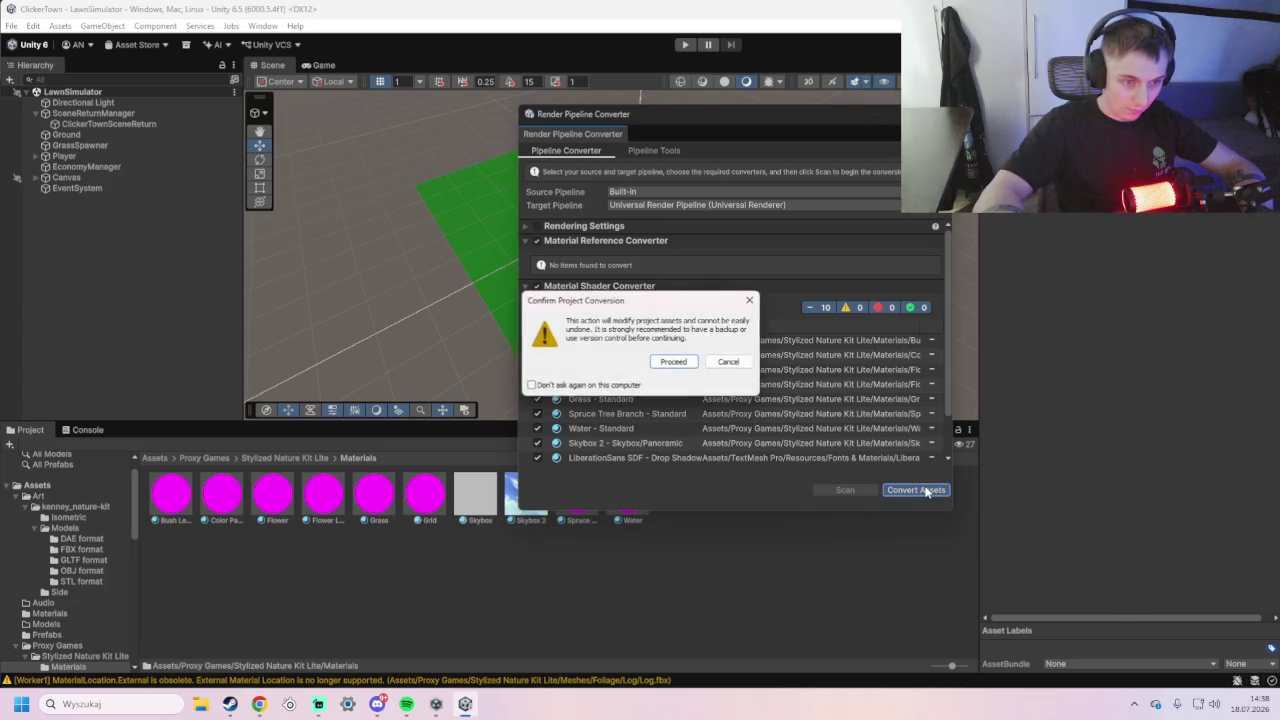
{"action": "left_click", "coordinate": [664, 364]}
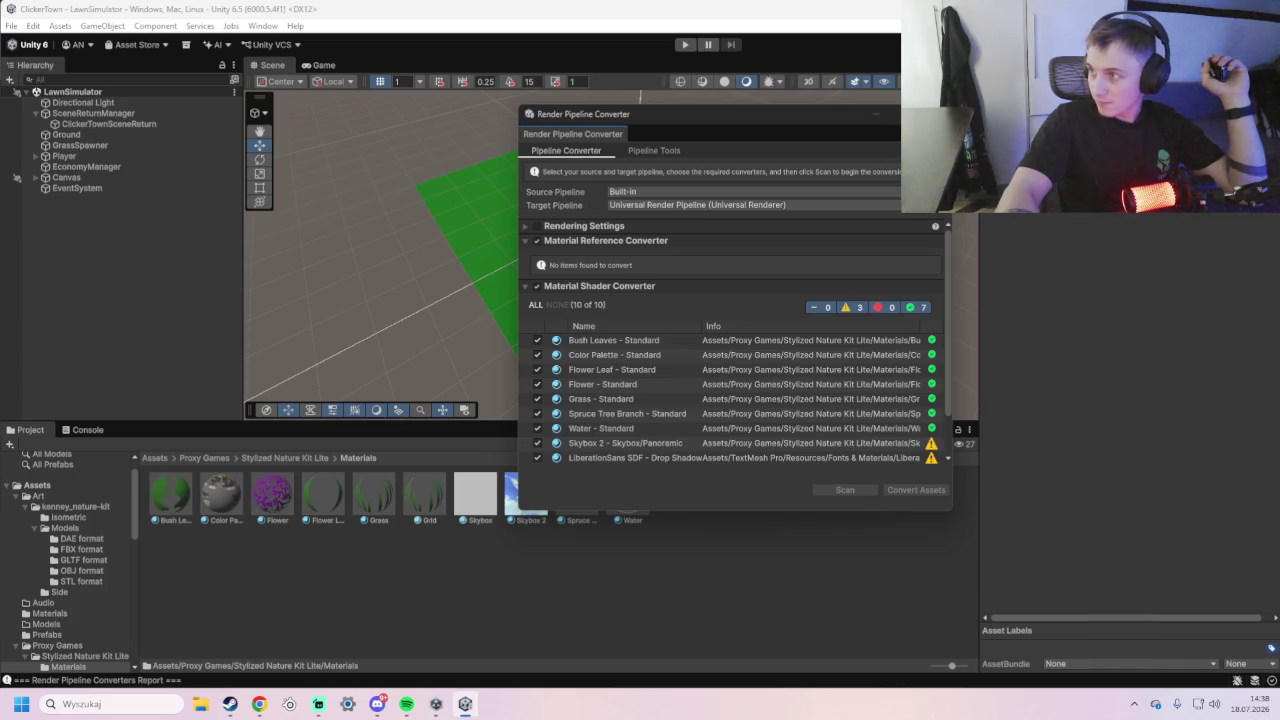
{"action": "key", "text": "alt+Tab"}
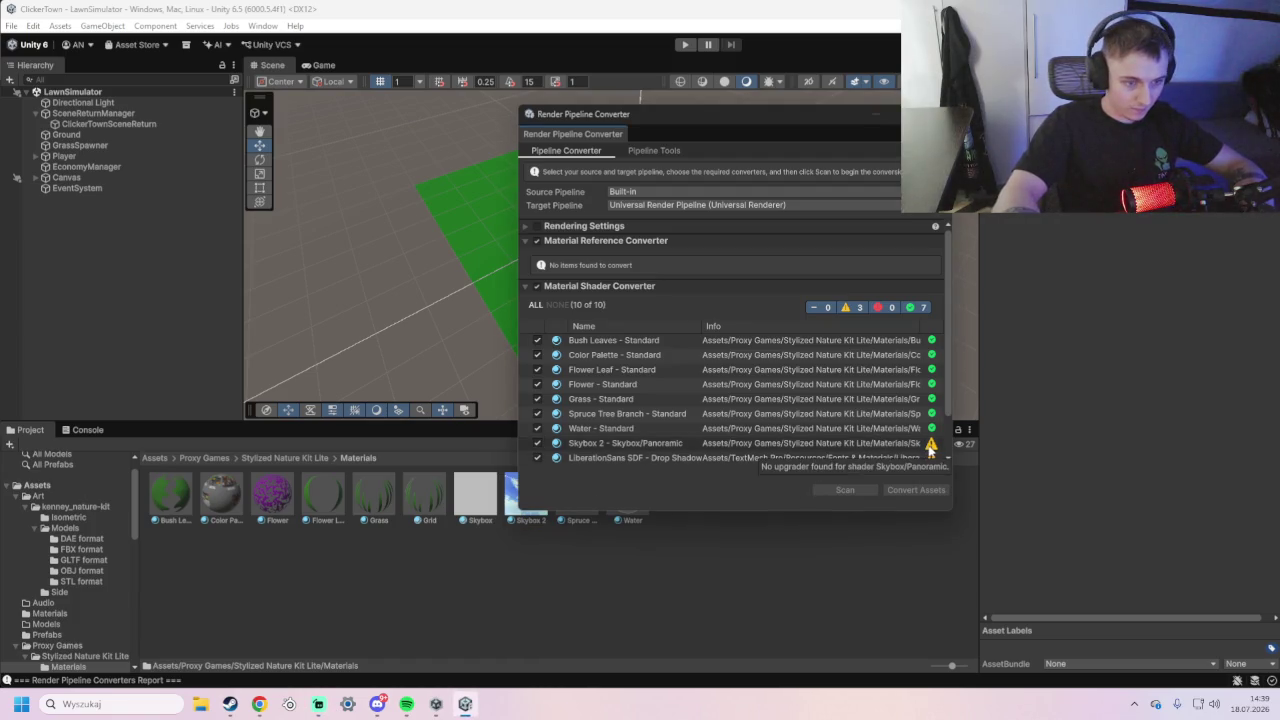
- Screenshot the conversion results, then close the Render Pipeline Converter to reveal the green plane
{"action": "key", "text": "super+shift+s"}
{"action": "mouse_move", "coordinate": [520, 265]}
{"action": "left_mouse_down"}
{"action": "mouse_move", "coordinate": [917, 531]}
{"action": "mouse_move", "coordinate": [967, 531]}
{"action": "left_mouse_up"}
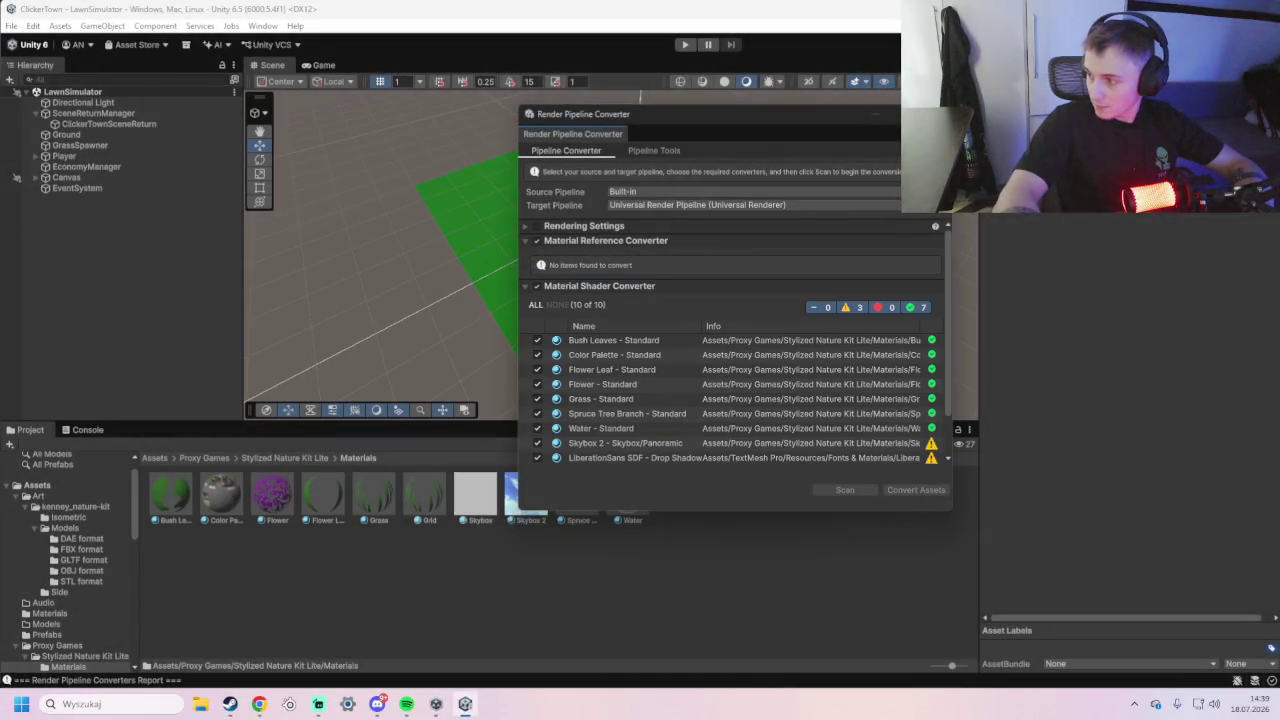
{"action": "key", "text": "alt+Tab"}
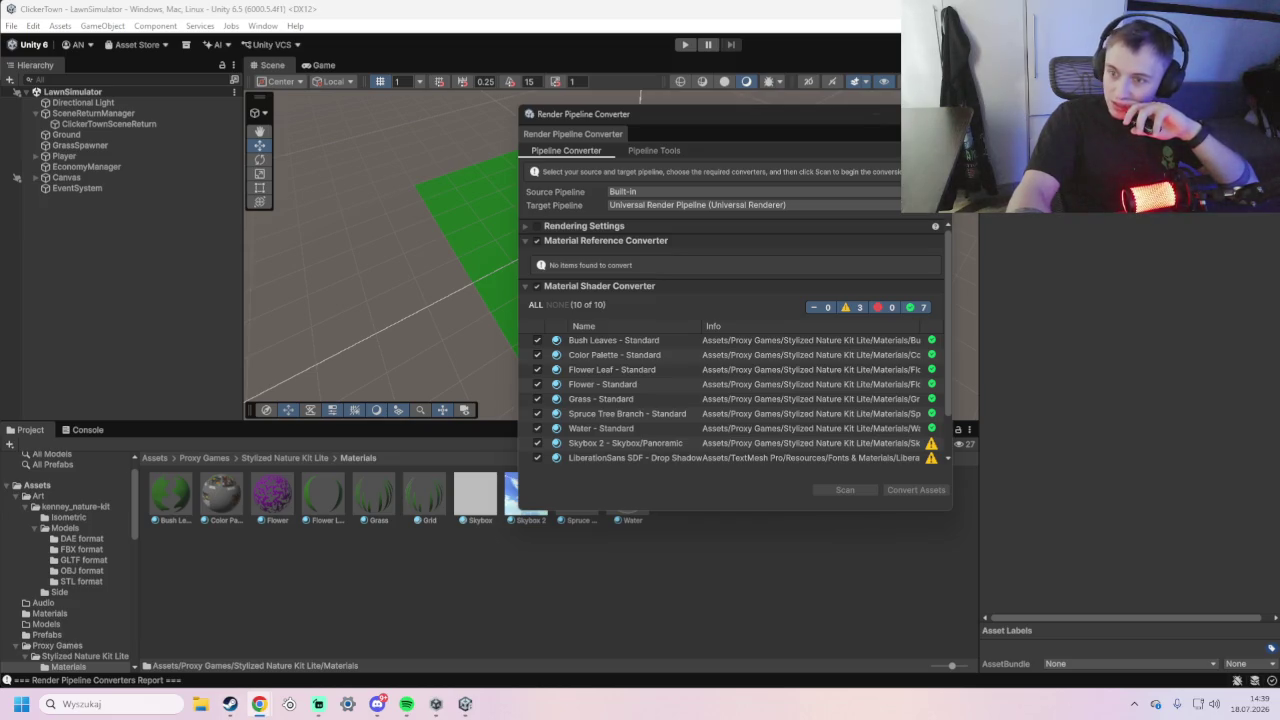
{"action": "left_click", "coordinate": [474, 470]}
{"action": "mouse_move", "coordinate": [372, 498]}
{"action": "left_mouse_down"}
{"action": "mouse_move", "coordinate": [374, 512]}
{"action": "mouse_move", "coordinate": [577, 393]}
{"action": "mouse_move", "coordinate": [423, 504]}
{"action": "mouse_move", "coordinate": [480, 520]}
{"action": "left_mouse_up"}
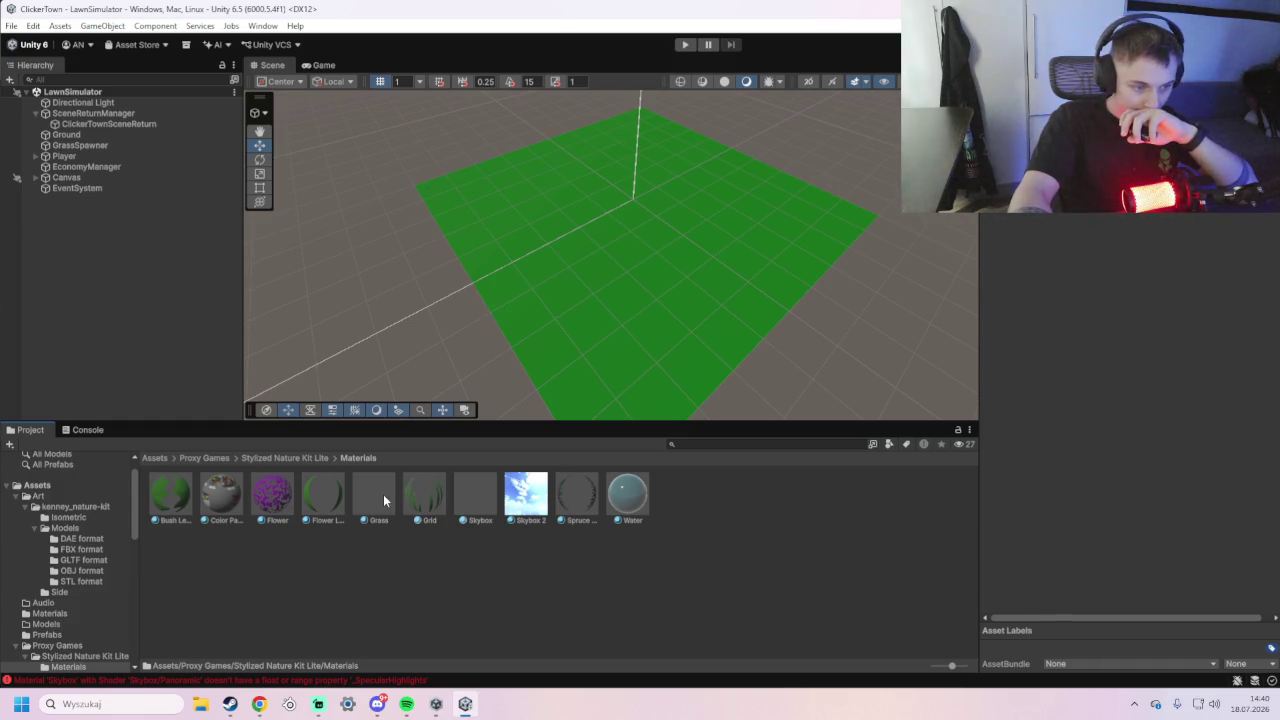
{"action": "mouse_move", "coordinate": [383, 499]}
{"action": "left_mouse_down"}
{"action": "mouse_move", "coordinate": [598, 413]}
{"action": "mouse_move", "coordinate": [420, 515]}
{"action": "mouse_move", "coordinate": [376, 500]}
{"action": "left_mouse_up"}
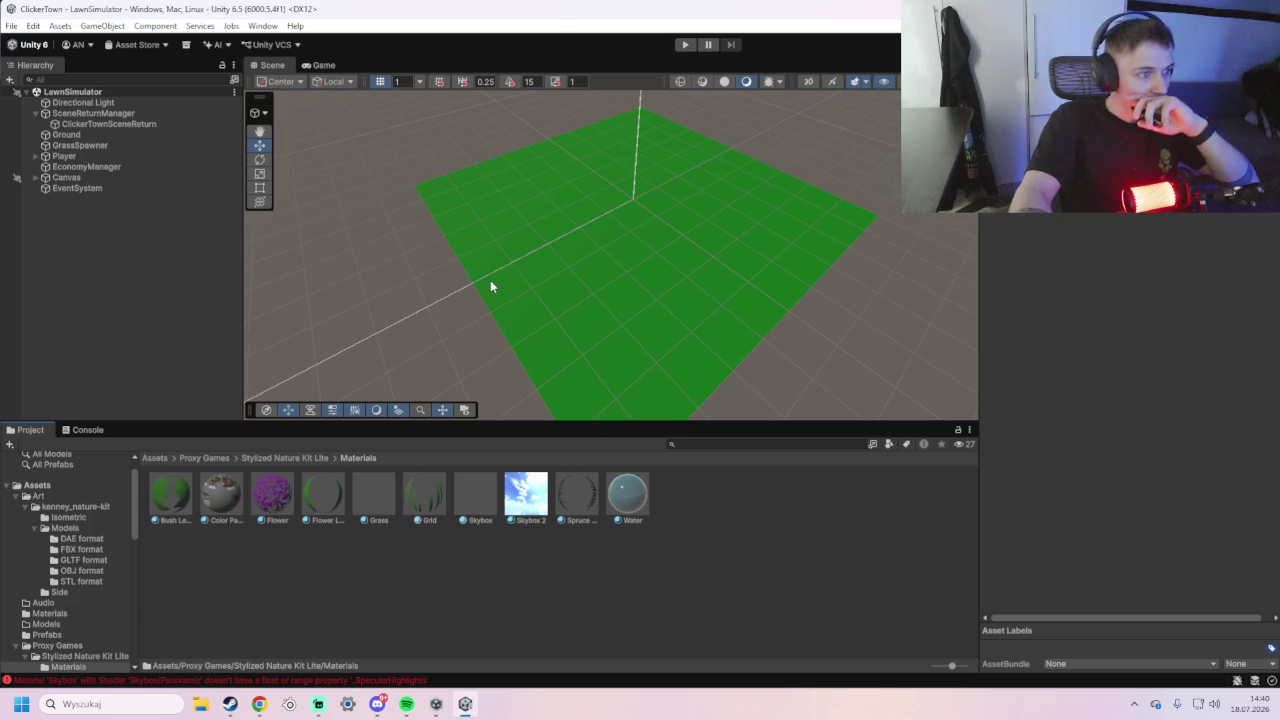
{"action": "mouse_move", "coordinate": [432, 500]}
{"action": "left_mouse_down"}
{"action": "mouse_move", "coordinate": [545, 368]}
{"action": "mouse_move", "coordinate": [597, 345]}
{"action": "mouse_move", "coordinate": [457, 525]}
{"action": "mouse_move", "coordinate": [577, 355]}
{"action": "mouse_move", "coordinate": [492, 500]}
{"action": "mouse_move", "coordinate": [603, 354]}
{"action": "mouse_move", "coordinate": [514, 518]}
{"action": "mouse_move", "coordinate": [603, 360]}
{"action": "mouse_move", "coordinate": [889, 337]}
{"action": "mouse_move", "coordinate": [551, 455]}
{"action": "mouse_move", "coordinate": [527, 514]}
{"action": "left_mouse_up"}
{"action": "left_click", "coordinate": [524, 503]}
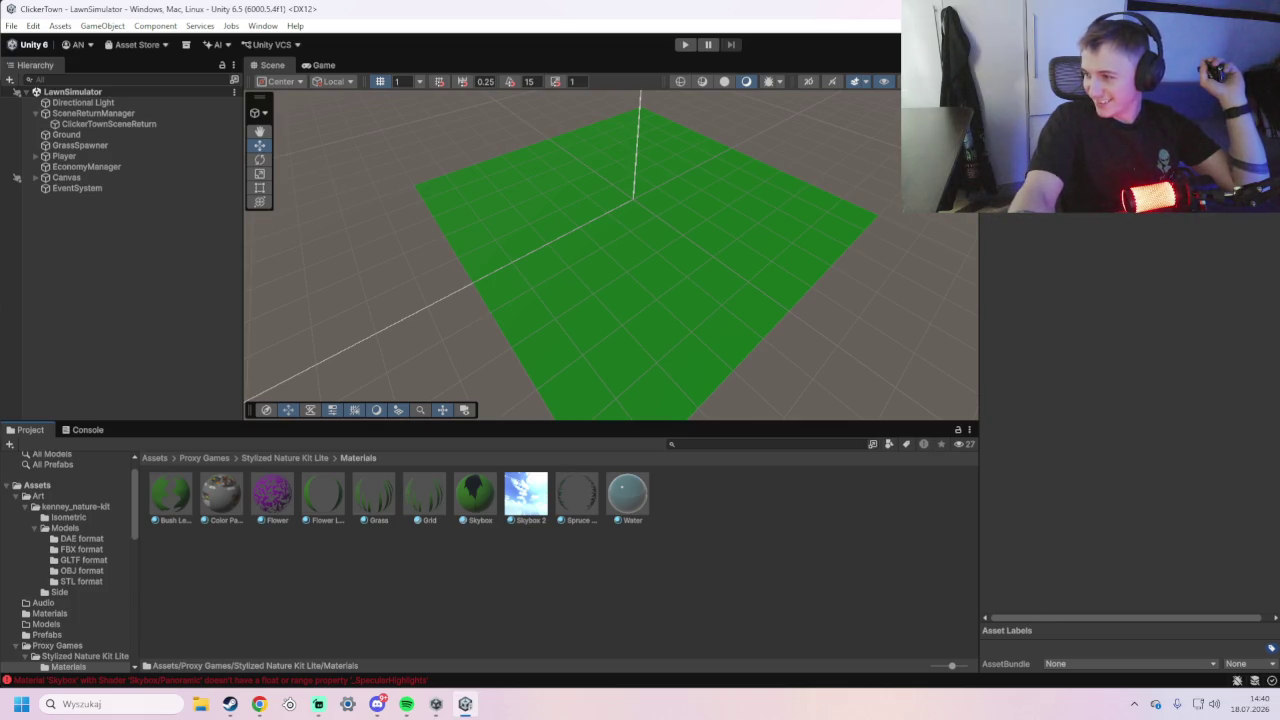
{"action": "key", "text": "alt+Tab"}
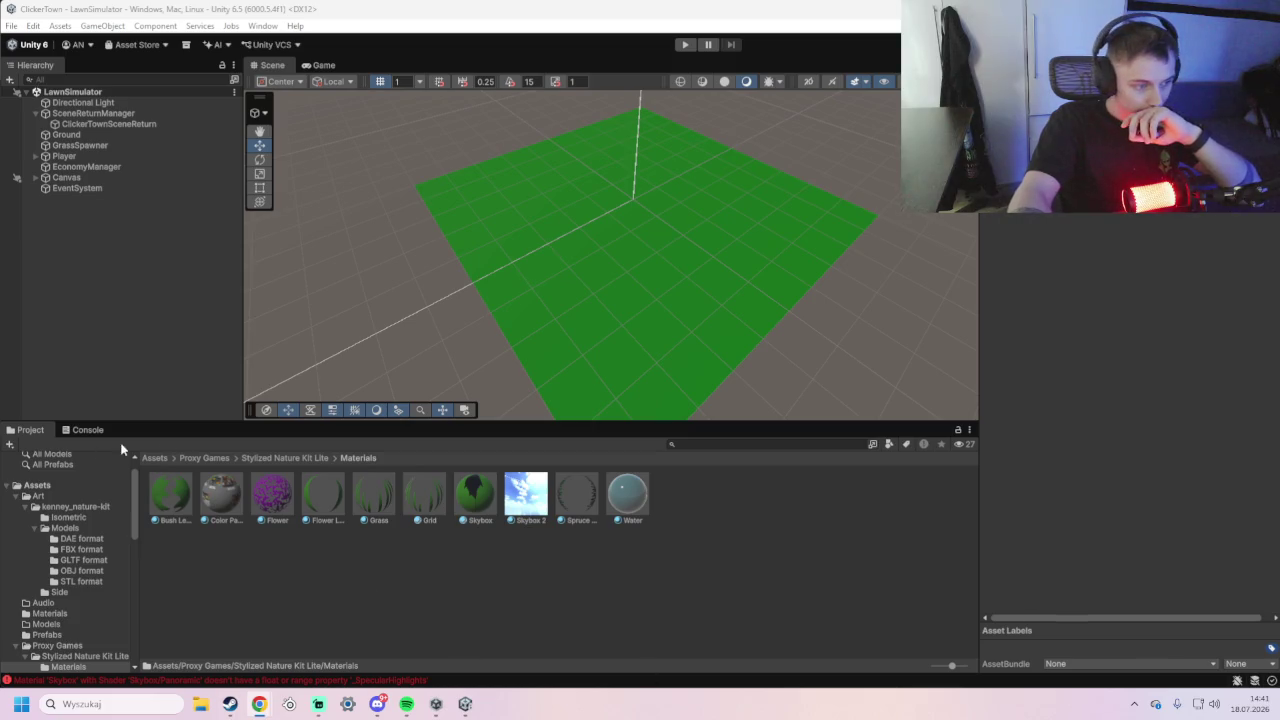
{"action": "left_click", "coordinate": [305, 459]}
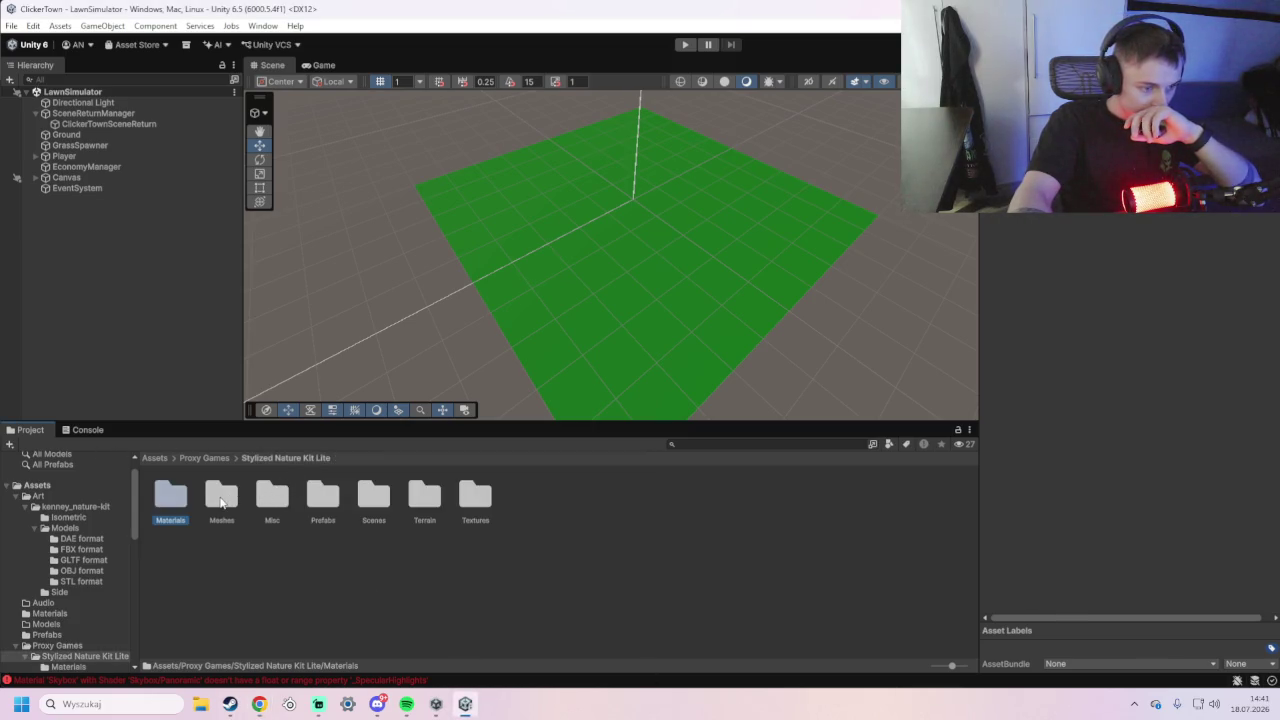
- In the Textures folder, try the Grass, Grid and Spruce Tree textures on the plane, undoing each
{"action": "double_click", "coordinate": [477, 505]}
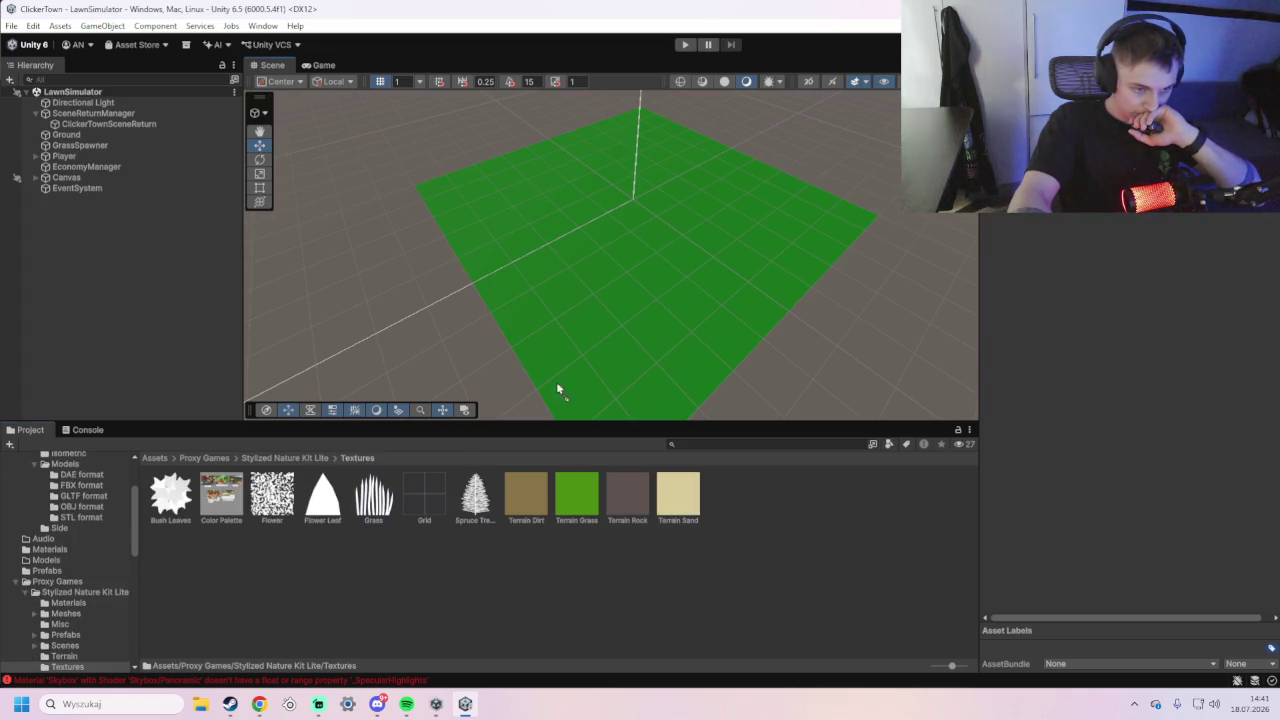
{"action": "left_click_drag", "start_coordinate": [605, 337], "coordinate": [604, 332]}
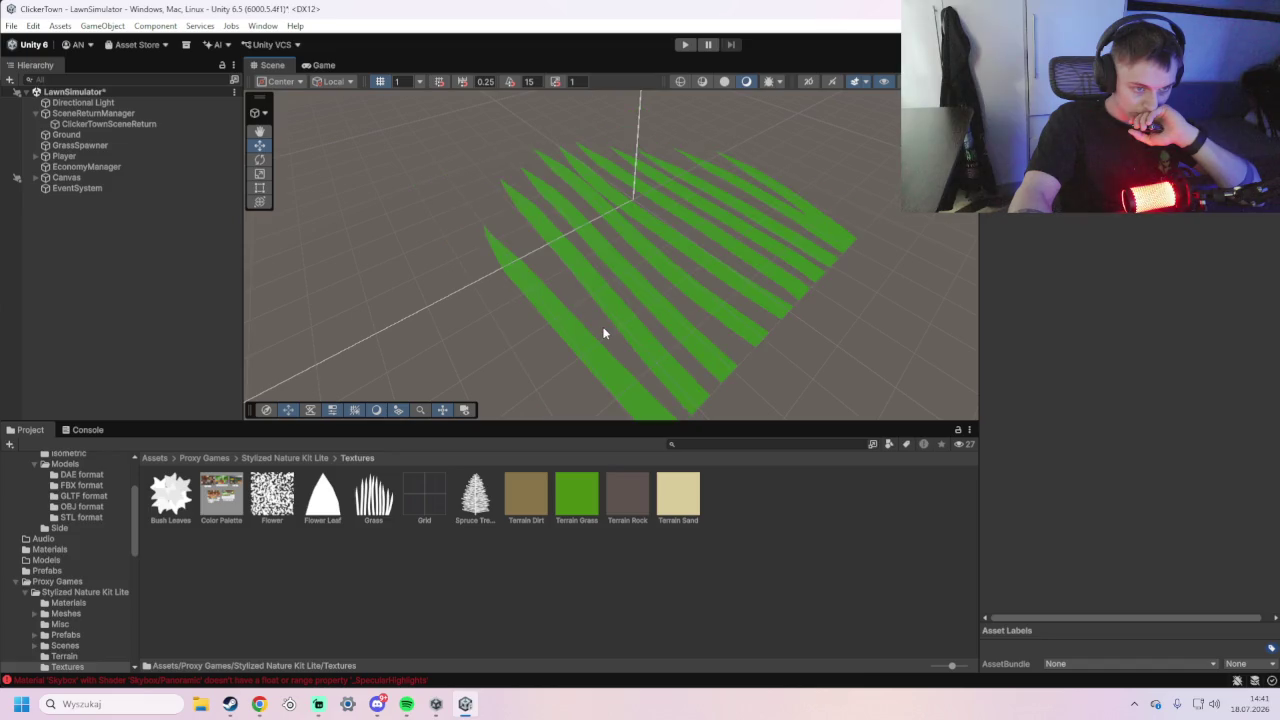
{"action": "key", "text": "ctrl+z"}
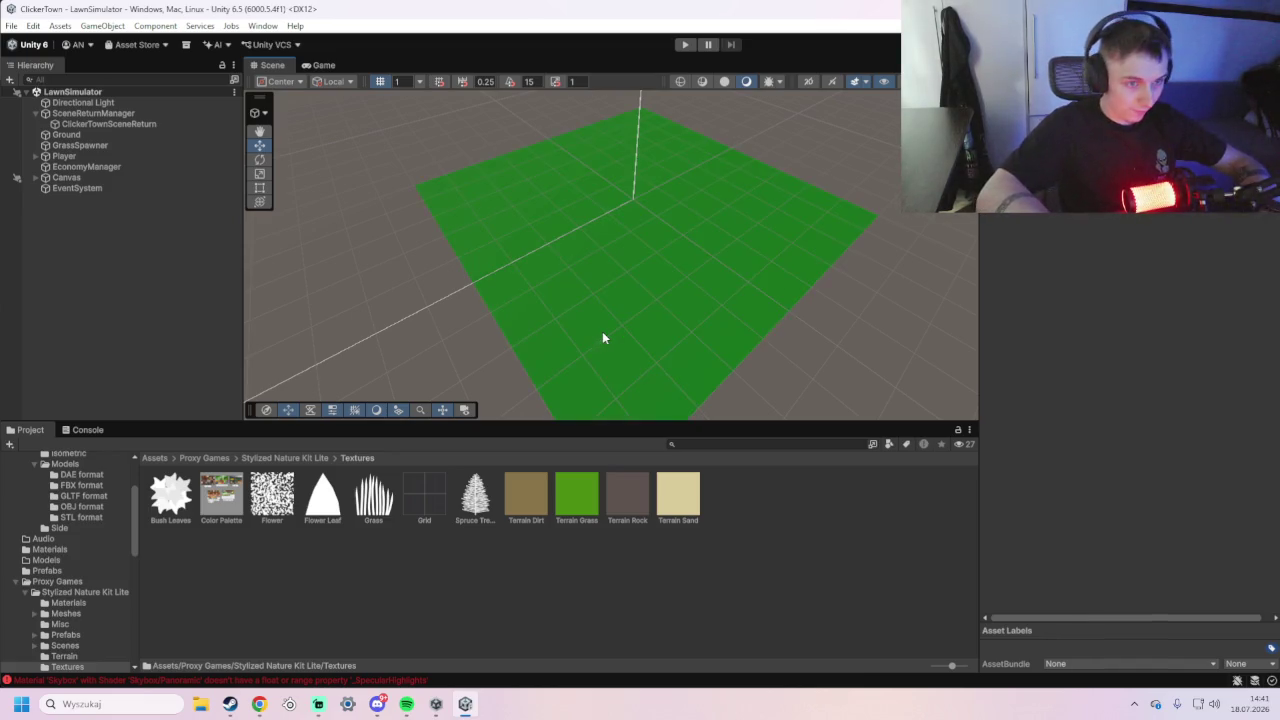
{"action": "left_click_drag", "start_coordinate": [410, 492], "coordinate": [614, 354]}
{"action": "key", "text": "ctrl+z"}
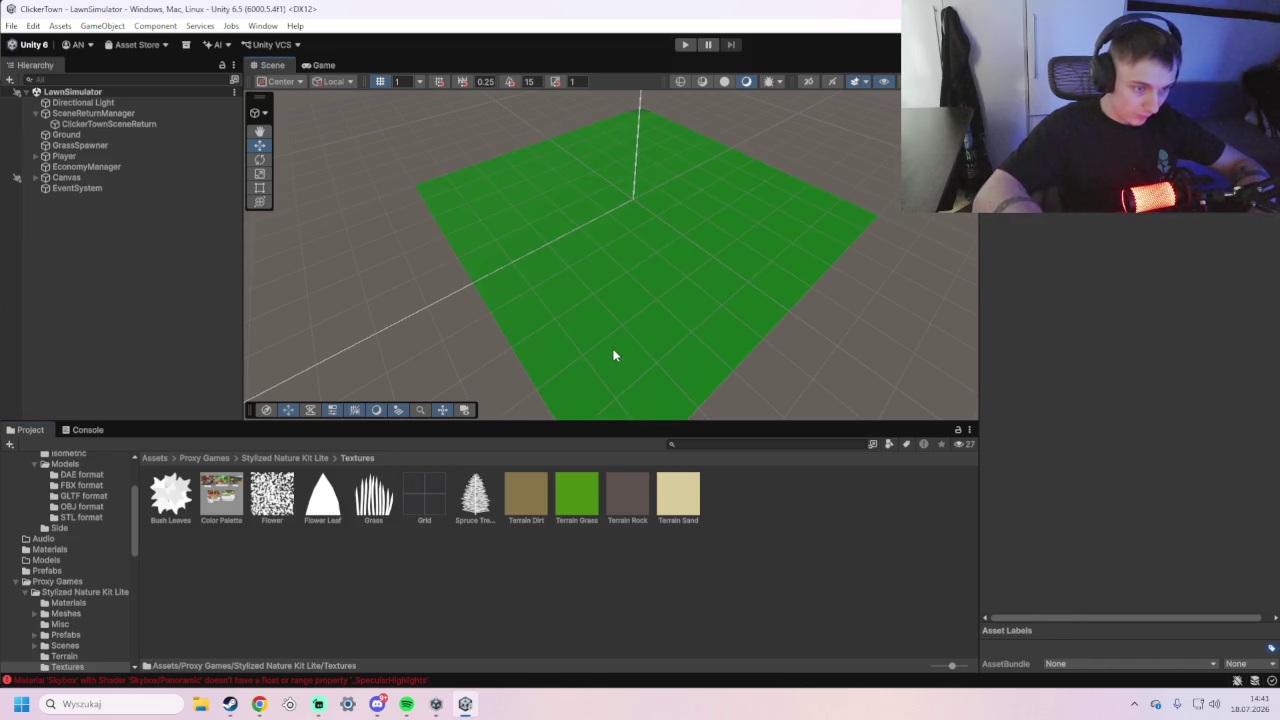
{"action": "left_click_drag", "start_coordinate": [476, 506], "coordinate": [624, 326]}
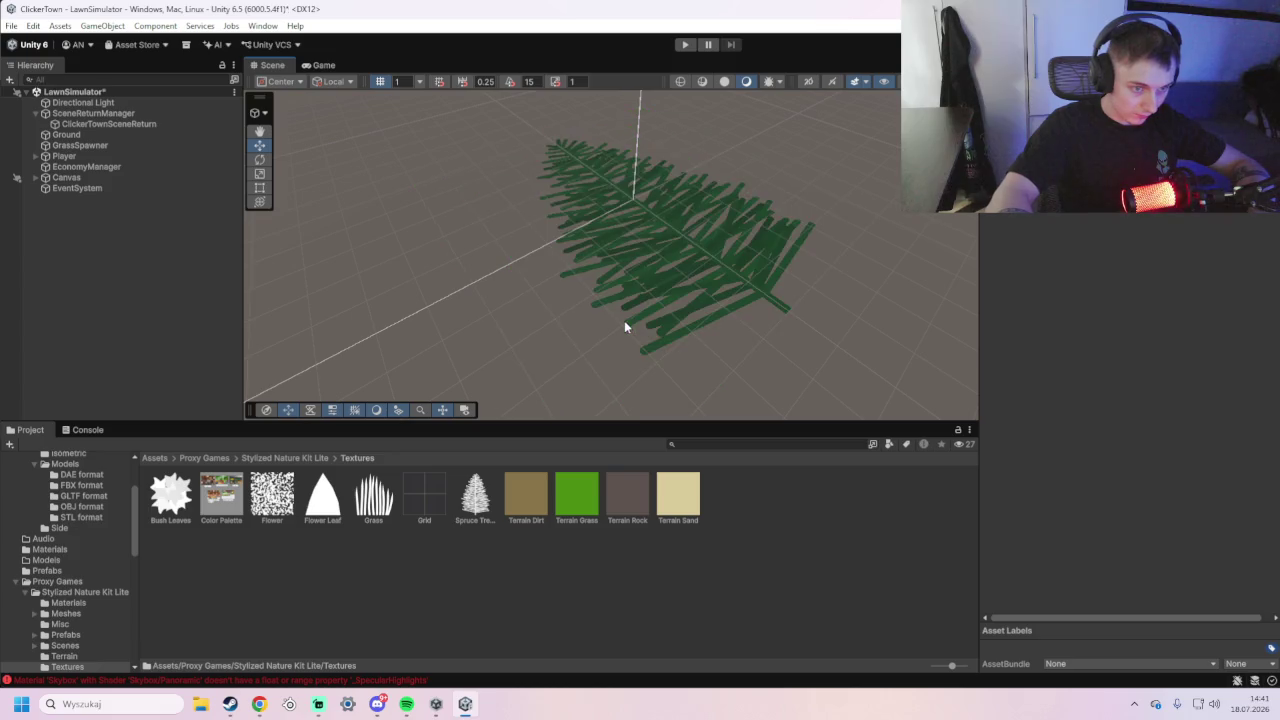
{"action": "key", "text": "ctrl+z"}
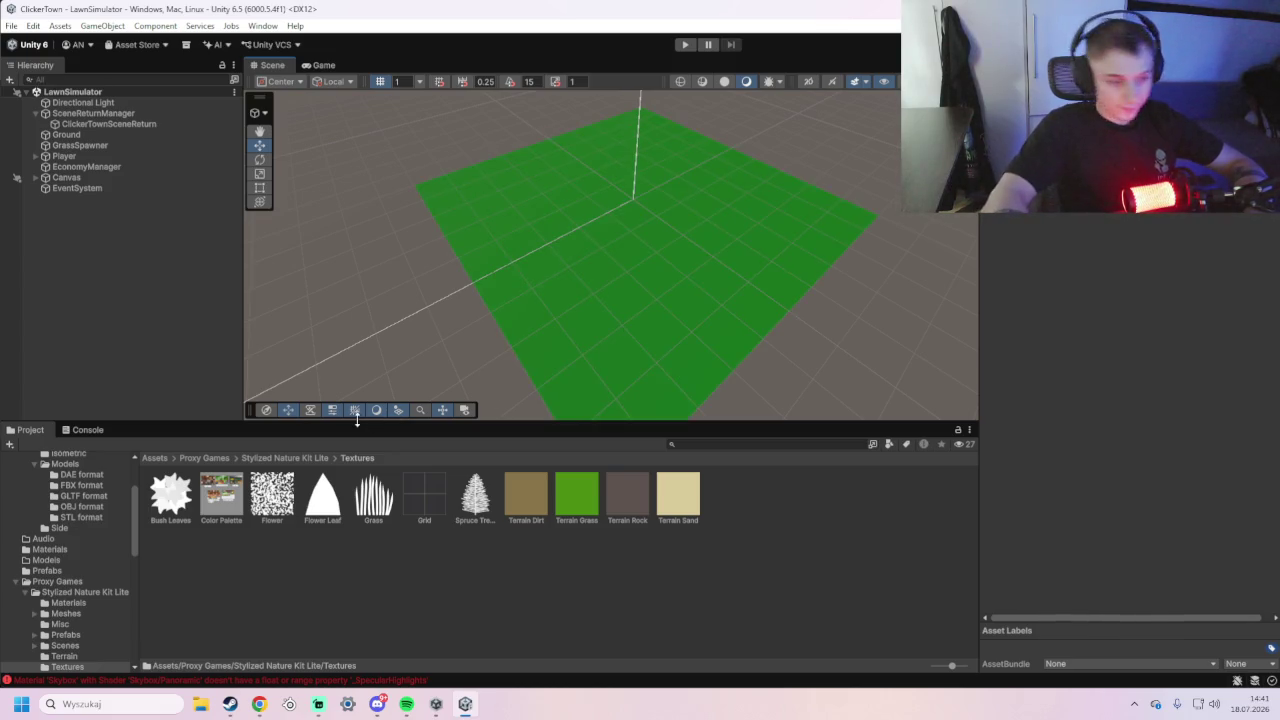
- Apply the Terrain Grass material to the Ground plane
{"action": "key", "text": "alt+Tab"}
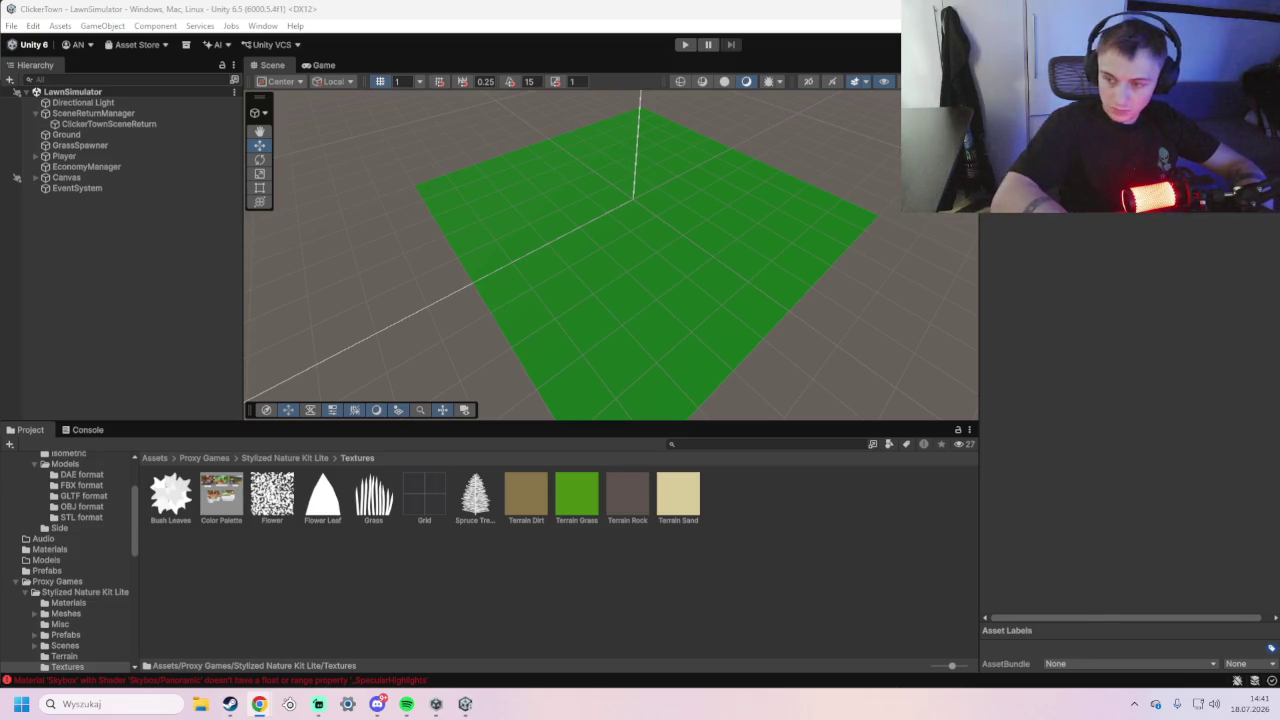
{"action": "left_click", "coordinate": [612, 420]}
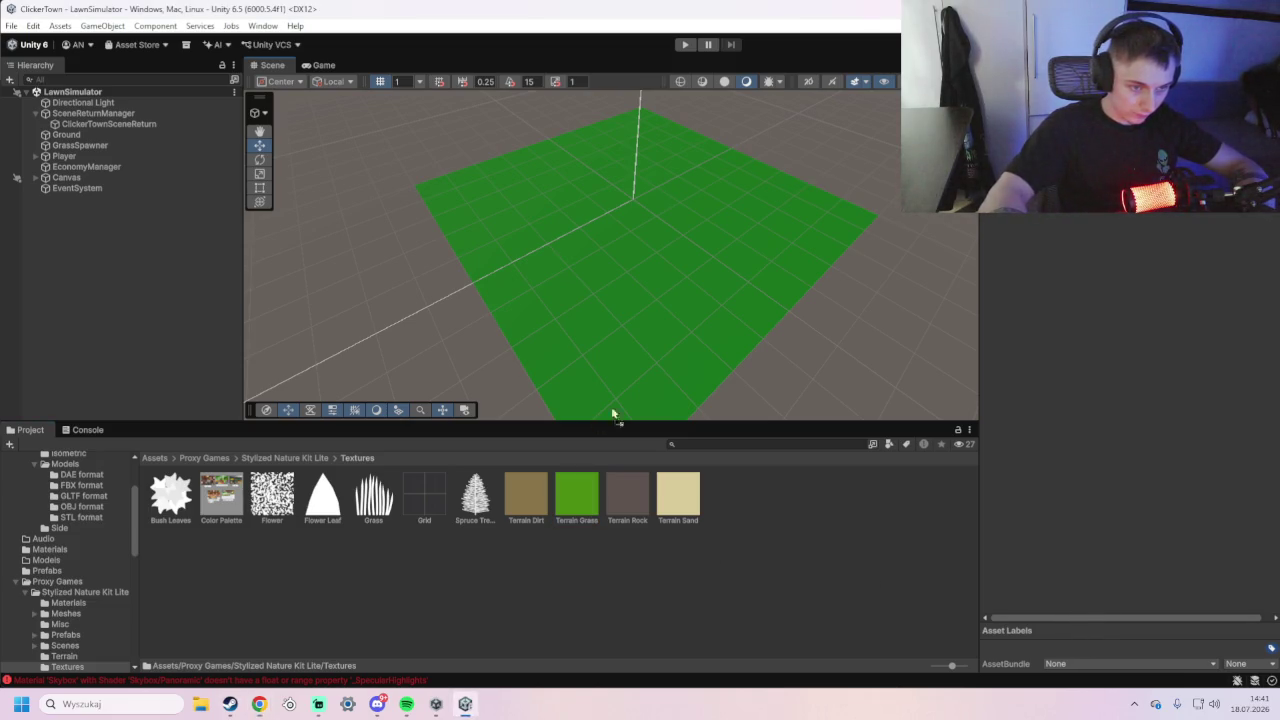
{"action": "left_click_drag", "start_coordinate": [631, 387], "coordinate": [652, 375]}
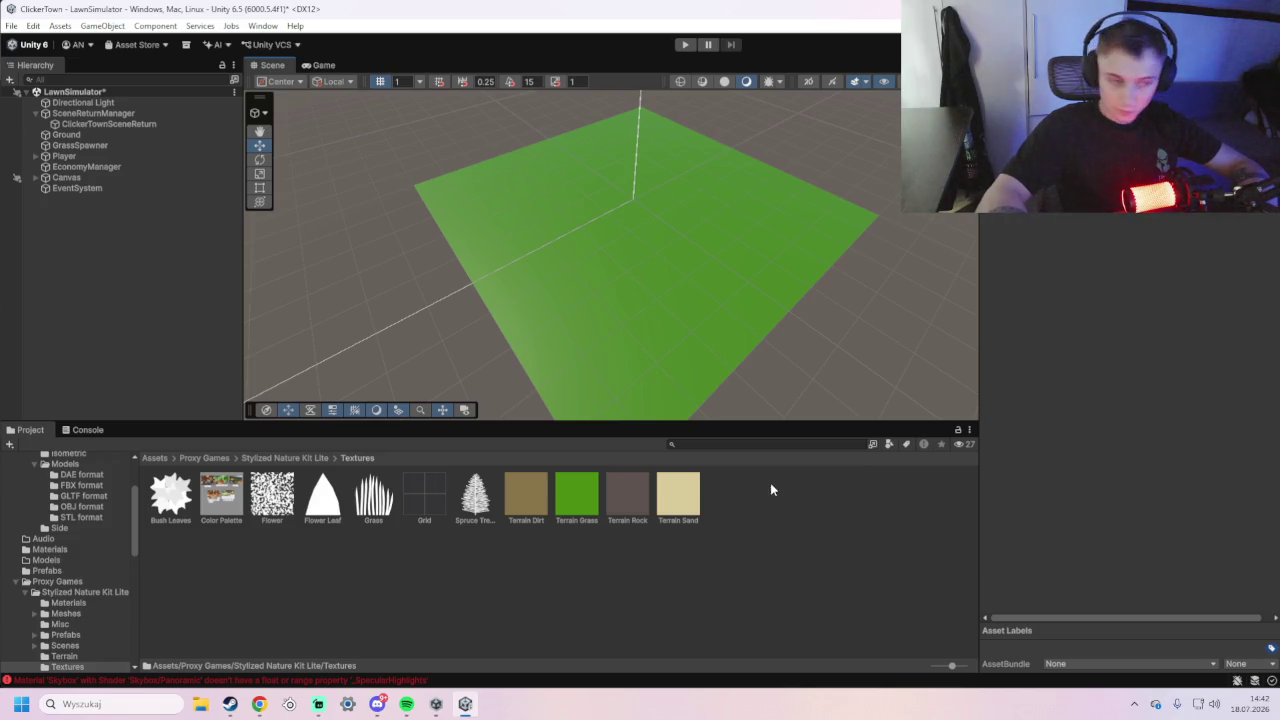
{"action": "left_click", "coordinate": [286, 458]}
- Place the Grass prefab from Prefabs > Foliage > Grass into the scene
{"action": "left_click", "coordinate": [320, 497]}
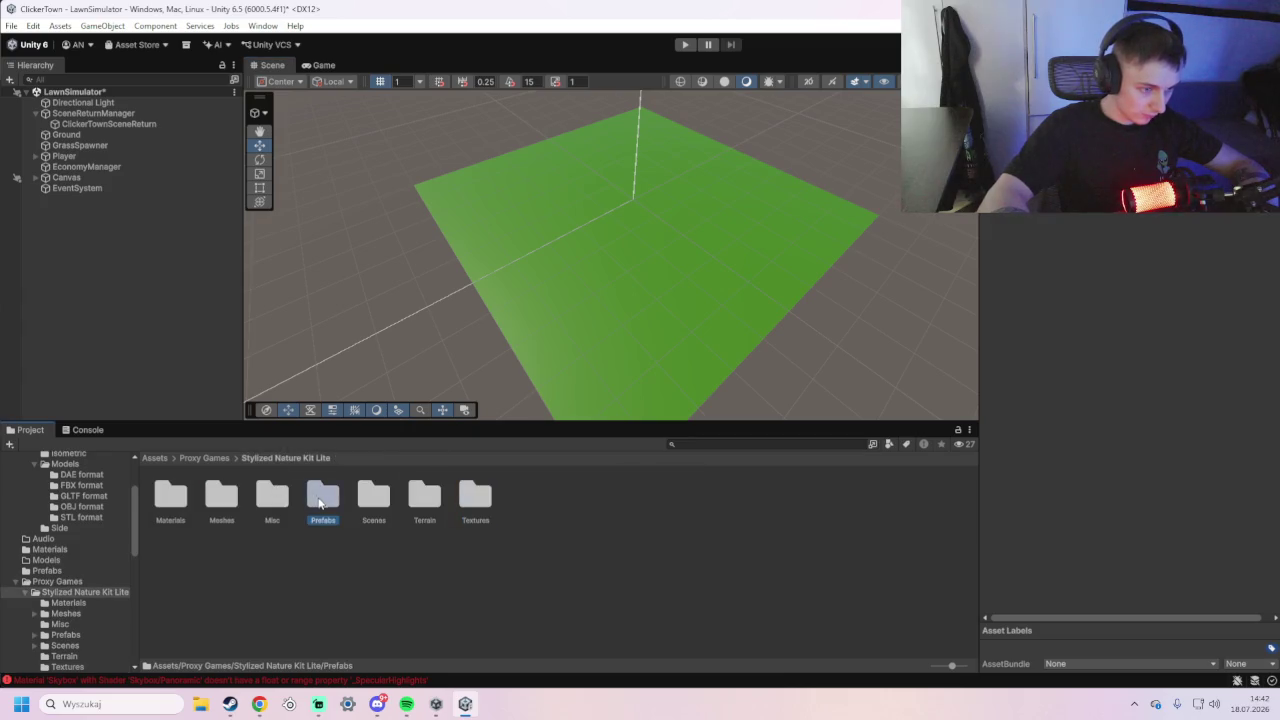
{"action": "double_click", "coordinate": [318, 497]}
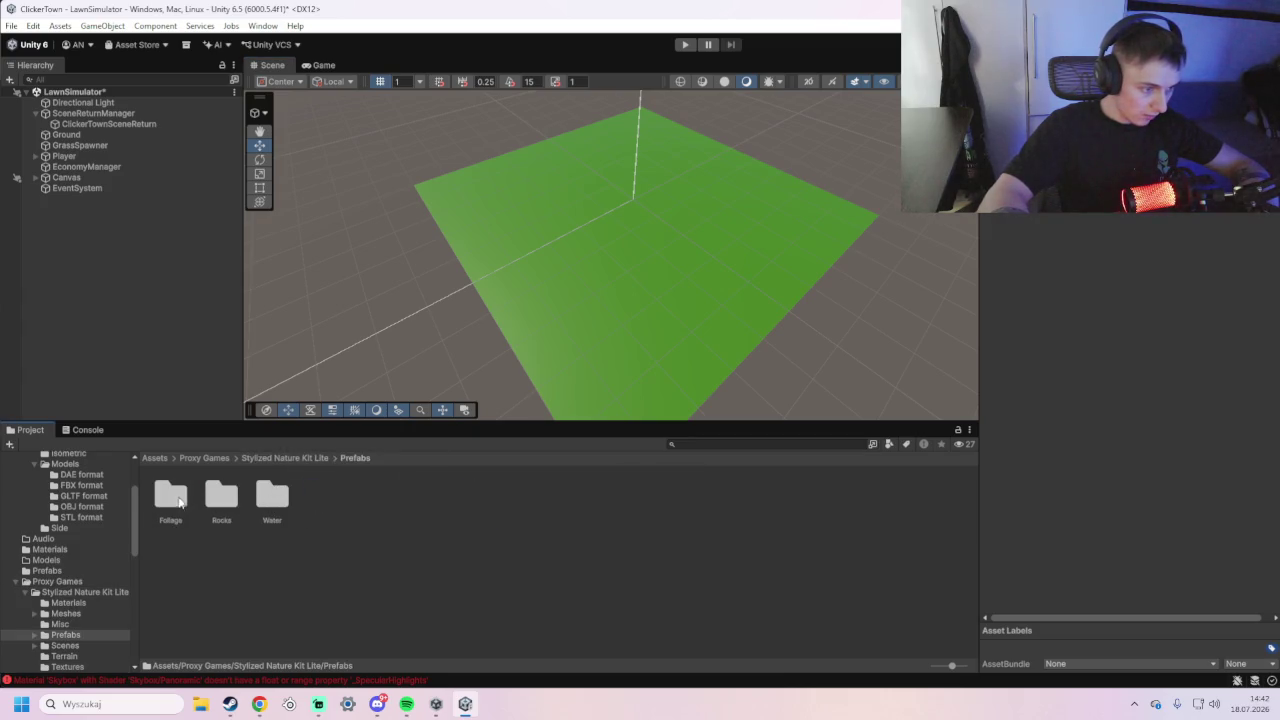
{"action": "double_click", "coordinate": [171, 502]}
{"action": "double_click", "coordinate": [322, 497]}
{"action": "left_click_drag", "start_coordinate": [586, 329], "coordinate": [623, 308]}
- Select the Grass_LOD0 child and move it toward the centre of the plane
{"action": "scroll", "coordinate": [650, 365], "scroll_direction": "up", "scroll_amount": 2}
{"action": "scroll", "coordinate": [650, 365], "scroll_direction": "up", "scroll_amount": 3}
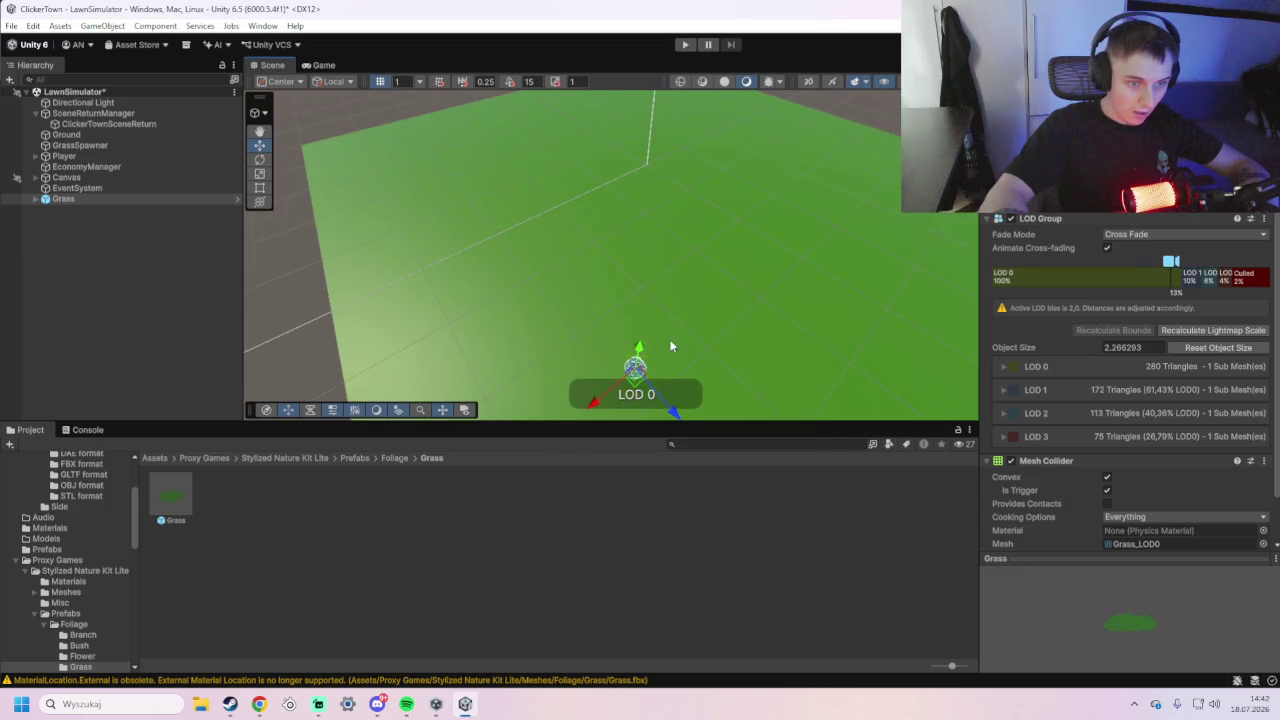
{"action": "left_click", "coordinate": [741, 298]}
{"action": "left_click", "coordinate": [637, 369]}
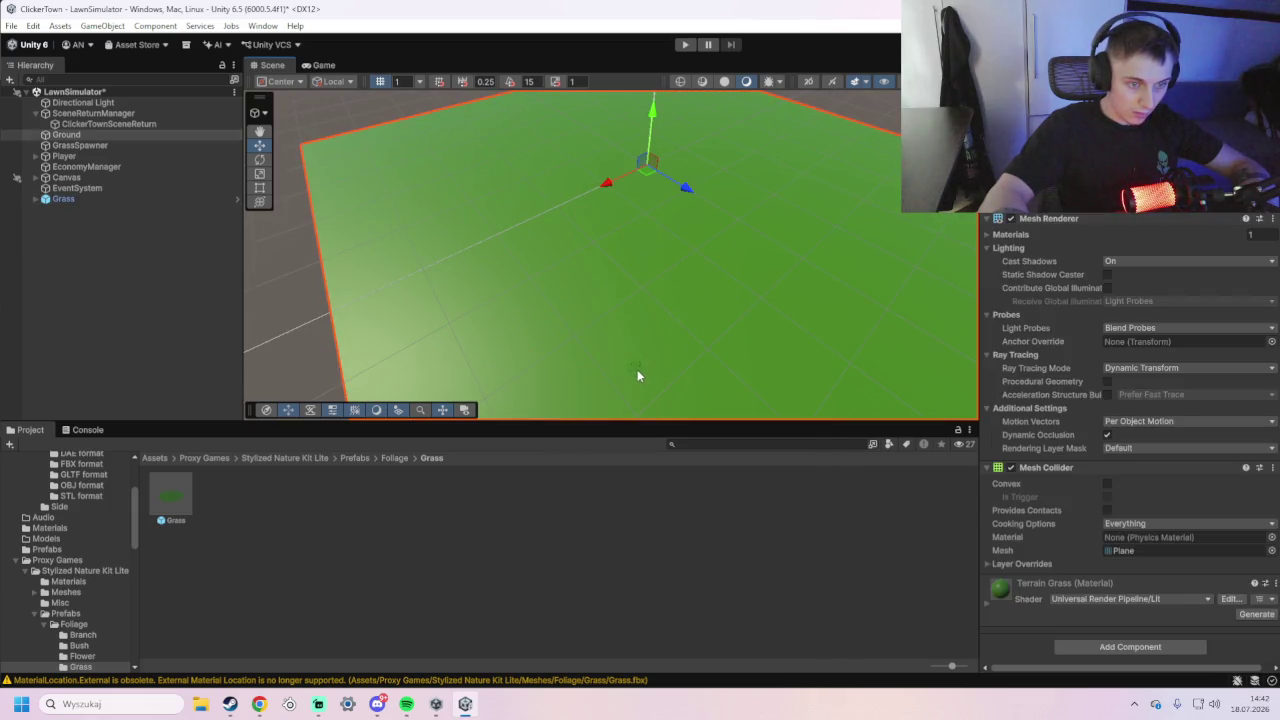
{"action": "left_click", "coordinate": [637, 369]}
{"action": "left_click_drag", "start_coordinate": [636, 352], "coordinate": [663, 188]}
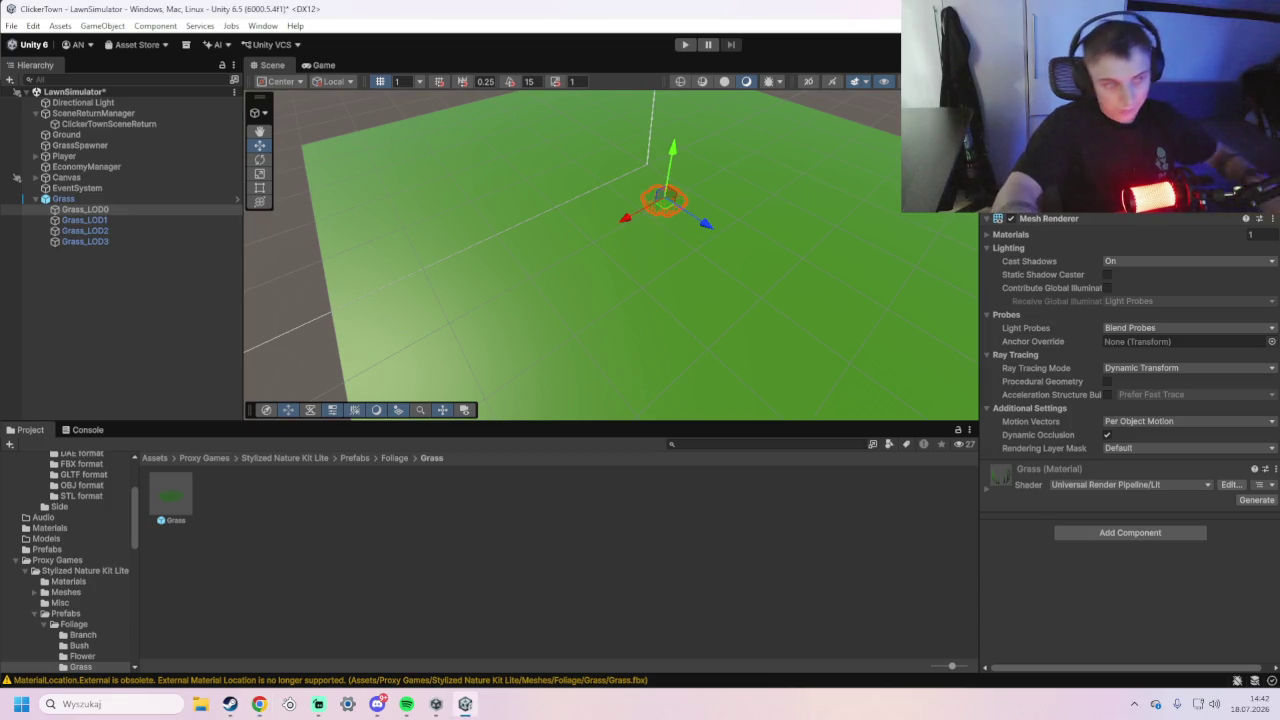
- Delete Grass_LOD1, Grass_LOD2 and Grass_LOD3 from the Grass object, leaving Grass_LOD0 selected
{"action": "left_click", "coordinate": [112, 220]}
{"action": "left_click", "coordinate": [111, 231]}
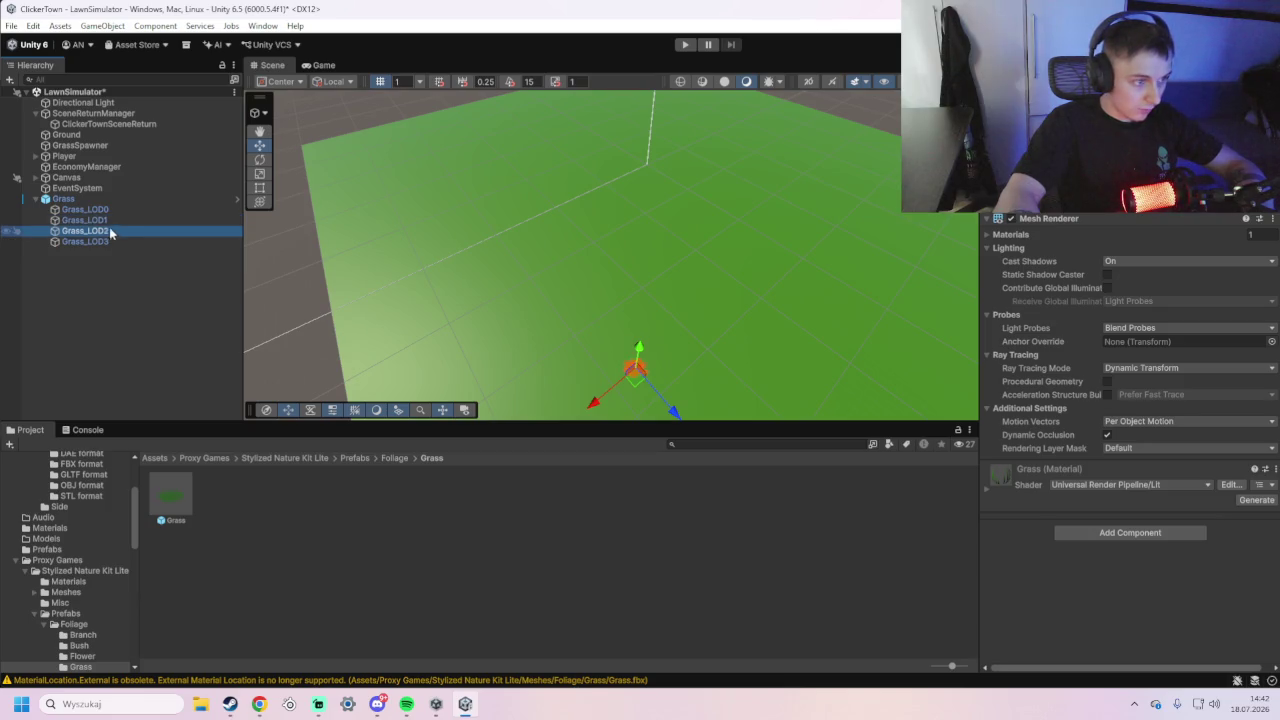
{"action": "left_click", "coordinate": [104, 224]}
{"action": "key", "text": "Delete"}
{"action": "left_click", "coordinate": [105, 219]}
{"action": "key", "text": "Delete"}
{"action": "left_click", "coordinate": [106, 221]}
{"action": "key", "text": "Delete"}
{"action": "left_click", "coordinate": [106, 210]}
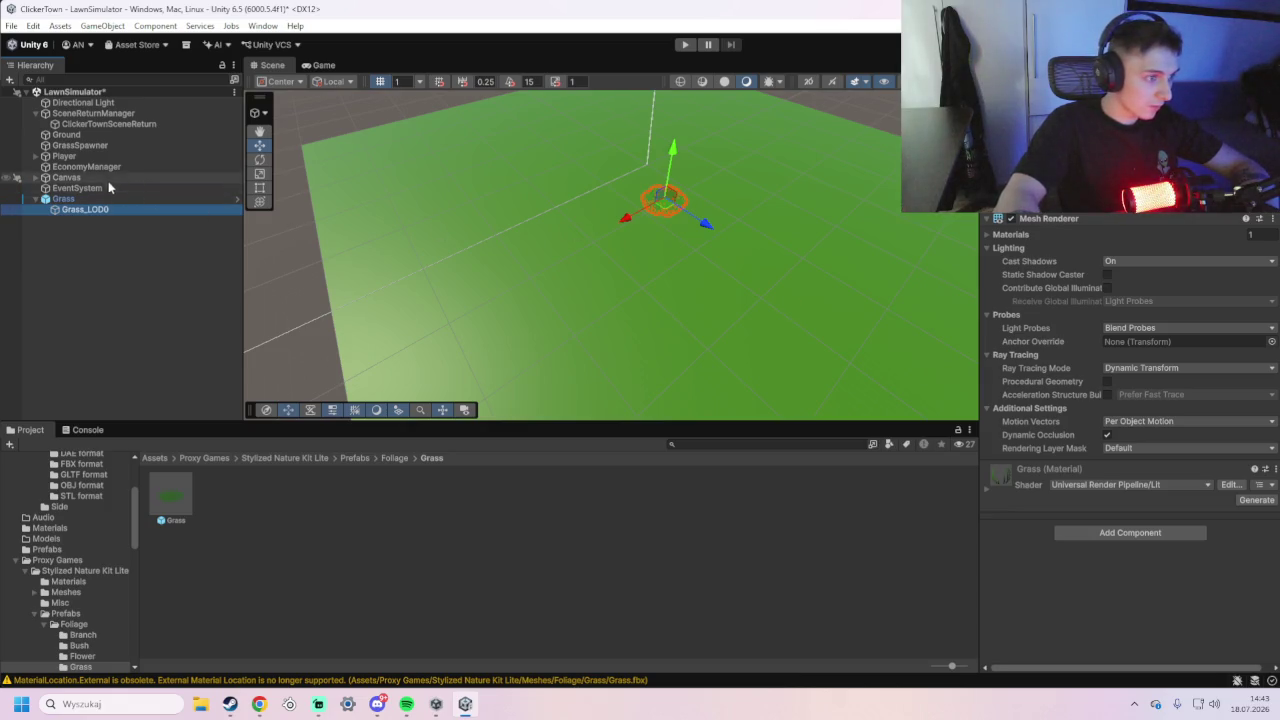
{"action": "left_click", "coordinate": [37, 178]}
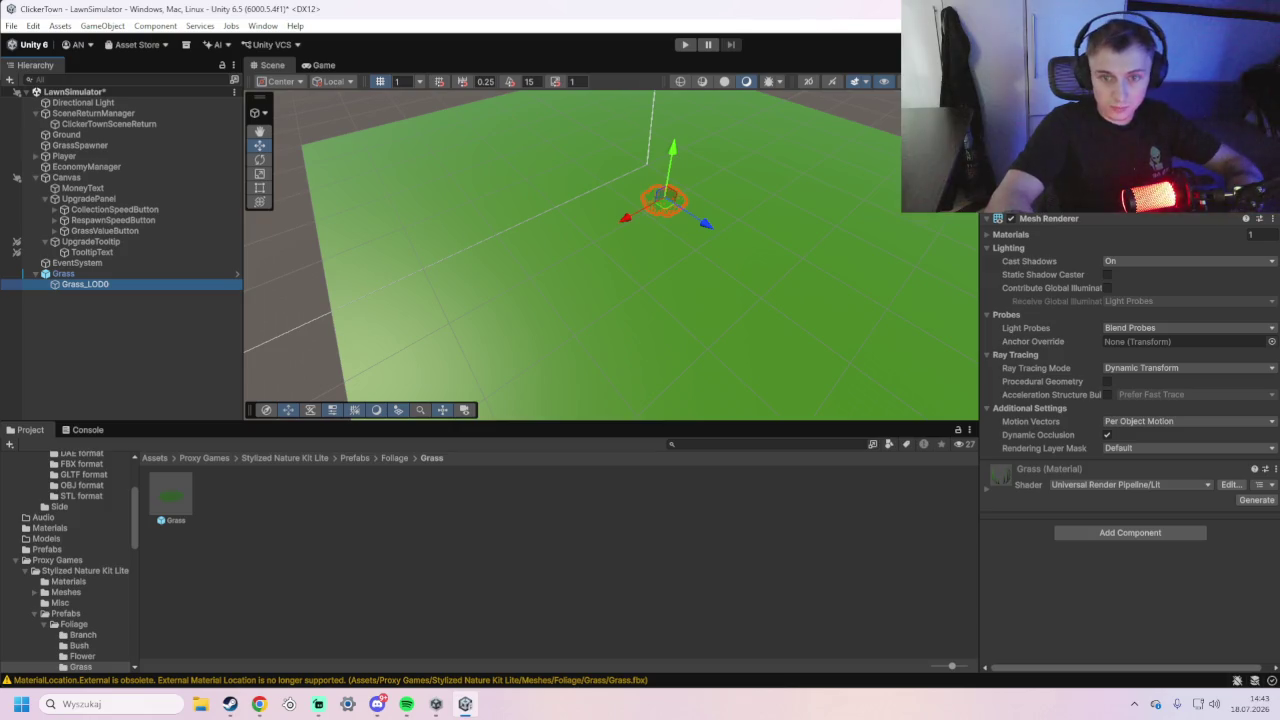
- Undo the last change, then collapse SceneReturnManager and Canvas in the Hierarchy
{"action": "key", "text": "ctrl+z"}
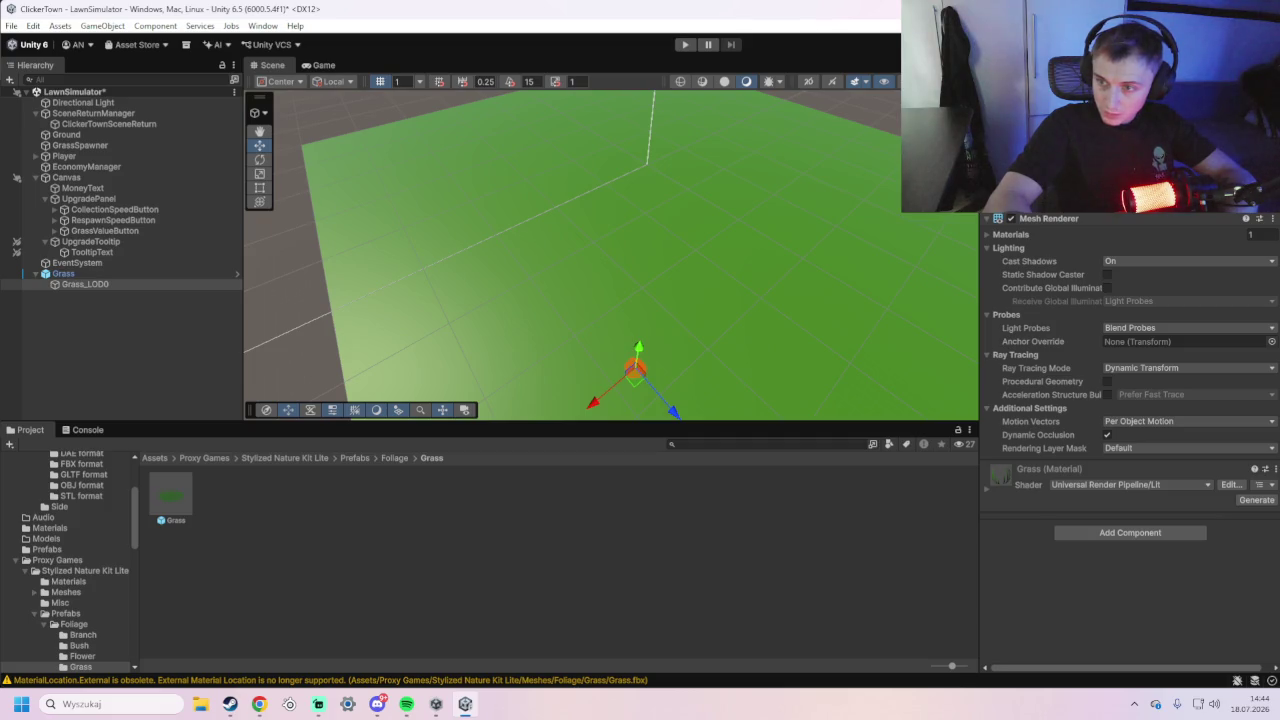
{"action": "key", "text": "alt+Tab"}
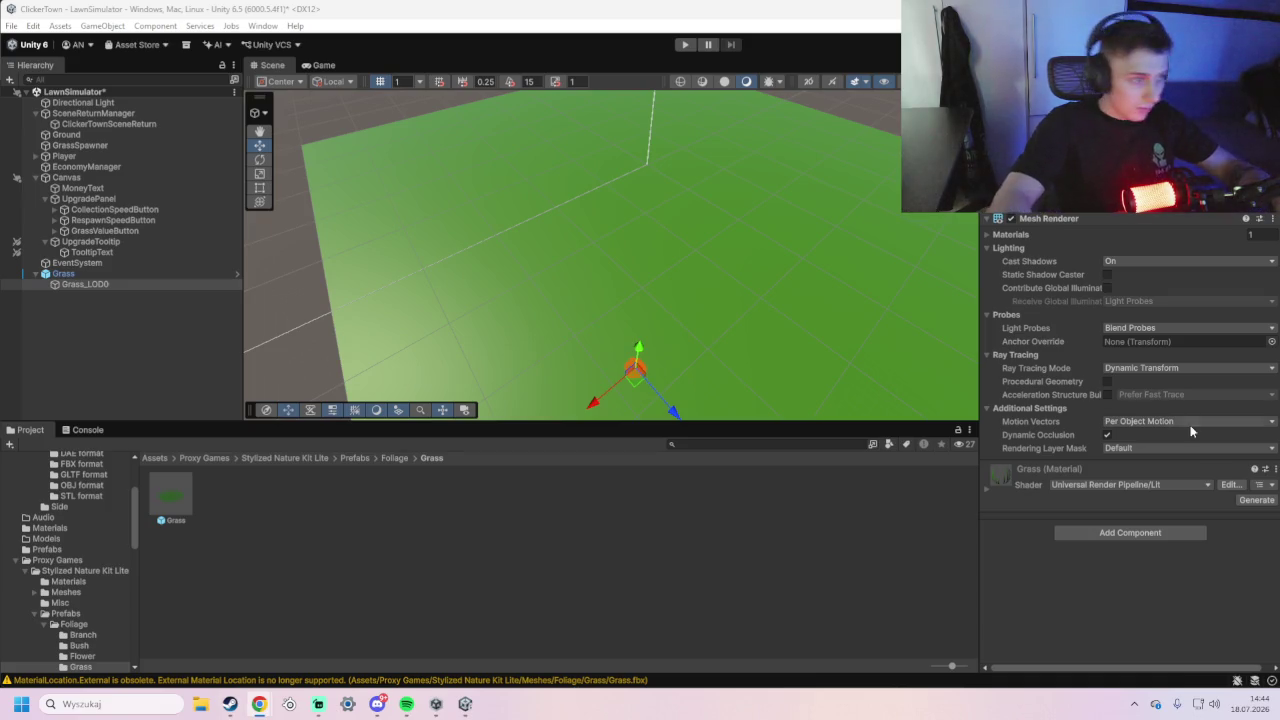
{"action": "left_click", "coordinate": [37, 114]}
{"action": "left_click", "coordinate": [35, 145]}
{"action": "left_click", "coordinate": [35, 145]}
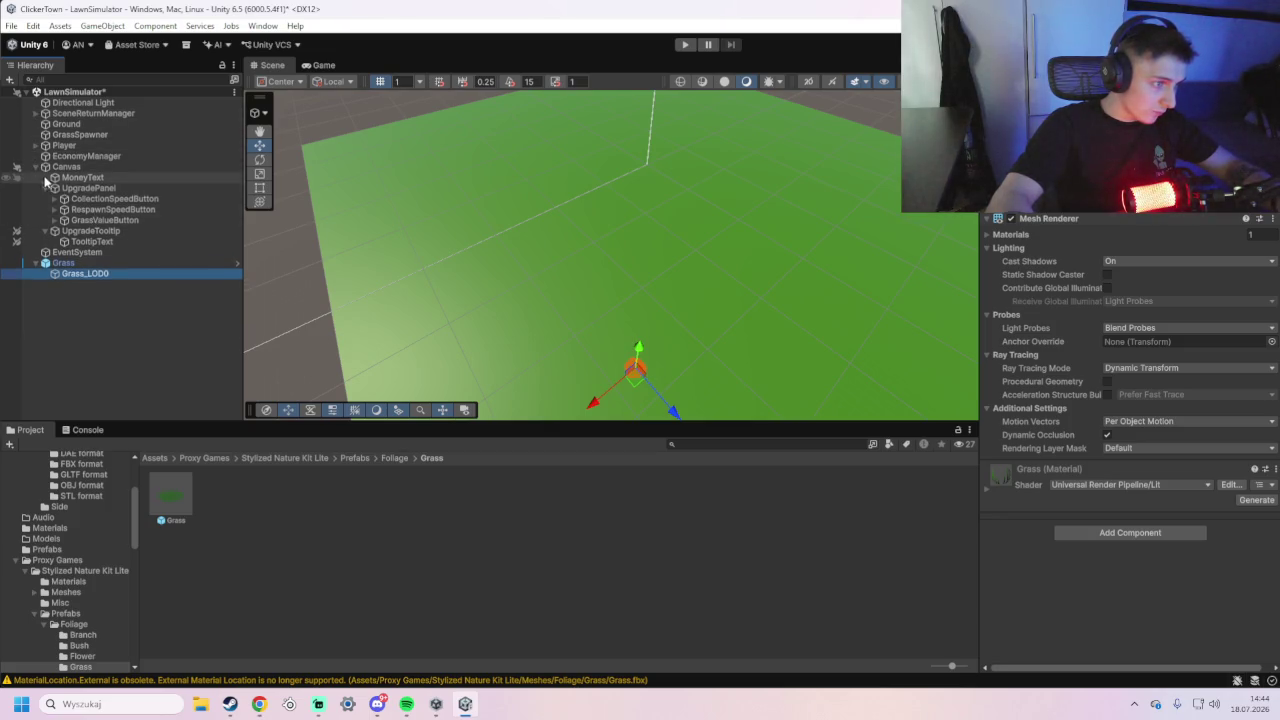
{"action": "left_click", "coordinate": [35, 167]}
{"action": "left_click", "coordinate": [36, 188]}
{"action": "left_click", "coordinate": [36, 188]}
{"action": "left_click", "coordinate": [36, 189]}
{"action": "left_click", "coordinate": [36, 189]}
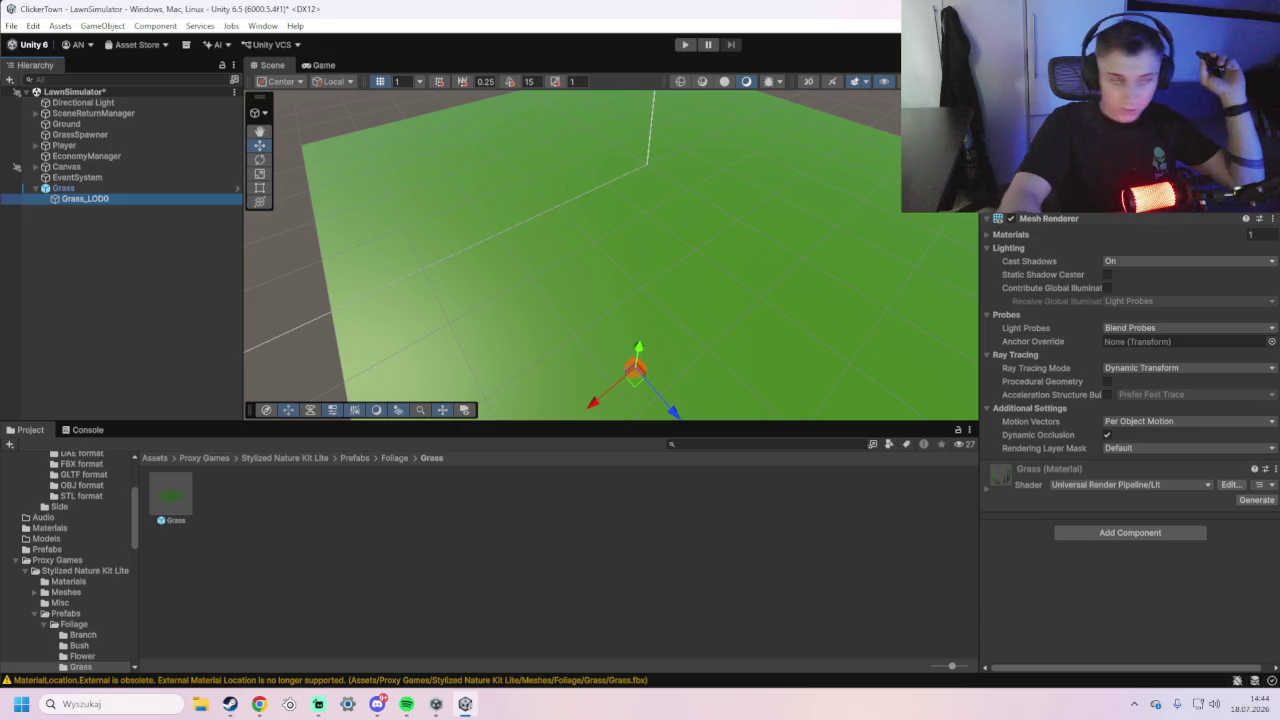
- Rename the Grass_LOD0 child to 'LowGrass' through its Hierarchy context menu
{"action": "right_click", "coordinate": [102, 200]}
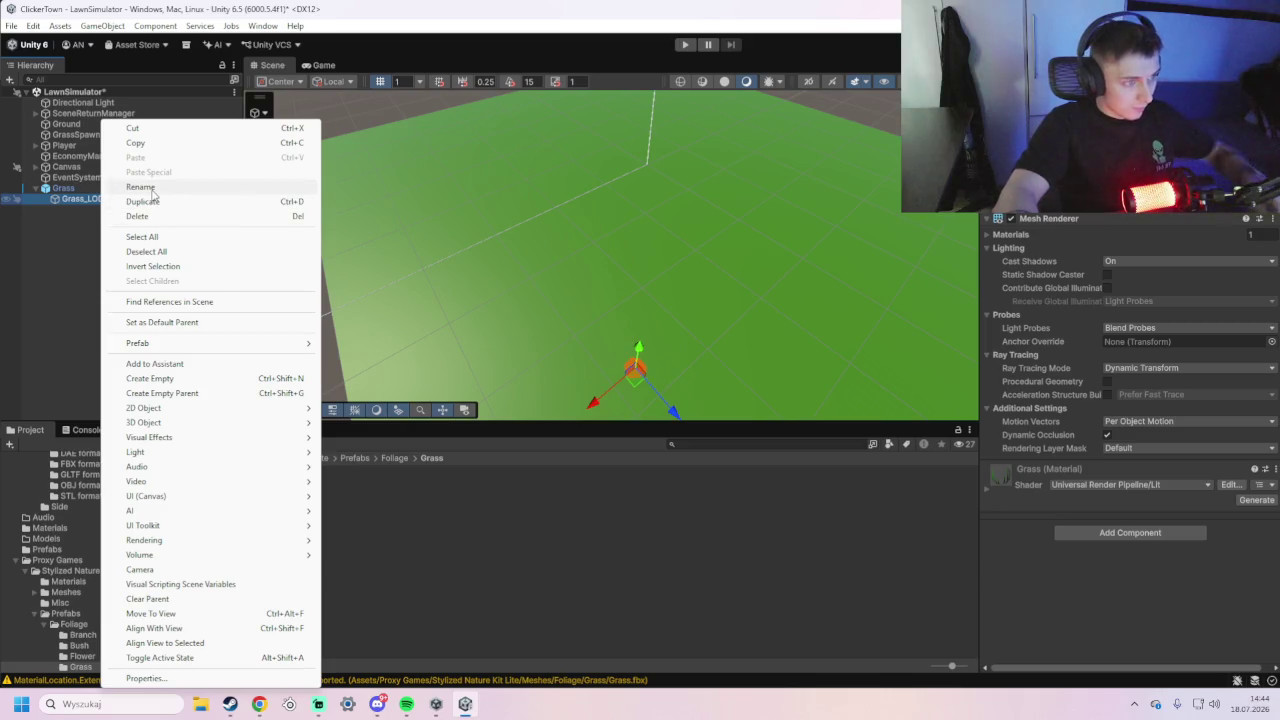
{"action": "left_click", "coordinate": [151, 189]}
{"action": "type", "text": "LowGrass"}
{"action": "key", "text": "Return"}
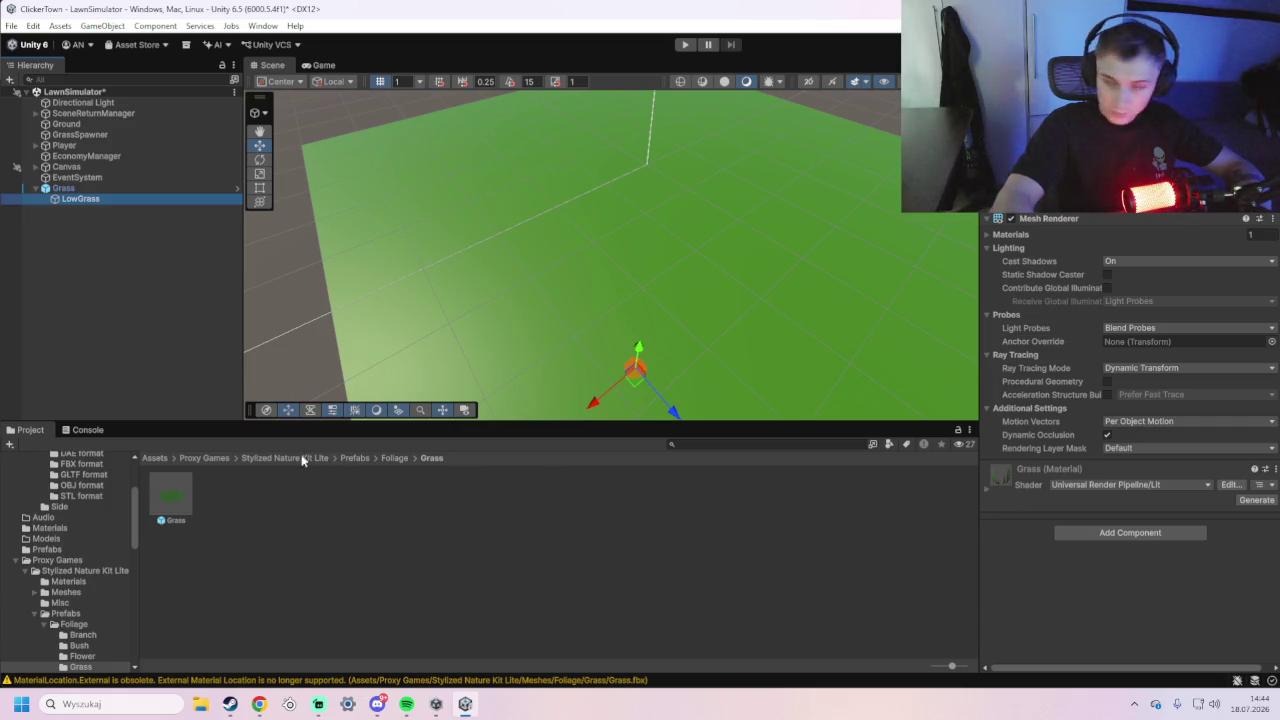
- Drag LowGrass into Assets/Prefabs and open the Grass prefab for editing
{"action": "left_click", "coordinate": [156, 458]}
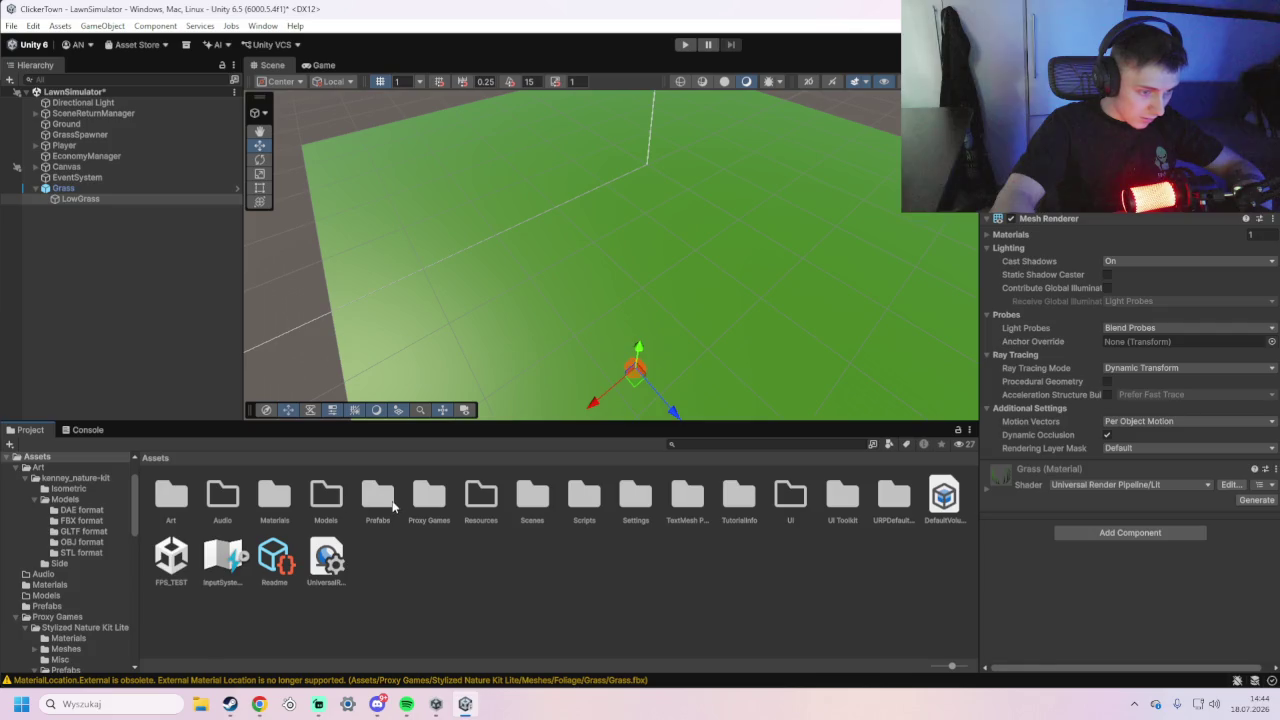
{"action": "double_click", "coordinate": [392, 507]}
{"action": "mouse_move", "coordinate": [100, 199]}
{"action": "left_mouse_down"}
{"action": "mouse_move", "coordinate": [203, 371]}
{"action": "mouse_move", "coordinate": [257, 514]}
{"action": "left_mouse_up"}
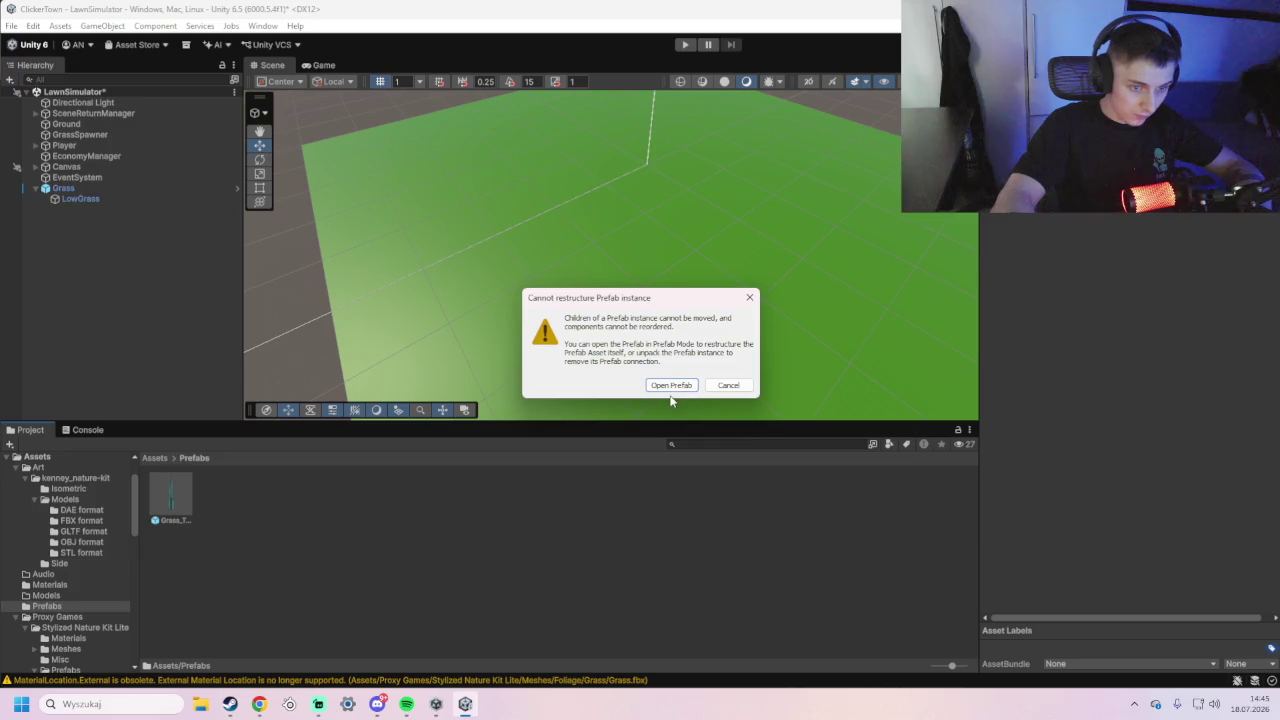
{"action": "left_click", "coordinate": [670, 390]}
{"action": "scroll", "coordinate": [640, 330], "scroll_direction": "down", "scroll_amount": 5}
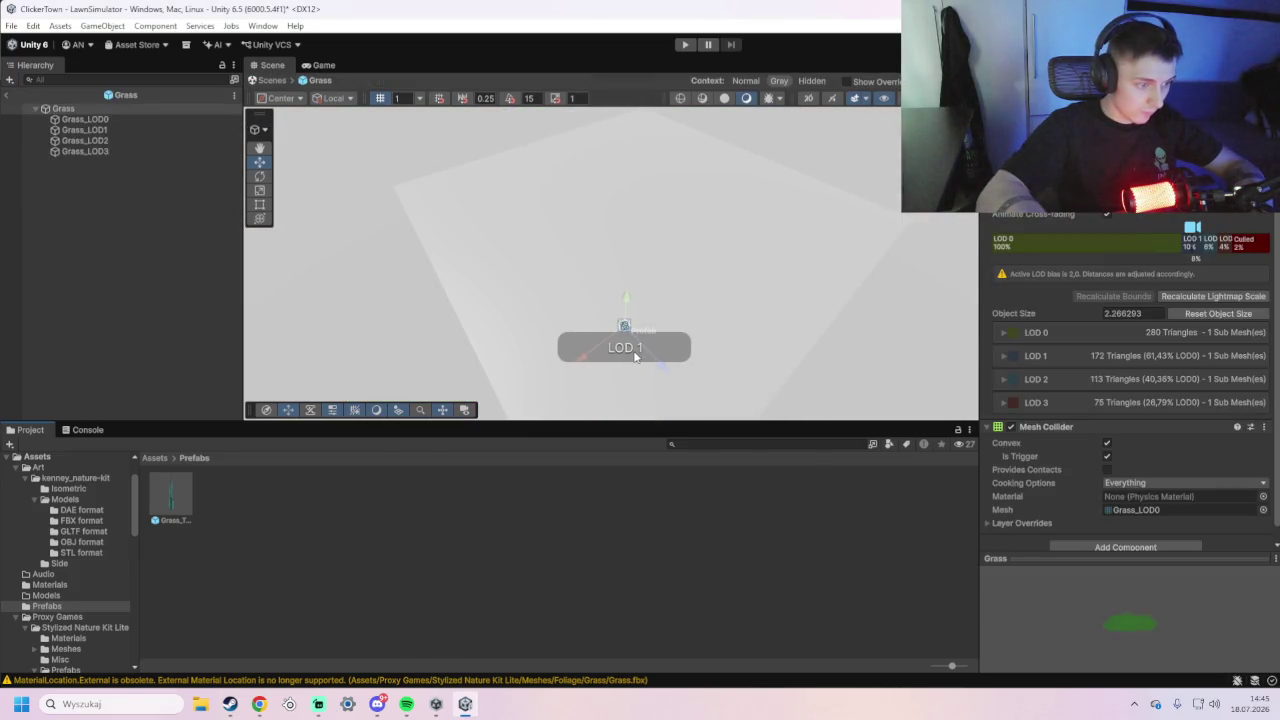
{"action": "key", "text": "ctrl+z"}
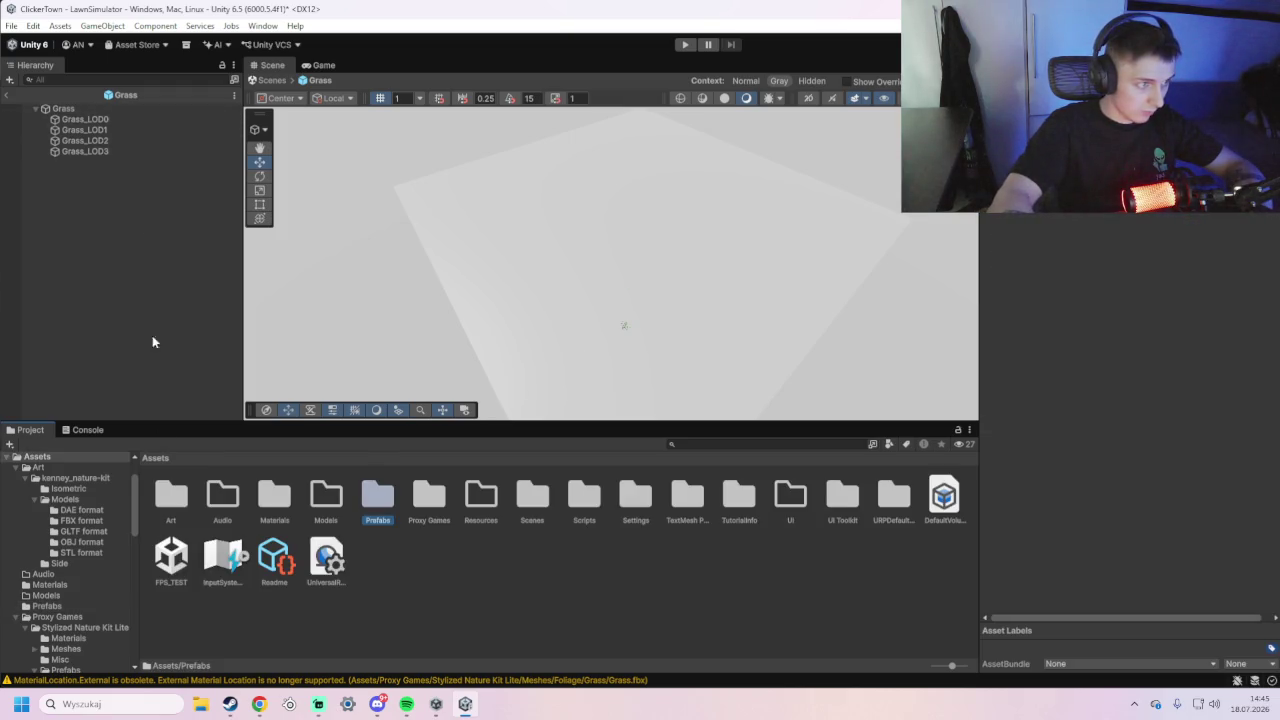
- Save the Grass root into Prefabs as a new base prefab
{"action": "key", "text": "Return"}
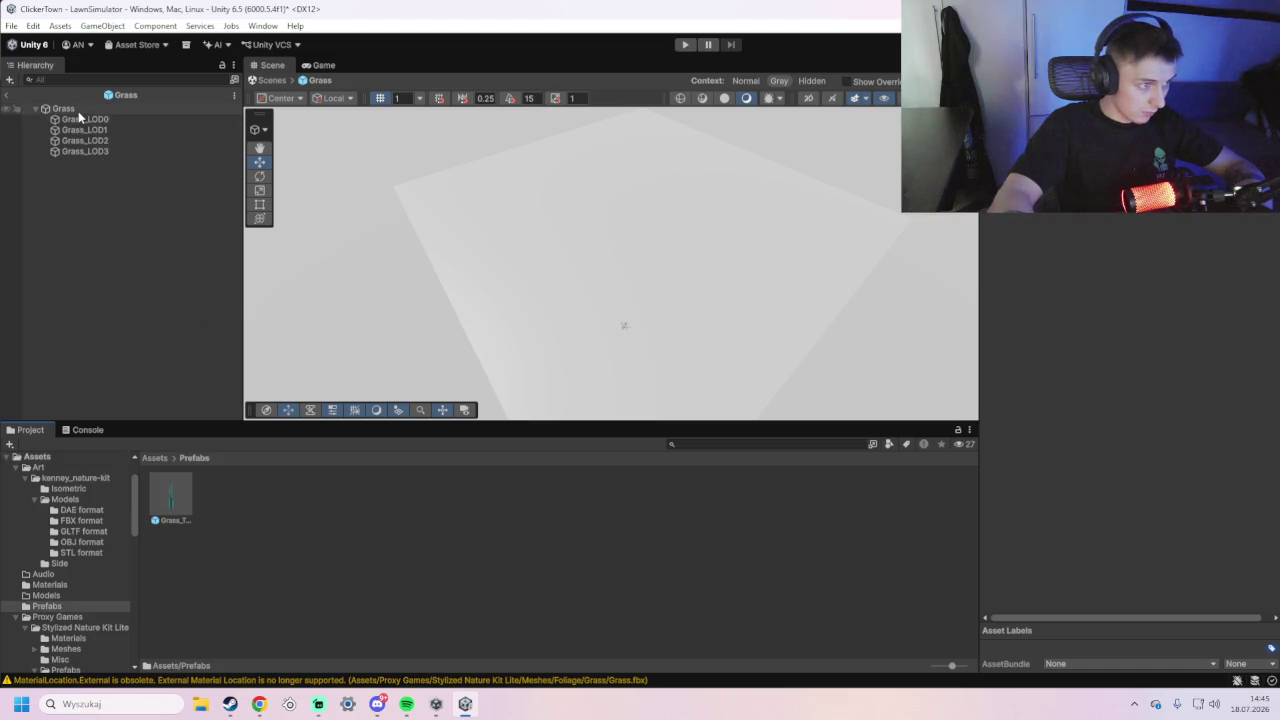
{"action": "left_click", "coordinate": [76, 117]}
{"action": "left_click_drag", "start_coordinate": [68, 110], "coordinate": [238, 502]}
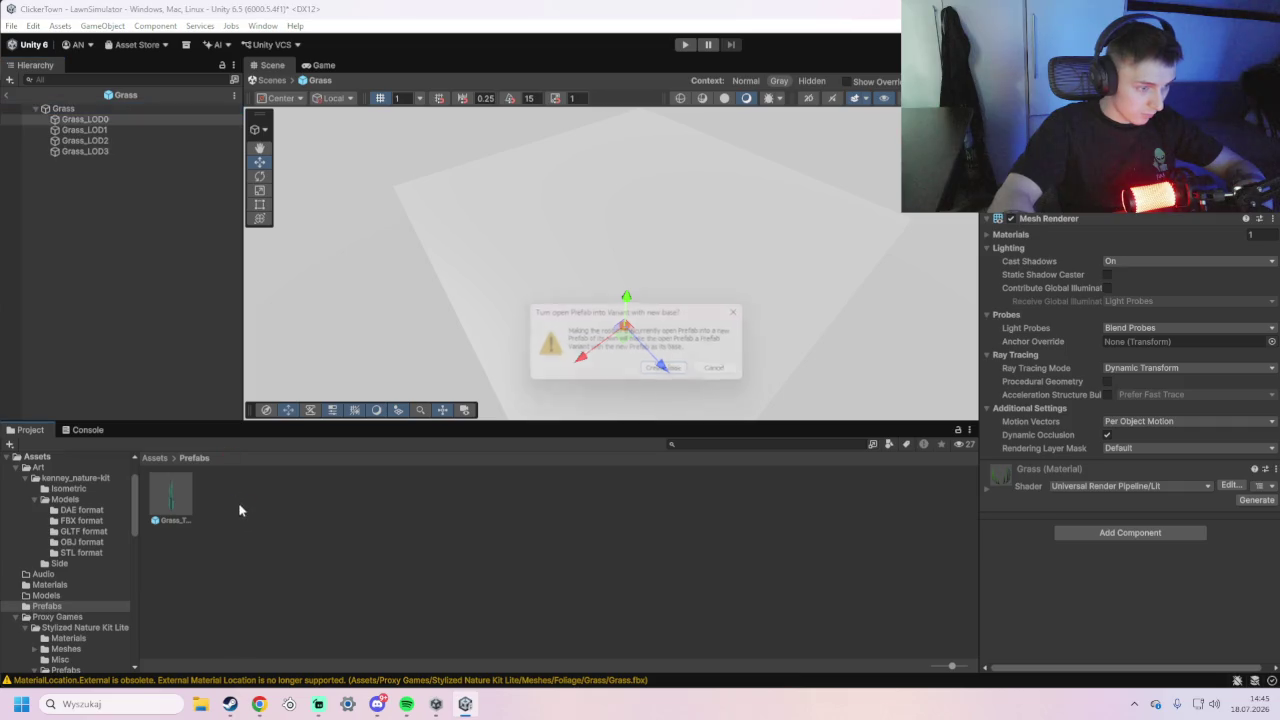
{"action": "left_click", "coordinate": [688, 371]}
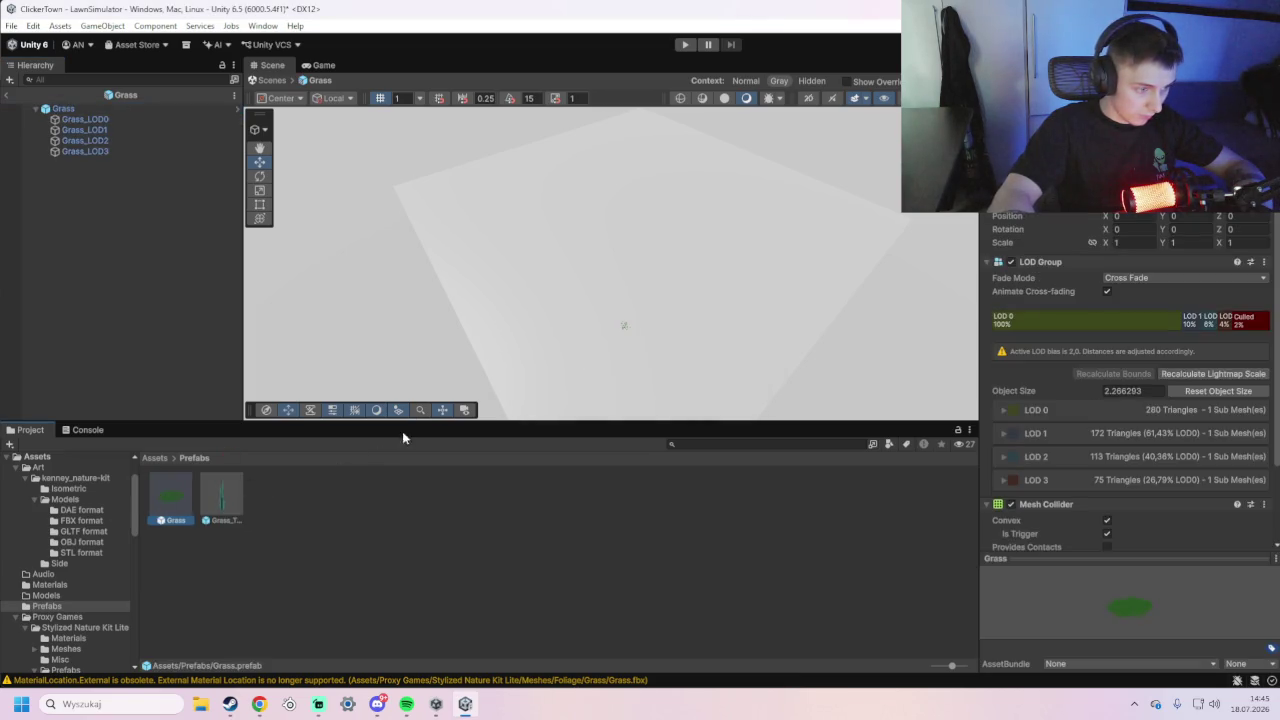
{"action": "left_click", "coordinate": [48, 459]}
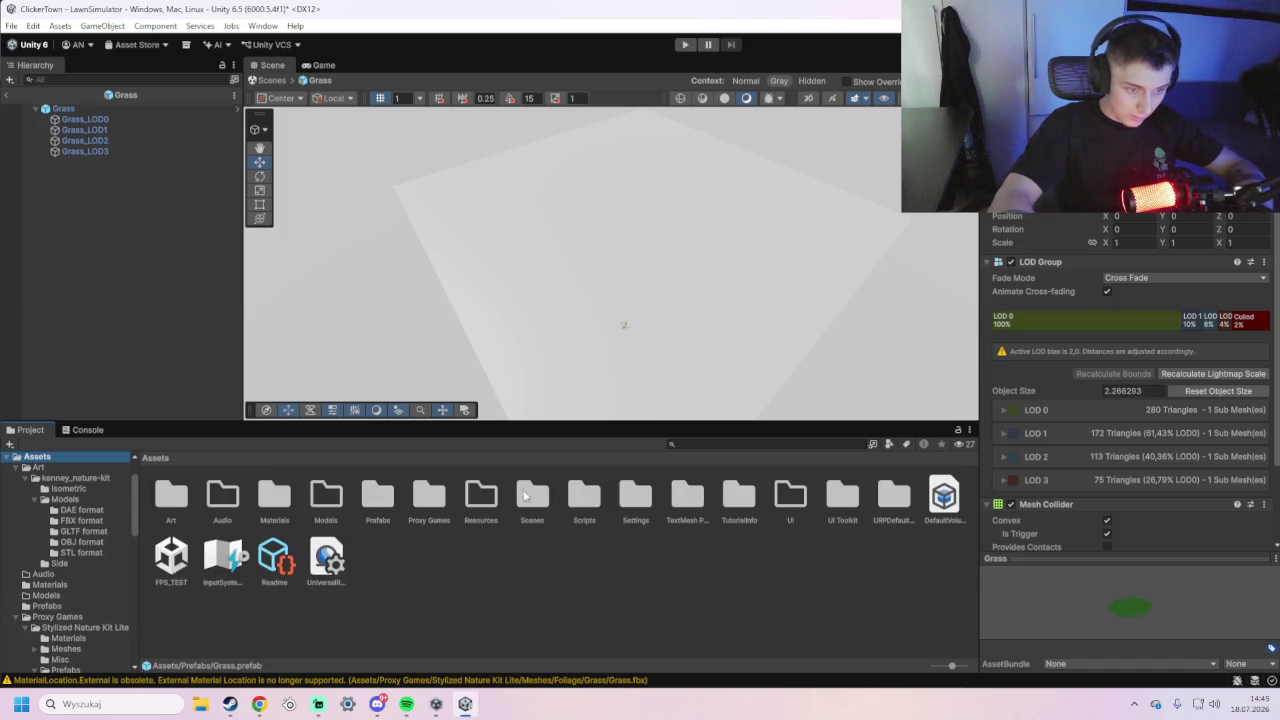
- Open Assets/Scenes > LawnSimulator, saving the modified scene when prompted
{"action": "double_click", "coordinate": [527, 492]}
{"action": "double_click", "coordinate": [680, 496]}
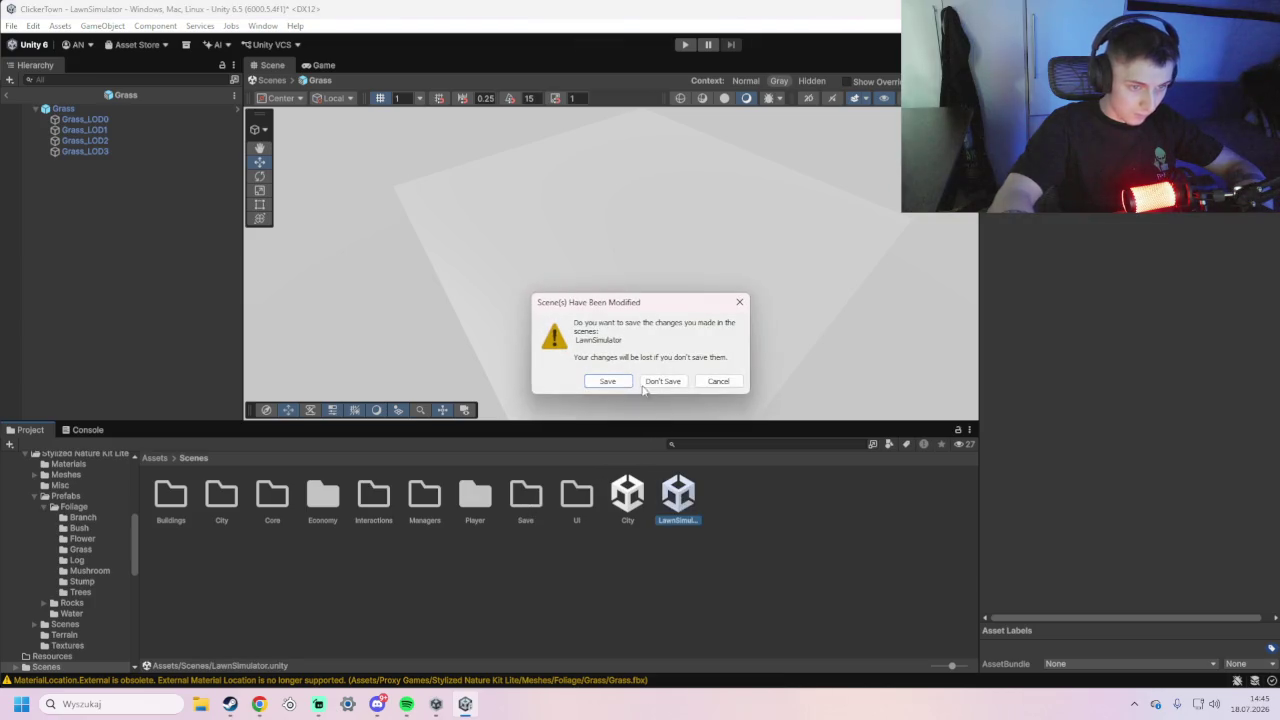
{"action": "left_click", "coordinate": [621, 386]}
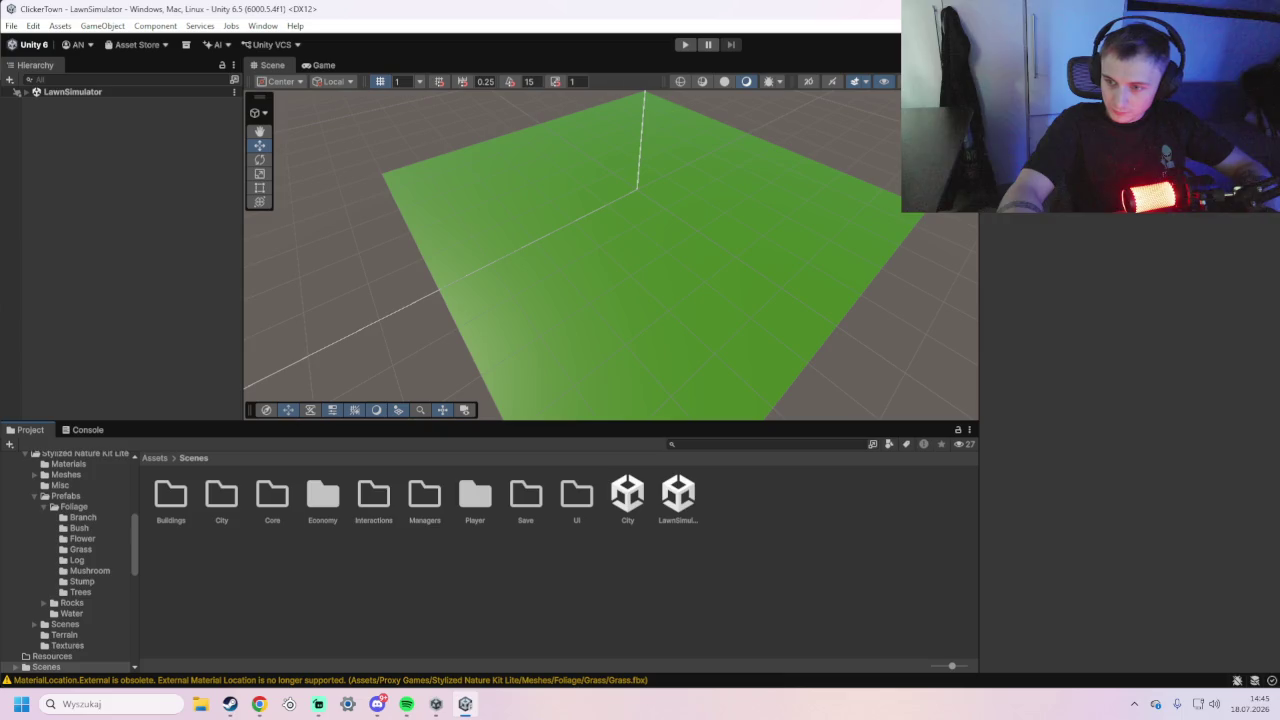
{"action": "key", "text": "alt+Tab"}
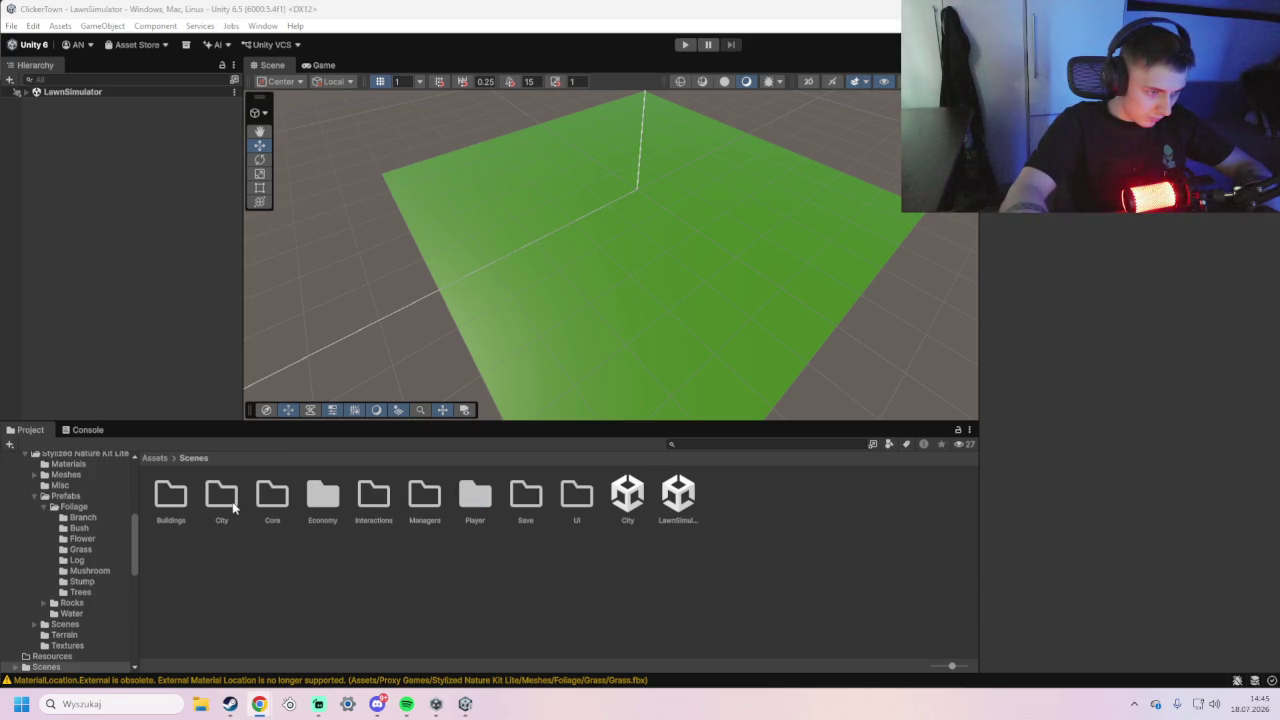
- Rename the Grass prefab in Assets/Prefabs to LowGrass
{"action": "left_click", "coordinate": [156, 458]}
{"action": "double_click", "coordinate": [380, 505]}
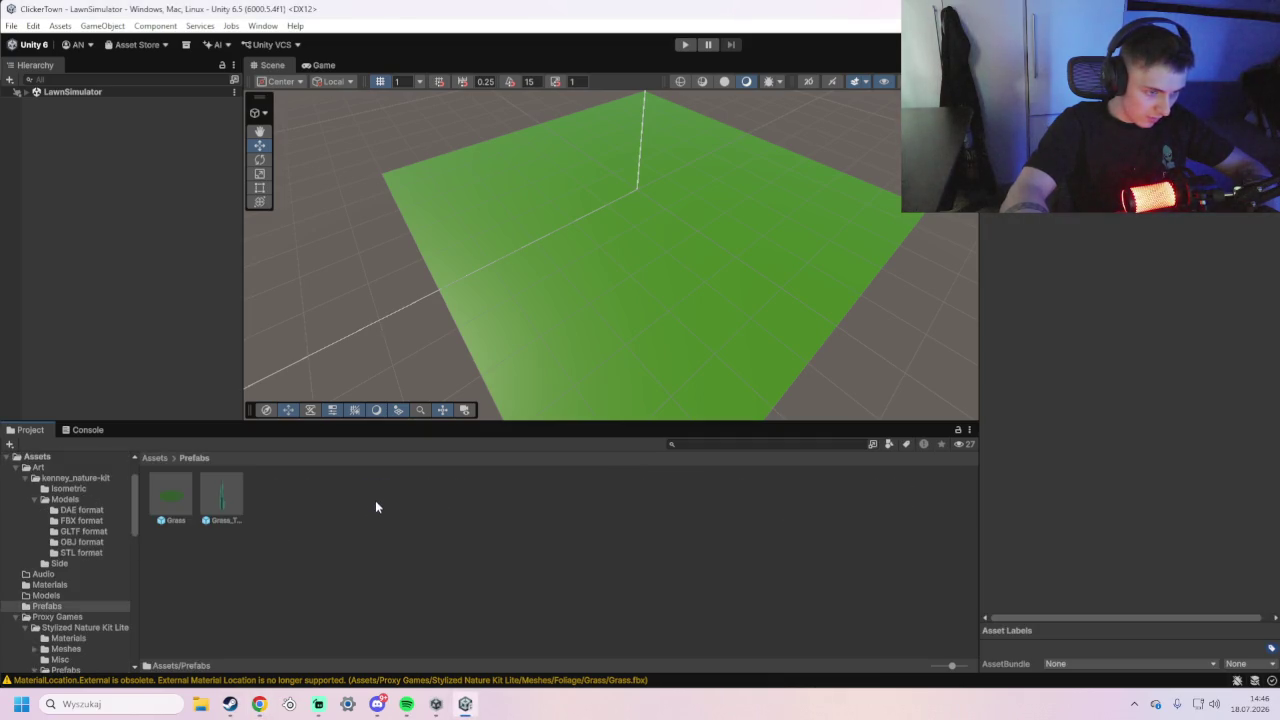
{"action": "left_click", "coordinate": [166, 500]}
{"action": "right_click", "coordinate": [166, 500]}
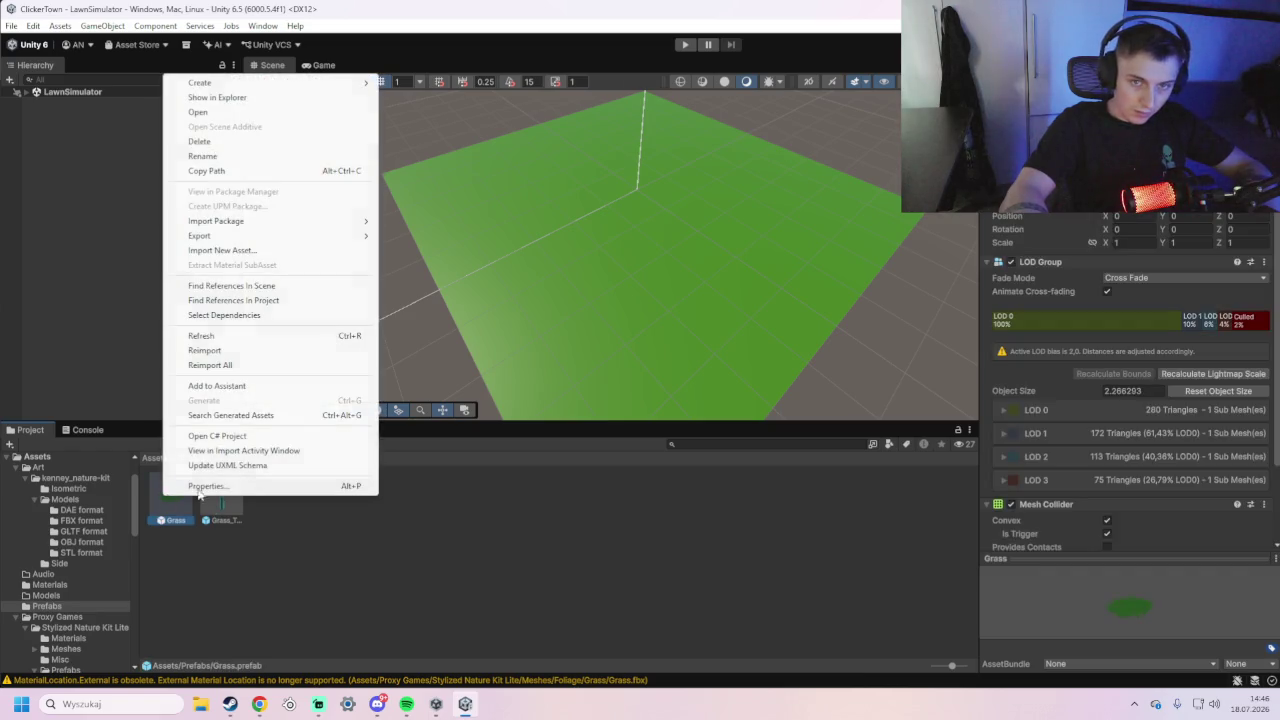
{"action": "left_click", "coordinate": [215, 156]}
{"action": "type", "text": "LowGra"}
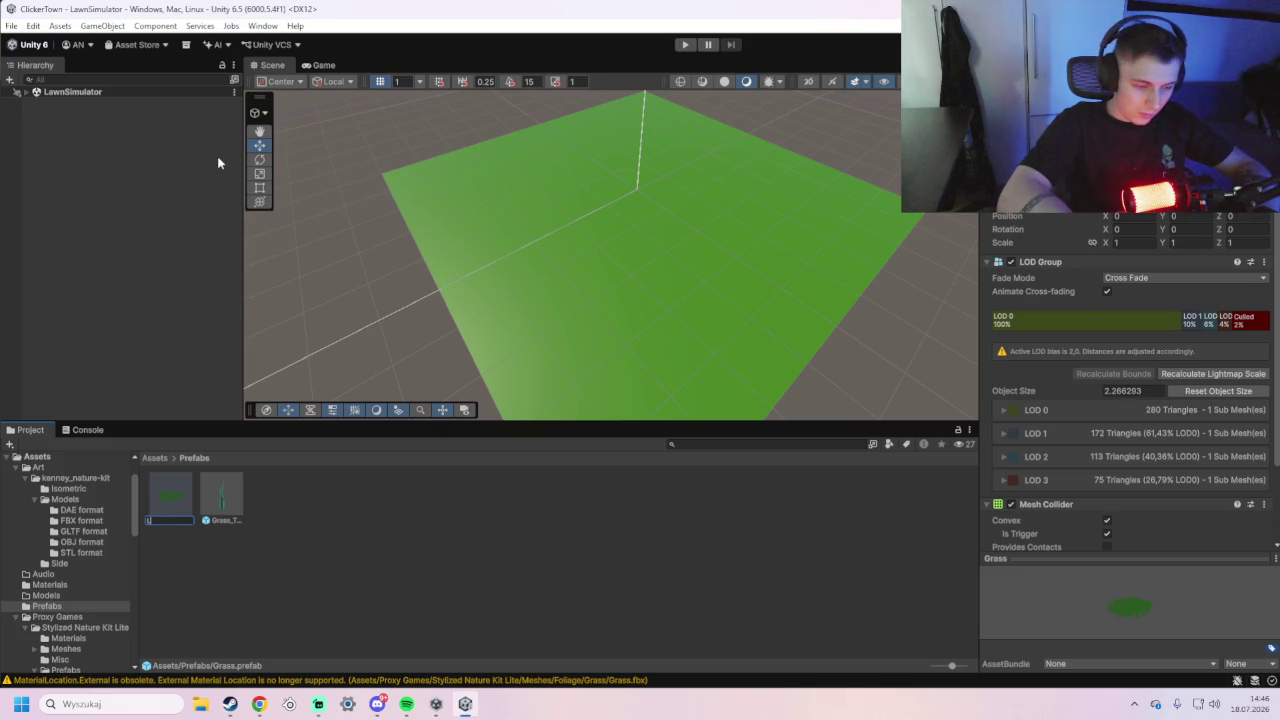
{"action": "type", "text": "ss"}
{"action": "key", "text": "Return"}
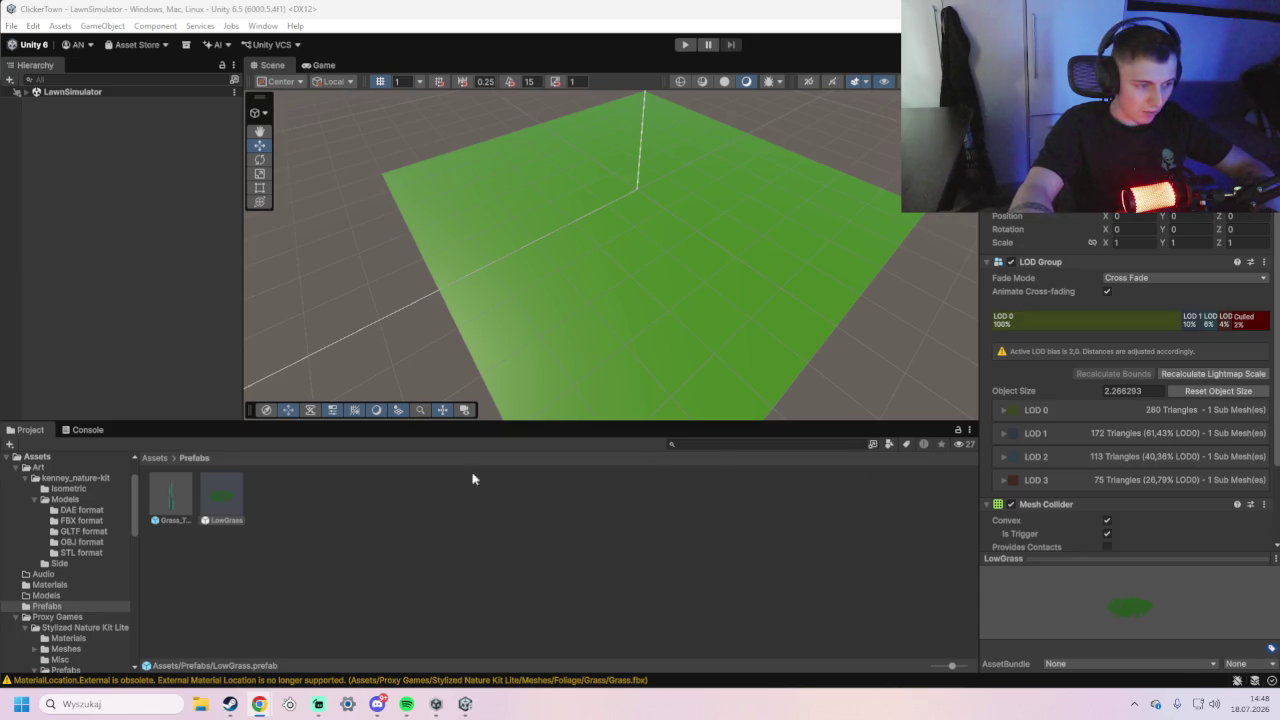
- Search the project assets for lowgrassspawner, then clear the search to show all assets
{"action": "left_click", "coordinate": [723, 443]}
{"action": "type", "text": "lowgrass"}
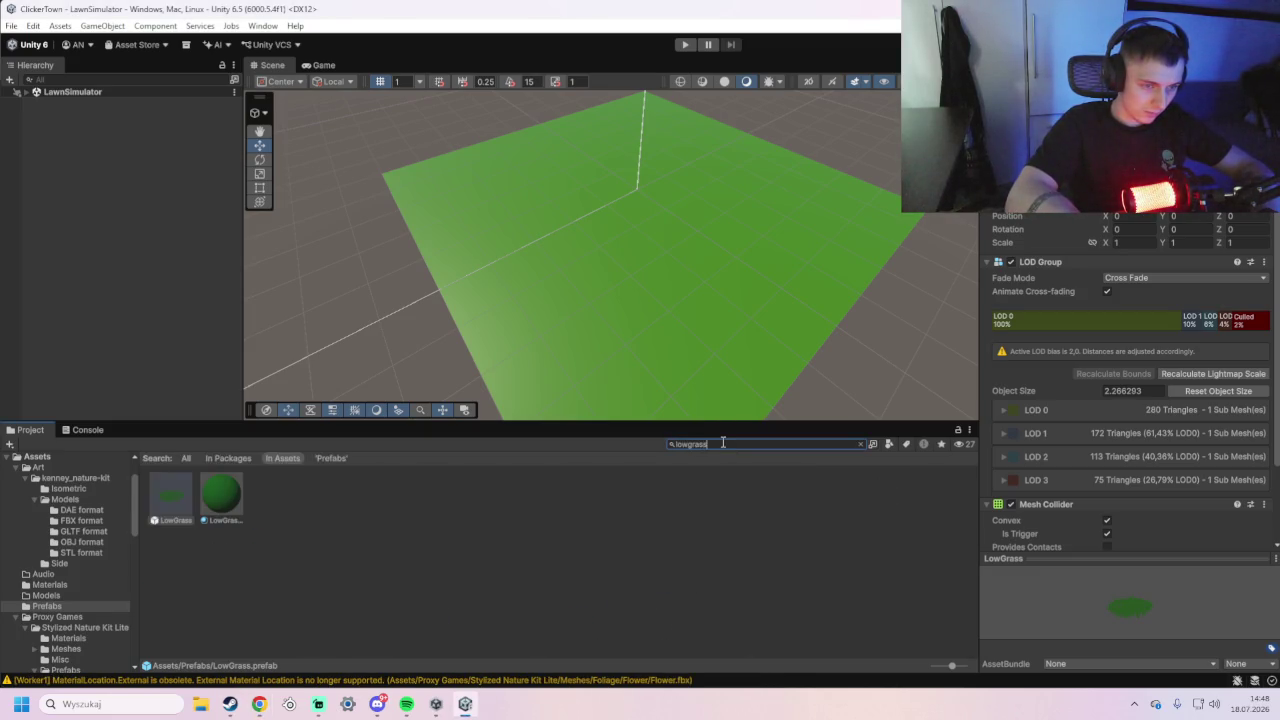
{"action": "type", "text": "spawne"}
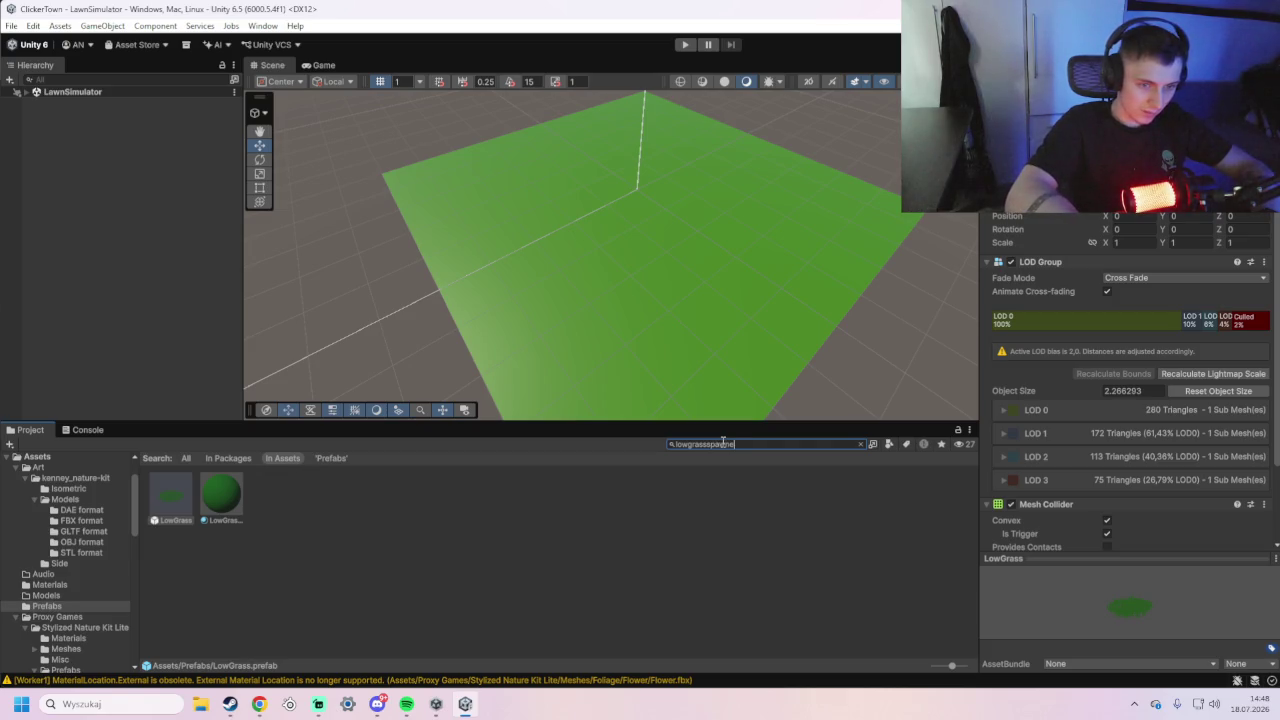
{"action": "type", "text": "r"}
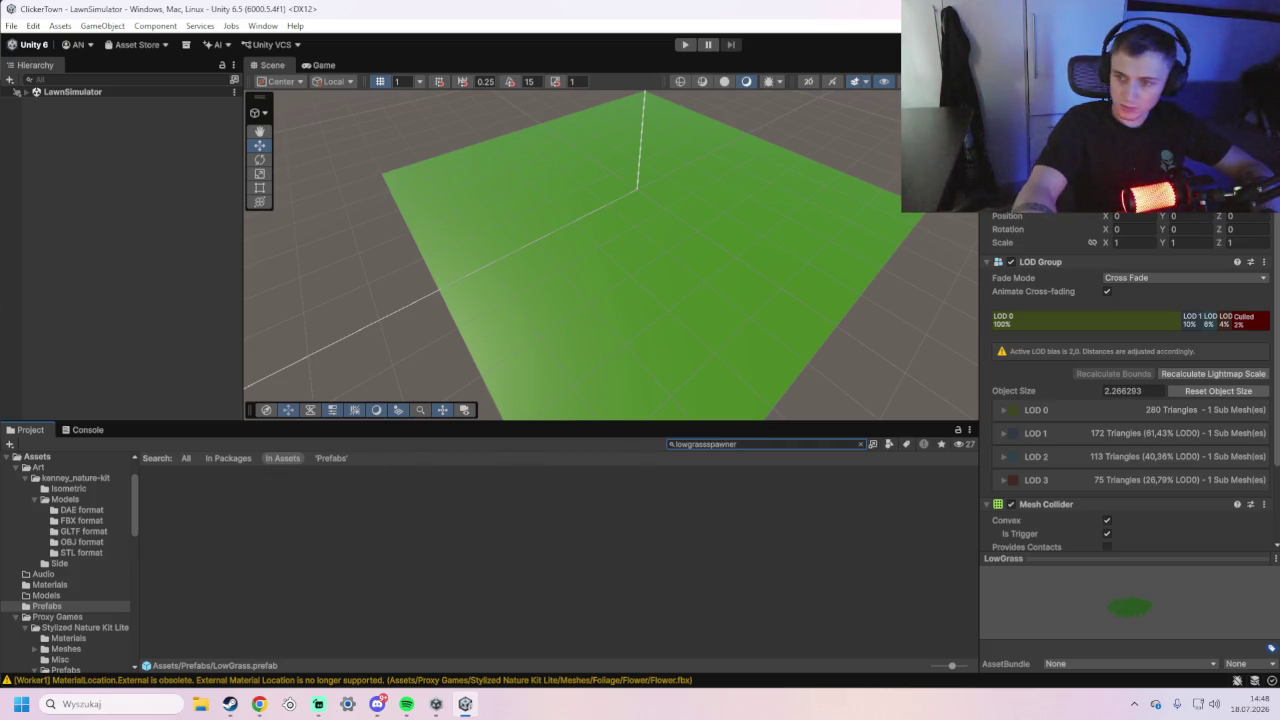
{"action": "key", "text": "alt+Tab"}
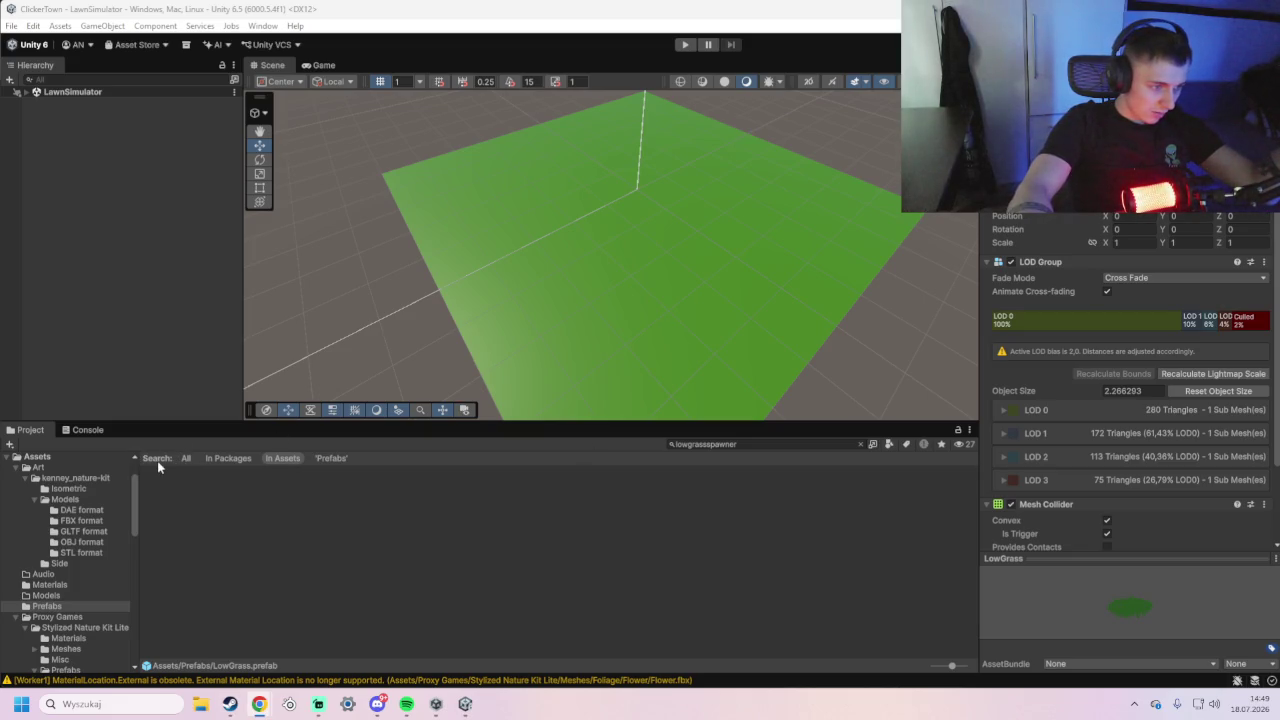
{"action": "left_click", "coordinate": [55, 458]}
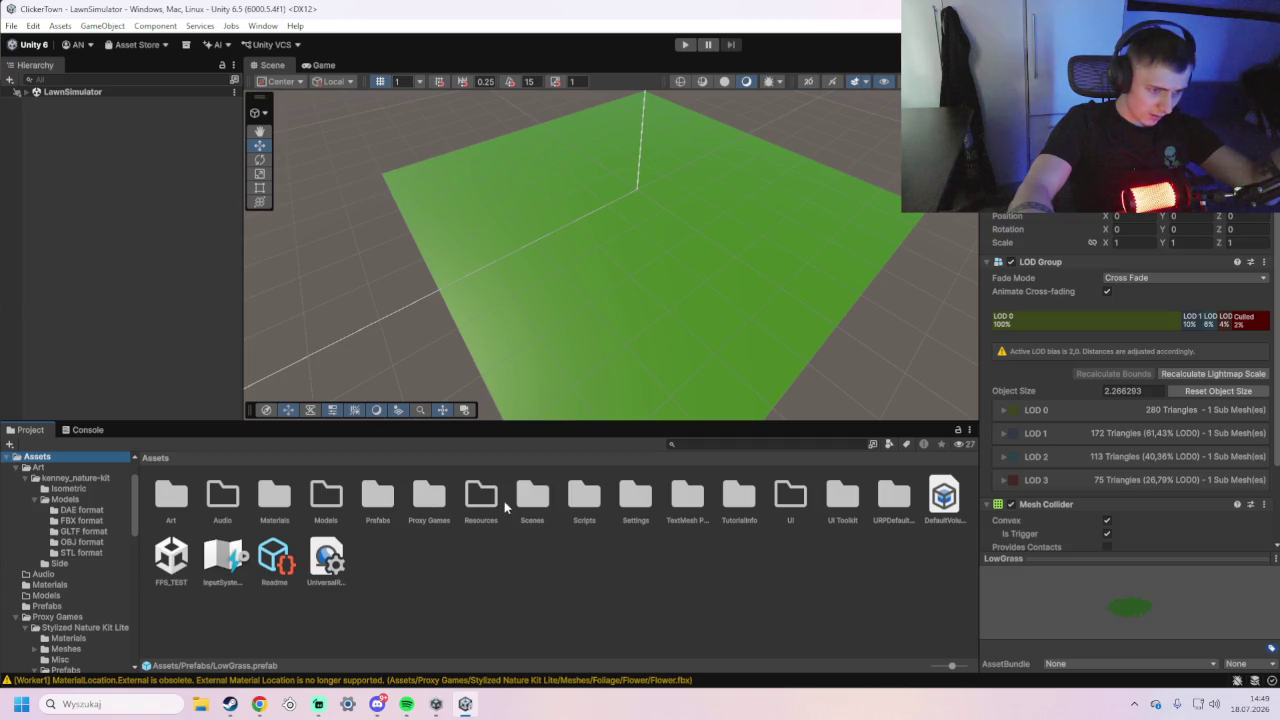
- Browse to Scripts/Interactions and preview the existing grass spawner and interactor scripts
{"action": "left_click", "coordinate": [529, 498]}
{"action": "left_click", "coordinate": [601, 506]}
{"action": "double_click", "coordinate": [601, 506]}
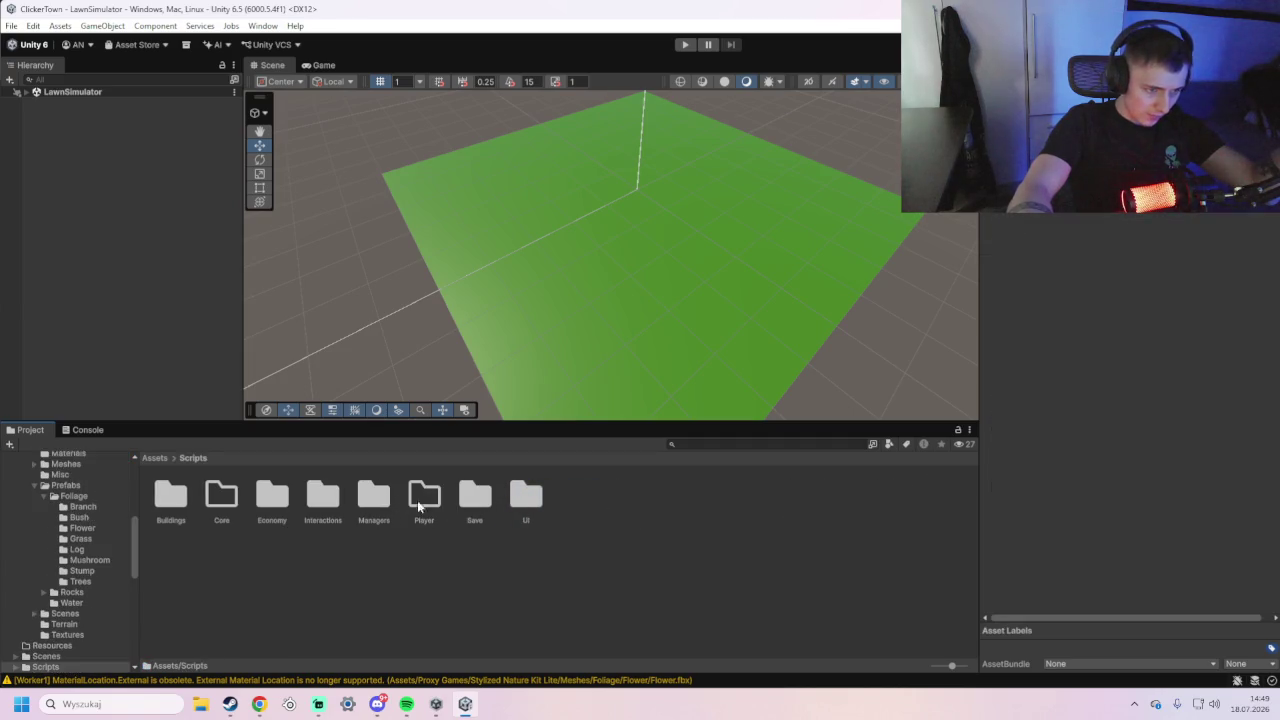
{"action": "double_click", "coordinate": [320, 500]}
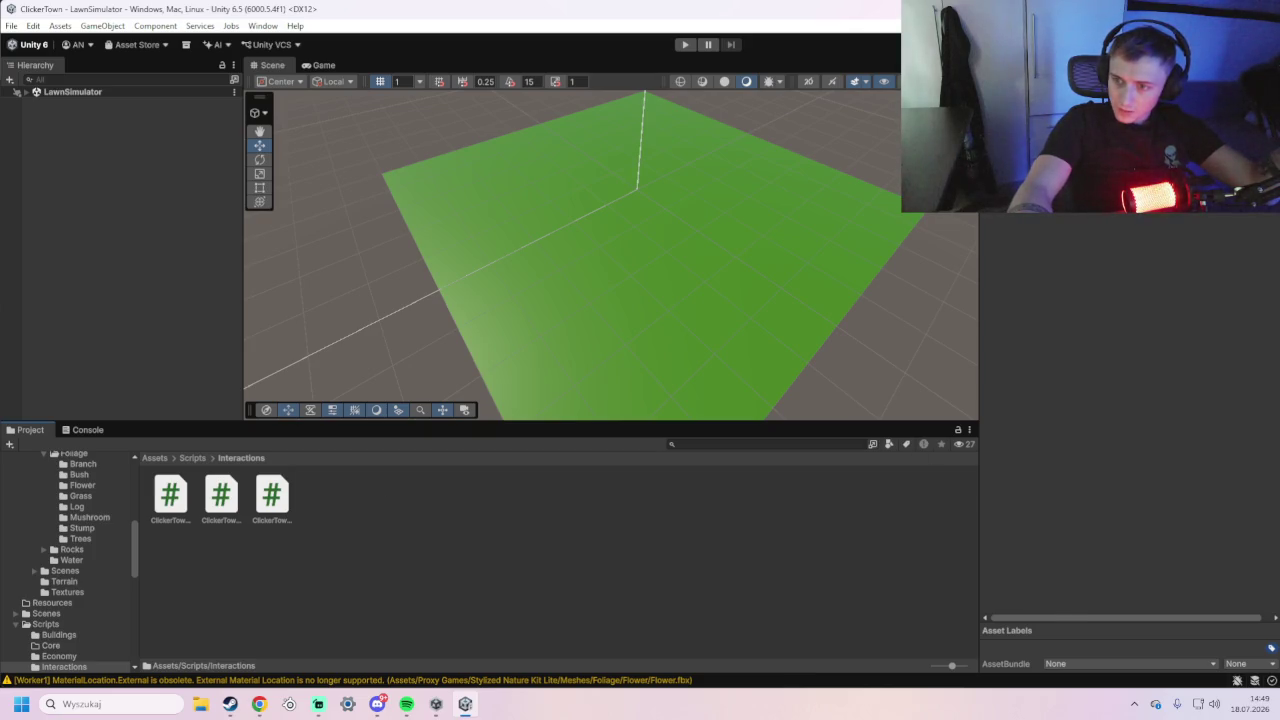
{"action": "left_click", "coordinate": [259, 704]}
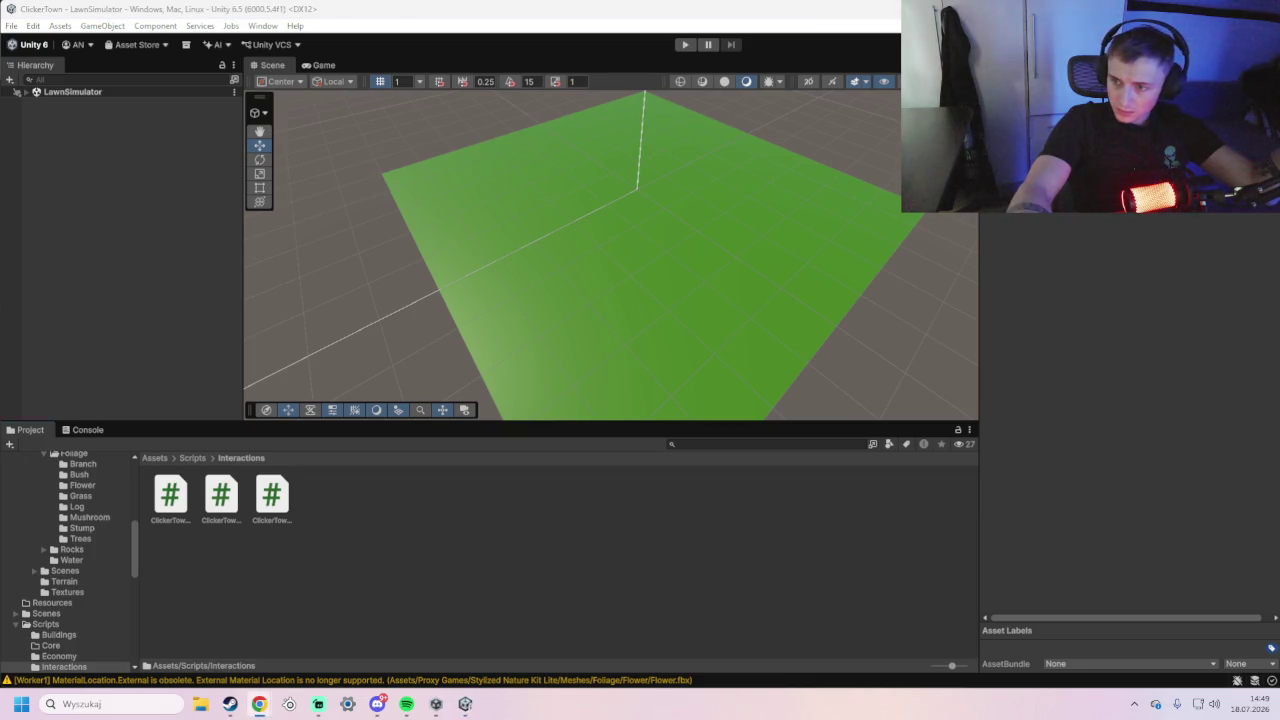
{"action": "right_click", "coordinate": [727, 513]}
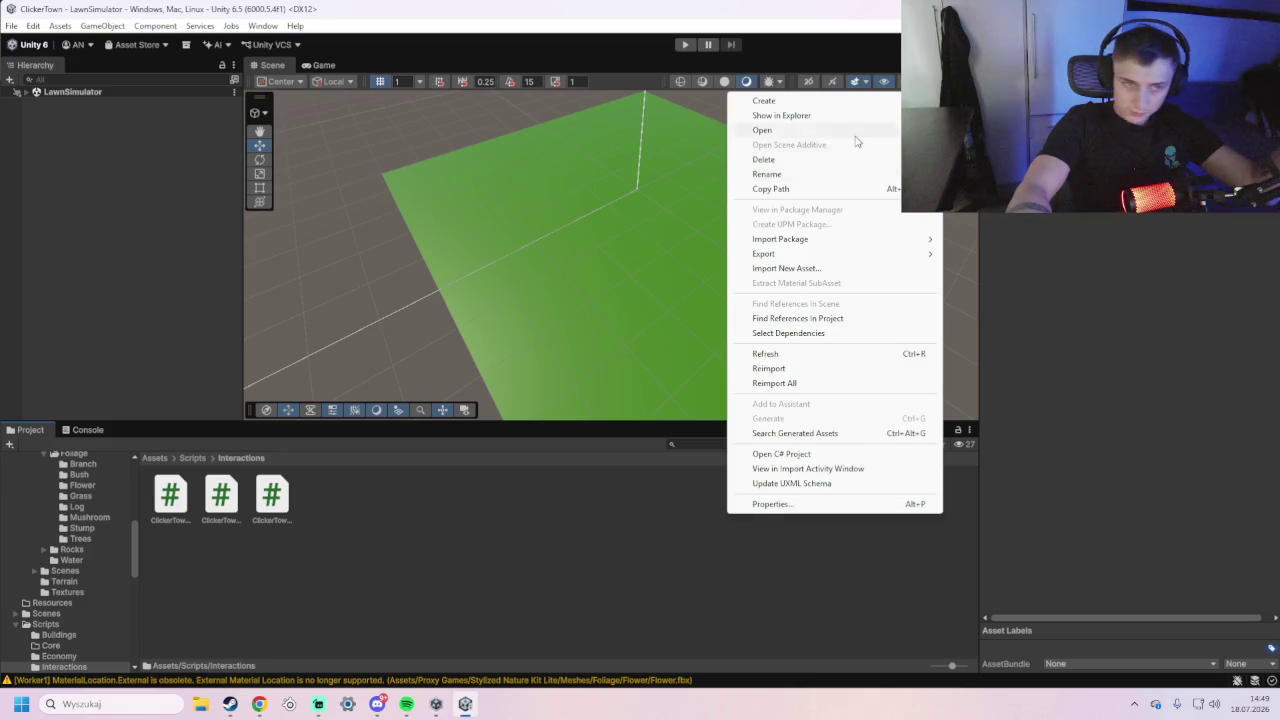
{"action": "left_click", "coordinate": [275, 505]}
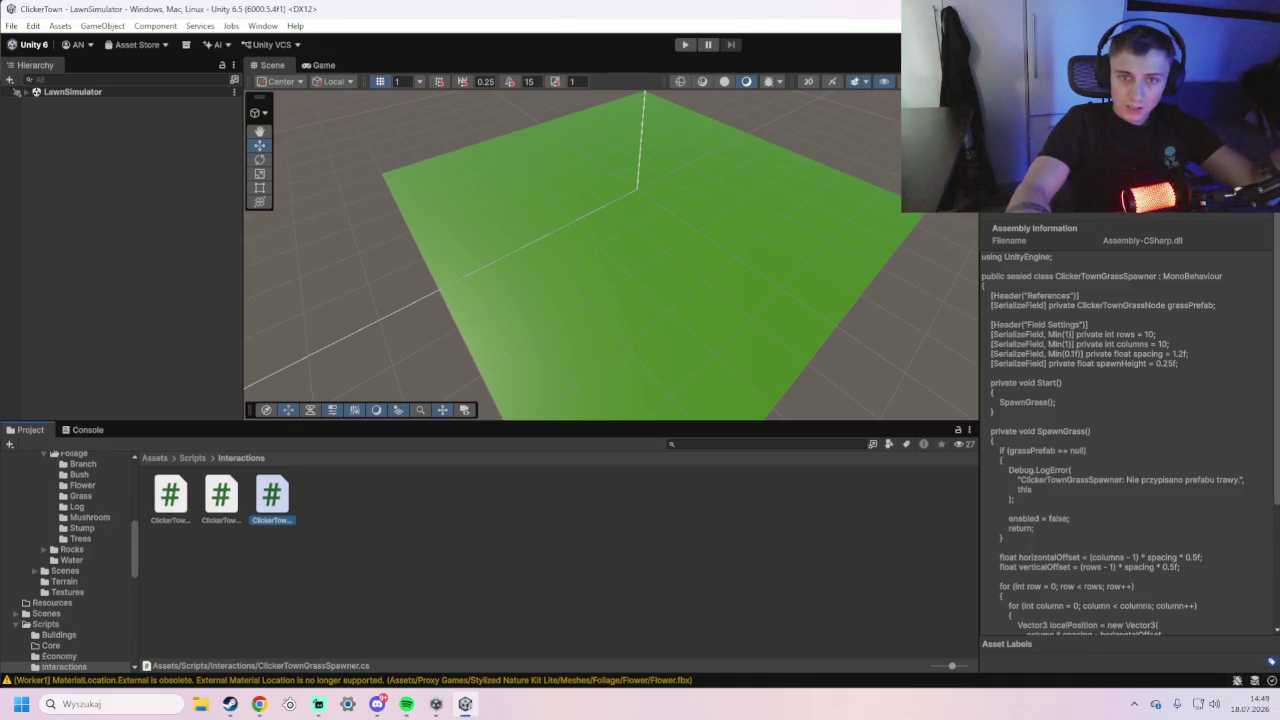
{"action": "left_click", "coordinate": [221, 497]}
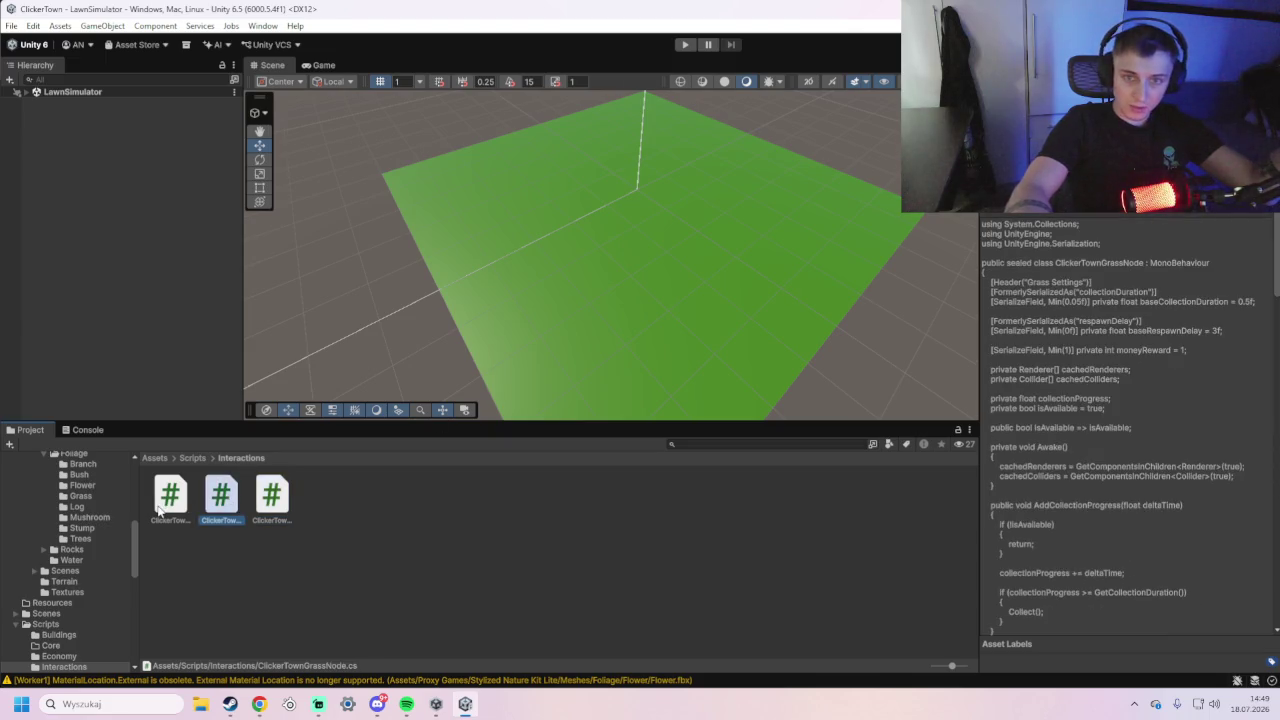
{"action": "left_click", "coordinate": [158, 511]}
- Create a MonoBehaviour script named ClickerTownLowGrassSpawner in Interactions and open it for editing
{"action": "right_click", "coordinate": [476, 515]}
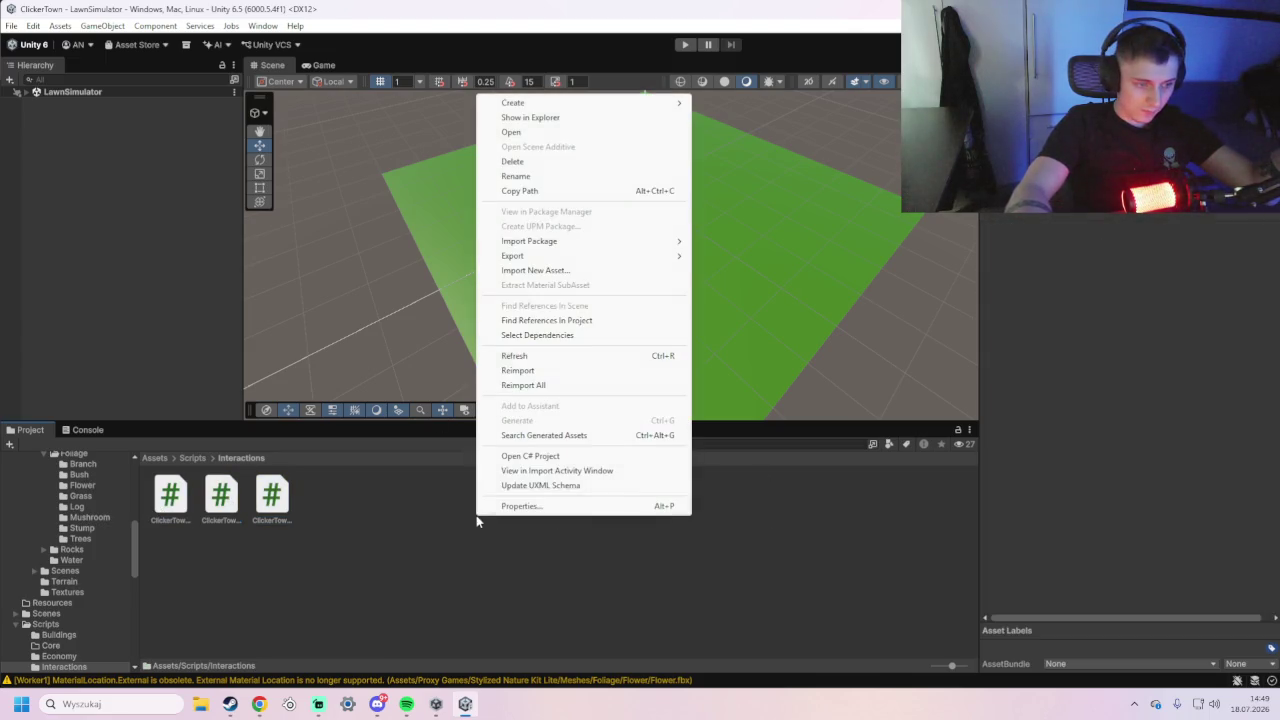
{"action": "mouse_move", "coordinate": [566, 104]}
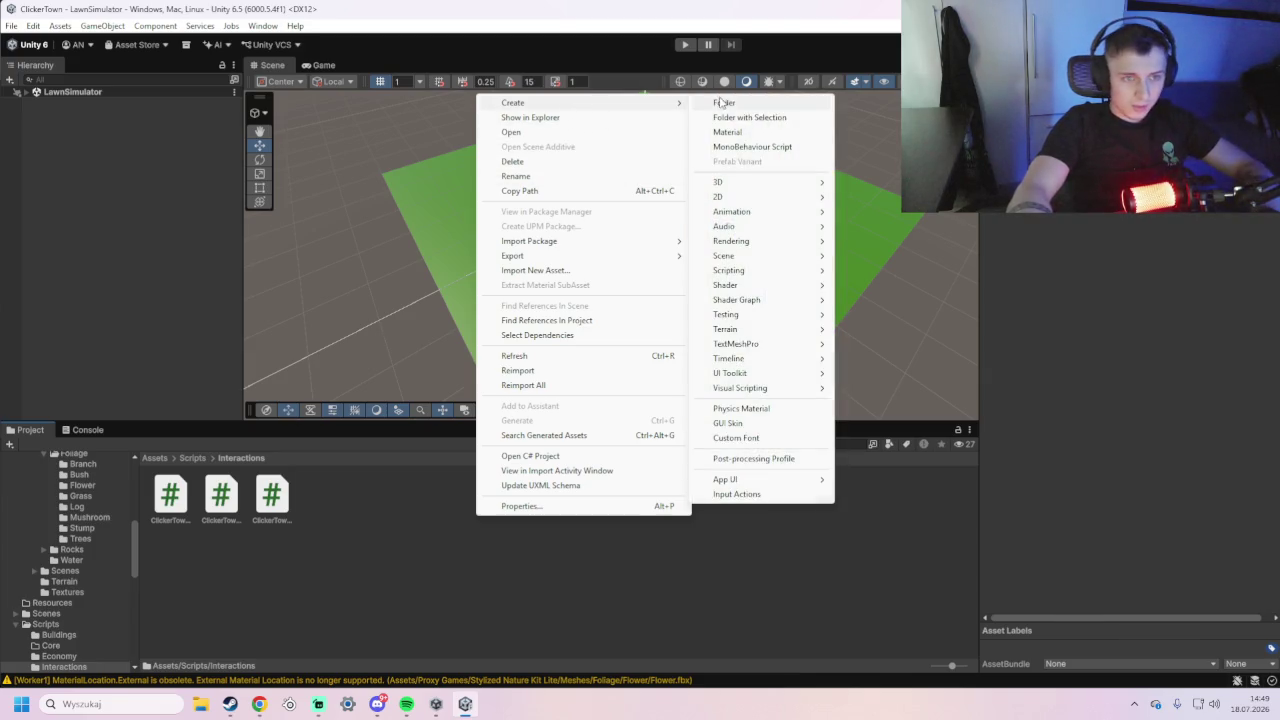
{"action": "left_click", "coordinate": [755, 147]}
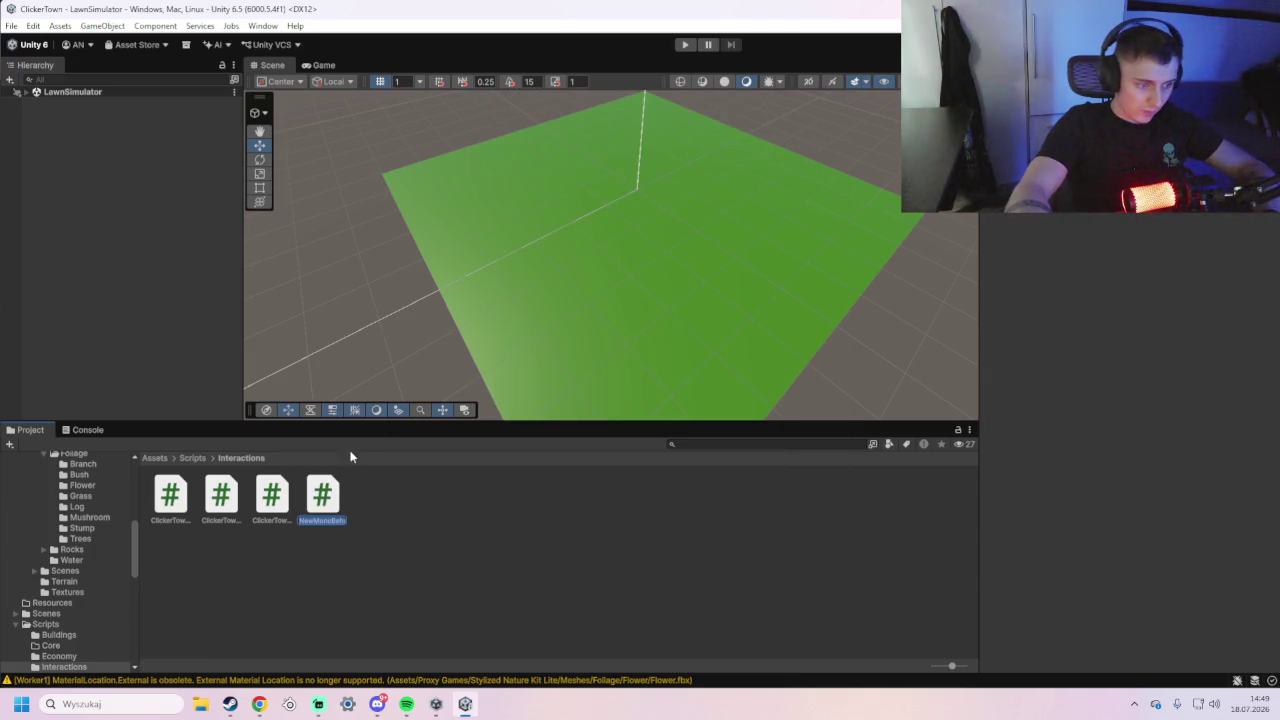
{"action": "type", "text": "GrassSpawner"}
{"action": "key", "text": "Return"}
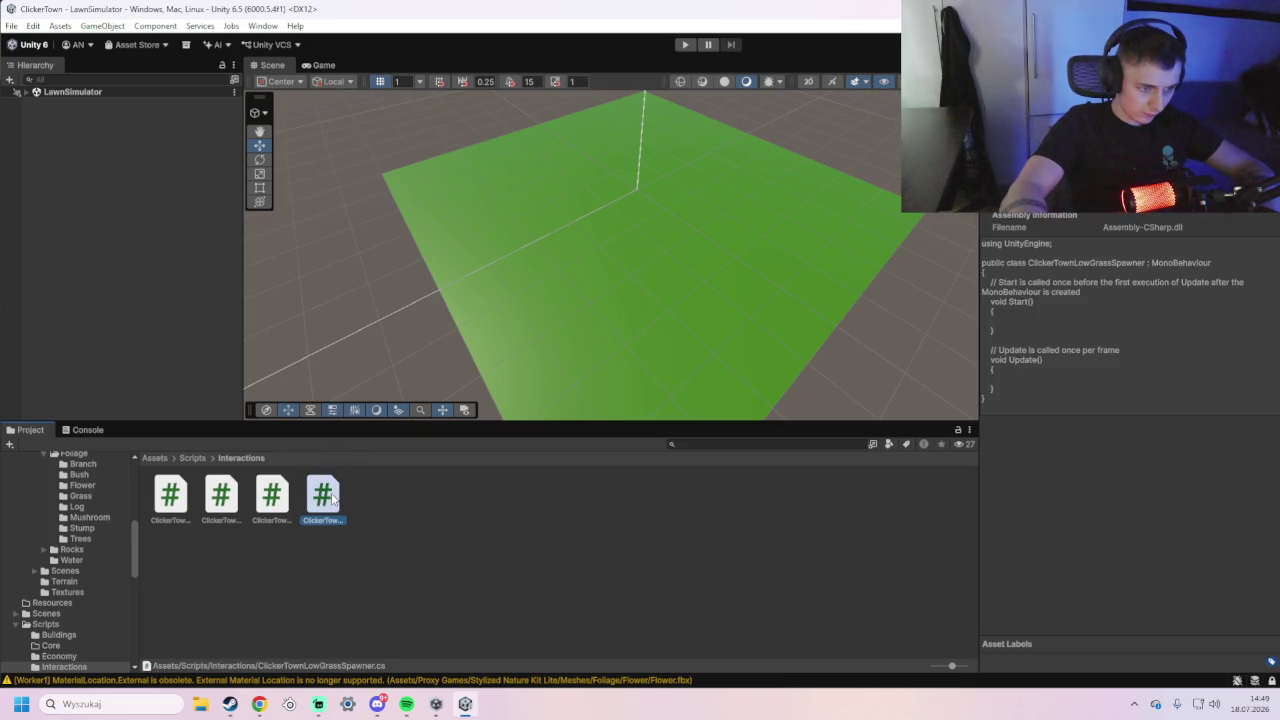
{"action": "double_click", "coordinate": [320, 497]}
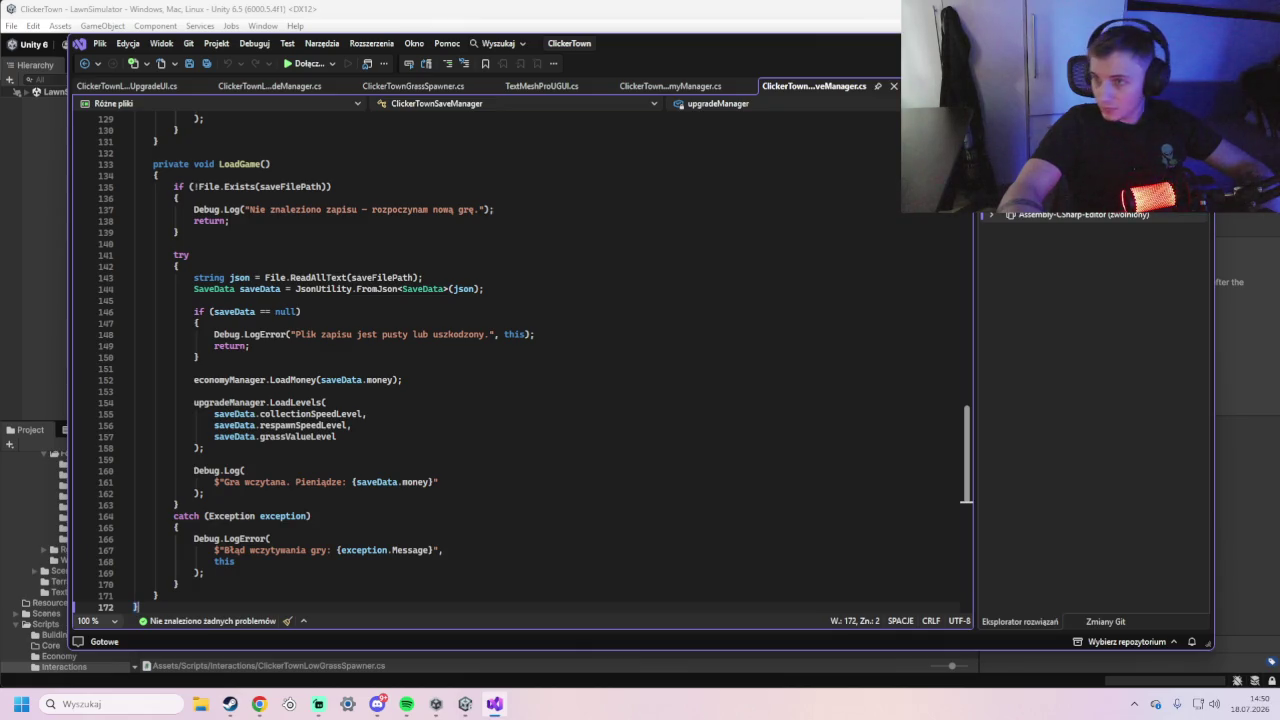
- Review existing code in Visual Studio, then open ClickerTownLowGrassSpawner.cs in its own tab
{"action": "key", "text": "alt+Tab"}
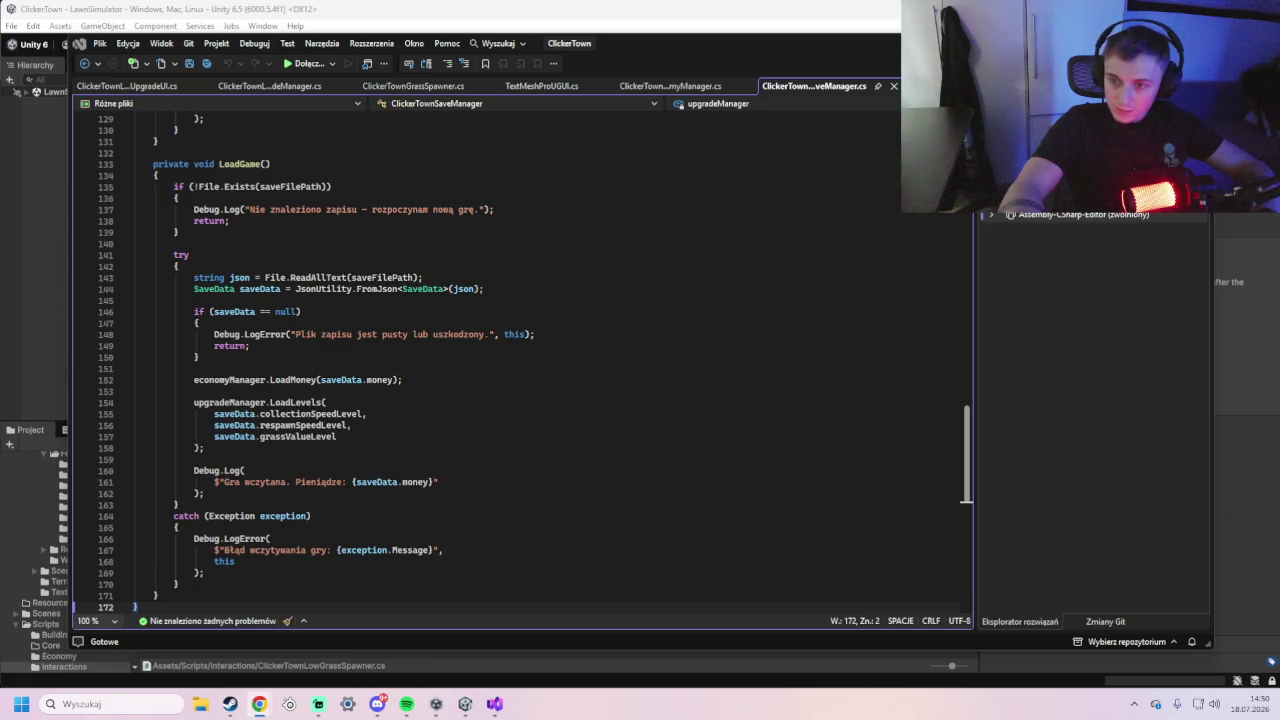
{"action": "scroll", "coordinate": [240, 535], "scroll_direction": "down", "scroll_amount": 2}
{"action": "left_click", "coordinate": [240, 535]}
{"action": "mouse_move", "coordinate": [240, 535]}
{"action": "left_mouse_down"}
{"action": "mouse_move", "coordinate": [168, 250]}
{"action": "mouse_move", "coordinate": [743, 410]}
{"action": "left_mouse_up"}
{"action": "scroll", "coordinate": [168, 250], "scroll_direction": "up", "scroll_amount": 3}
{"action": "scroll", "coordinate": [168, 250], "scroll_direction": "up", "scroll_amount": 12}
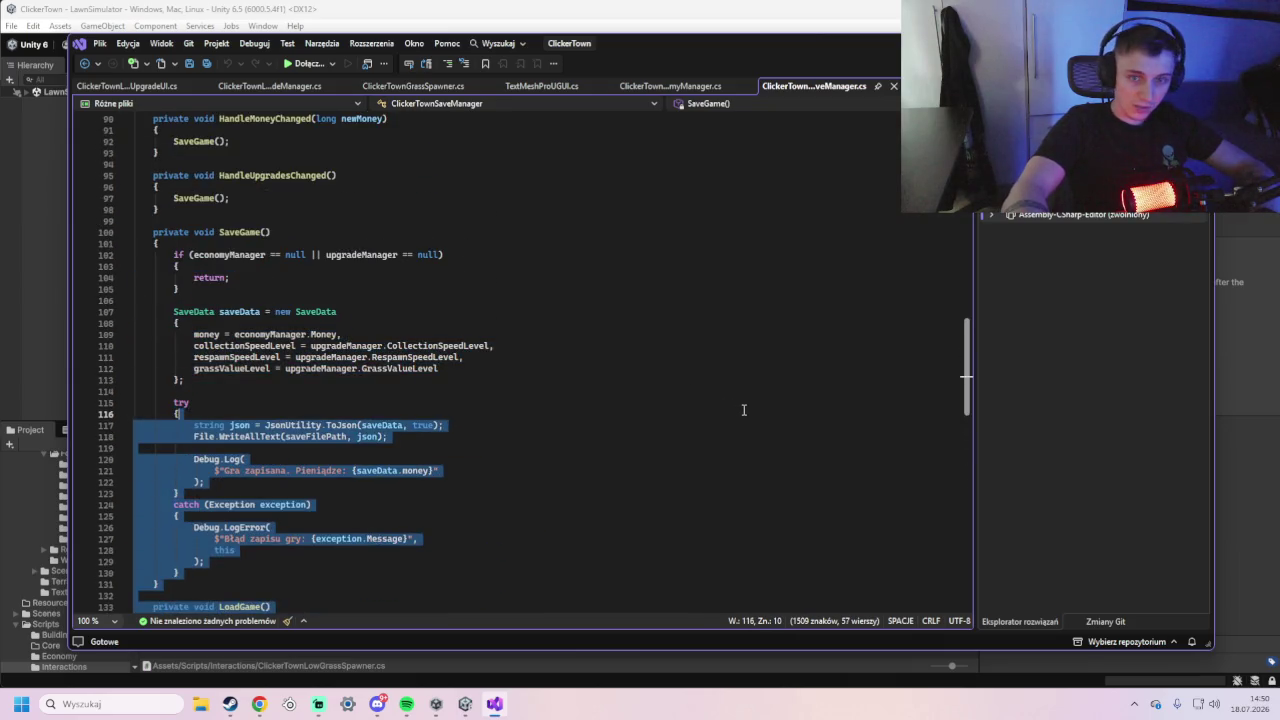
{"action": "left_click", "coordinate": [744, 410]}
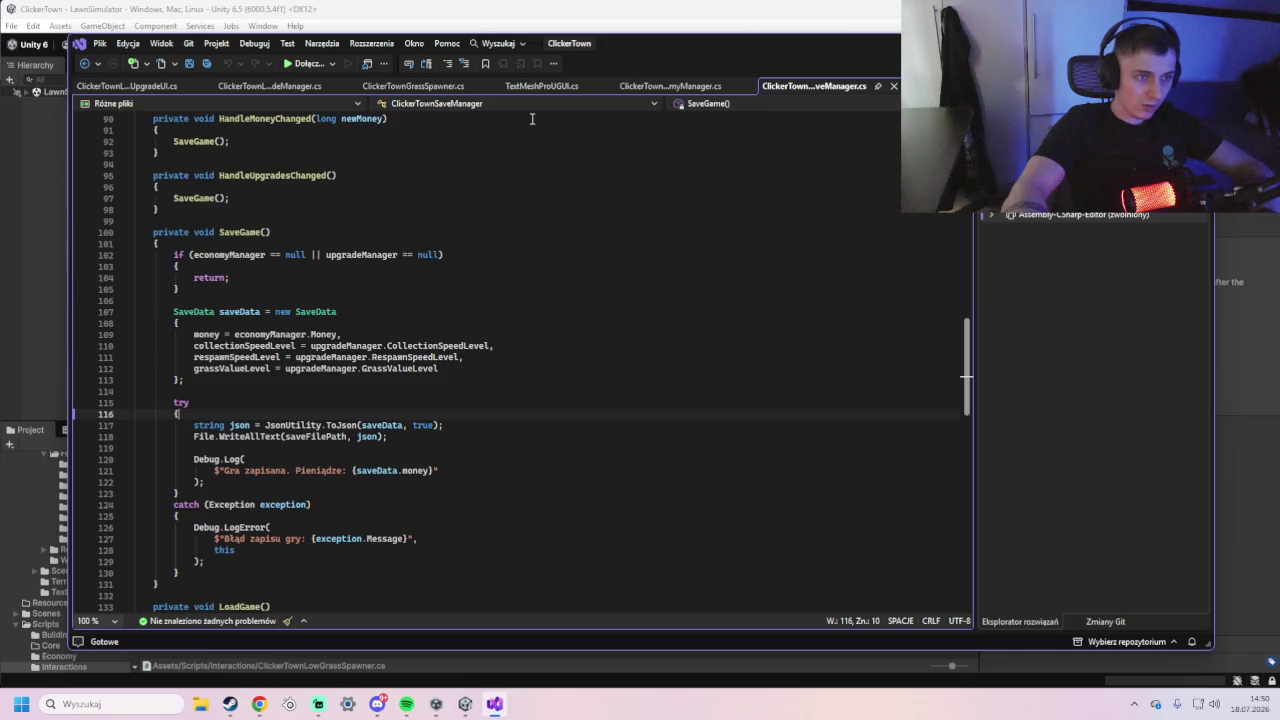
{"action": "left_click", "coordinate": [170, 87]}
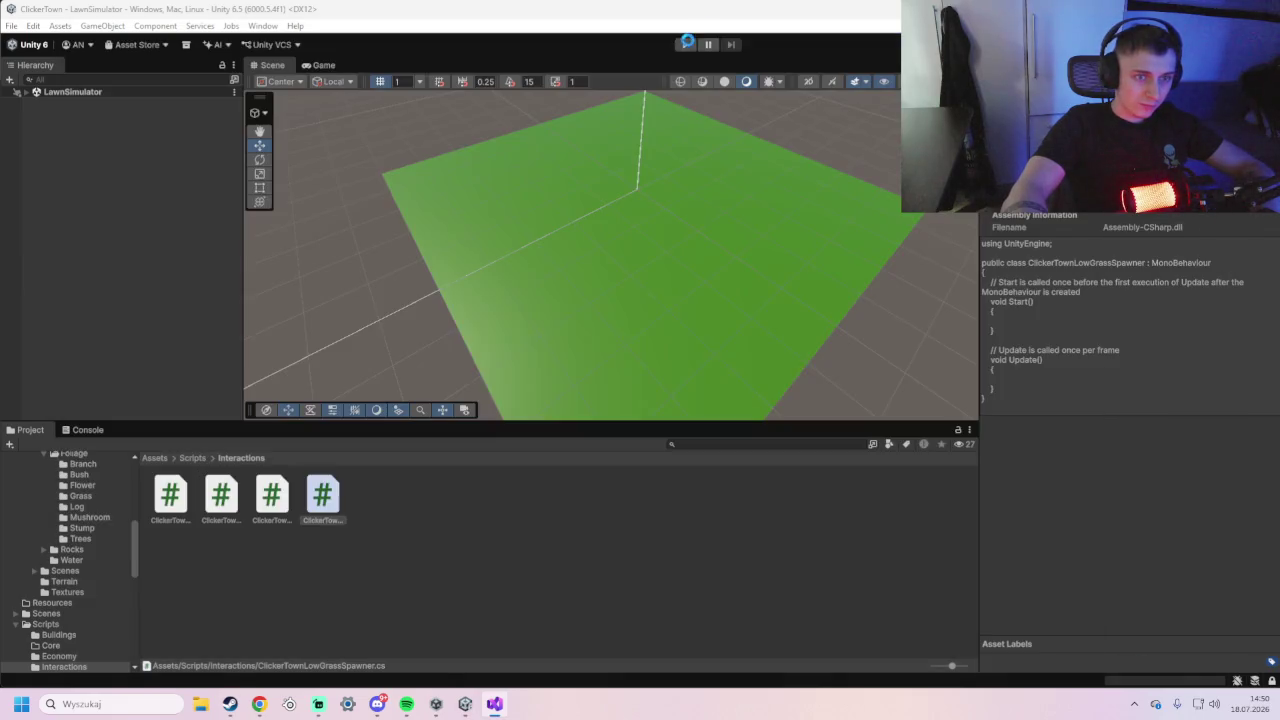
{"action": "key", "text": "alt+Tab"}
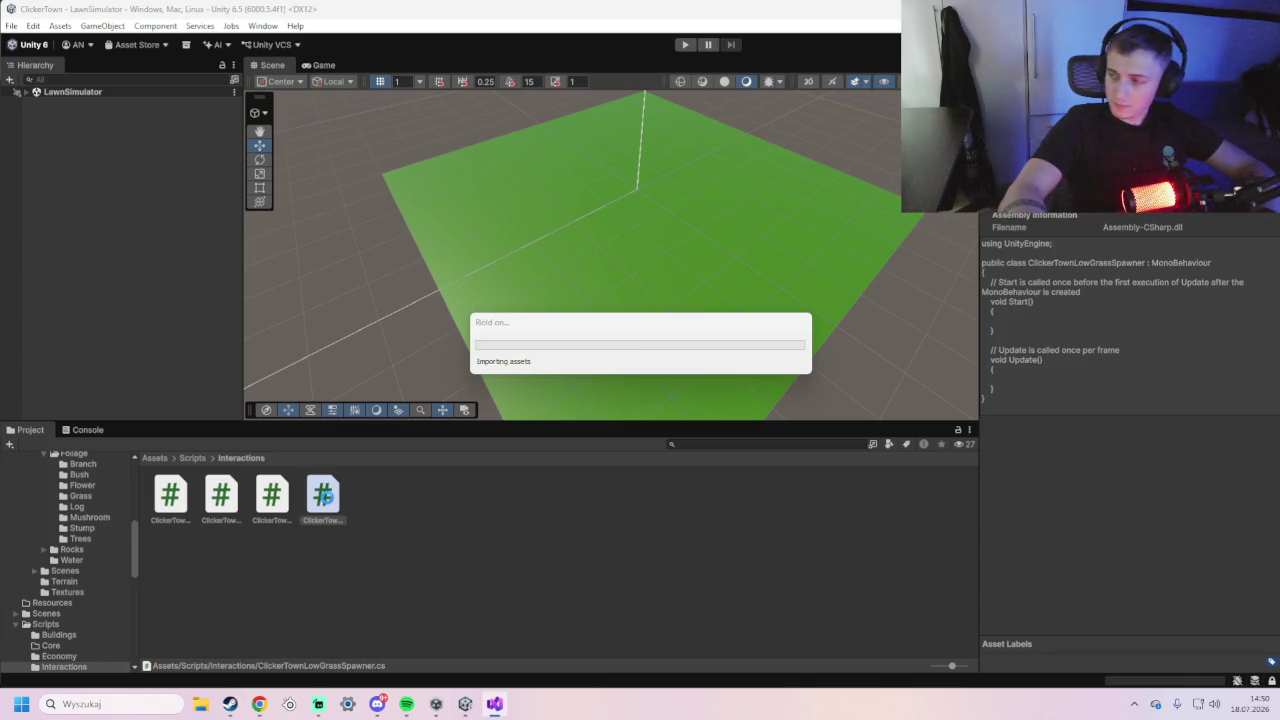
{"action": "double_click", "coordinate": [325, 497]}
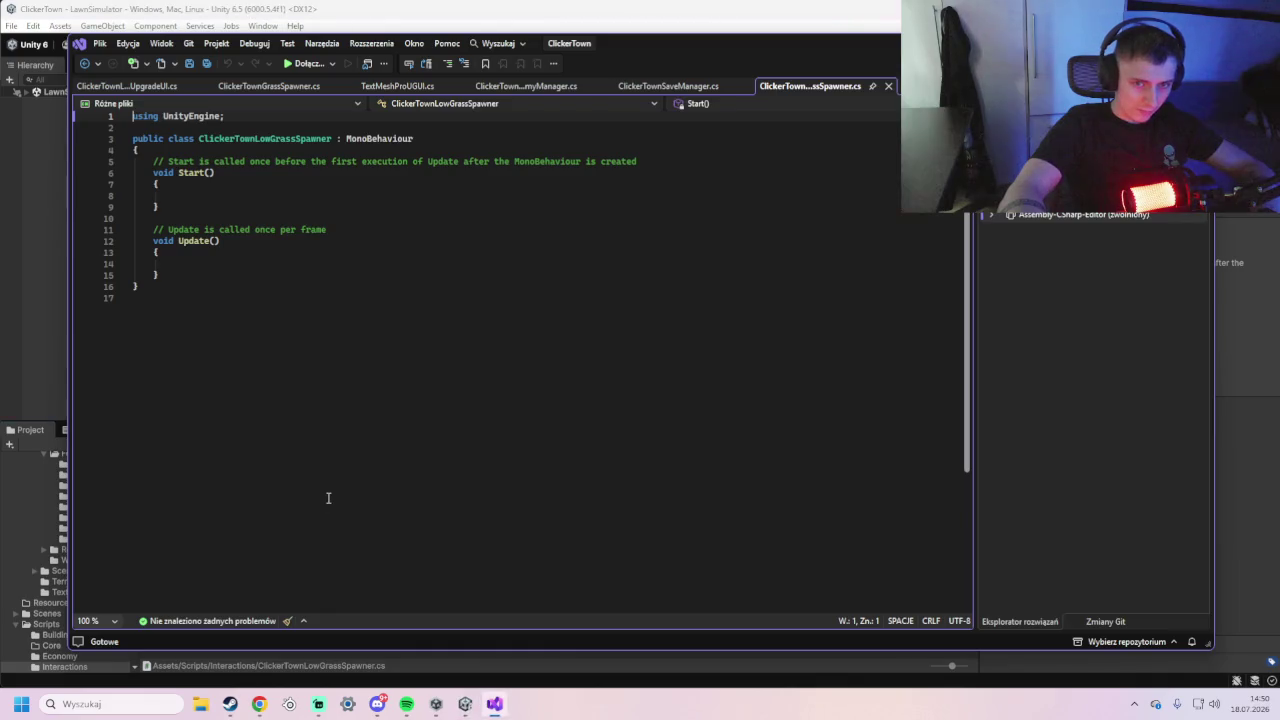
- Replace the script template with the pasted low grass spawner code and save it
{"action": "left_click_drag", "start_coordinate": [320, 435], "coordinate": [118, 116]}
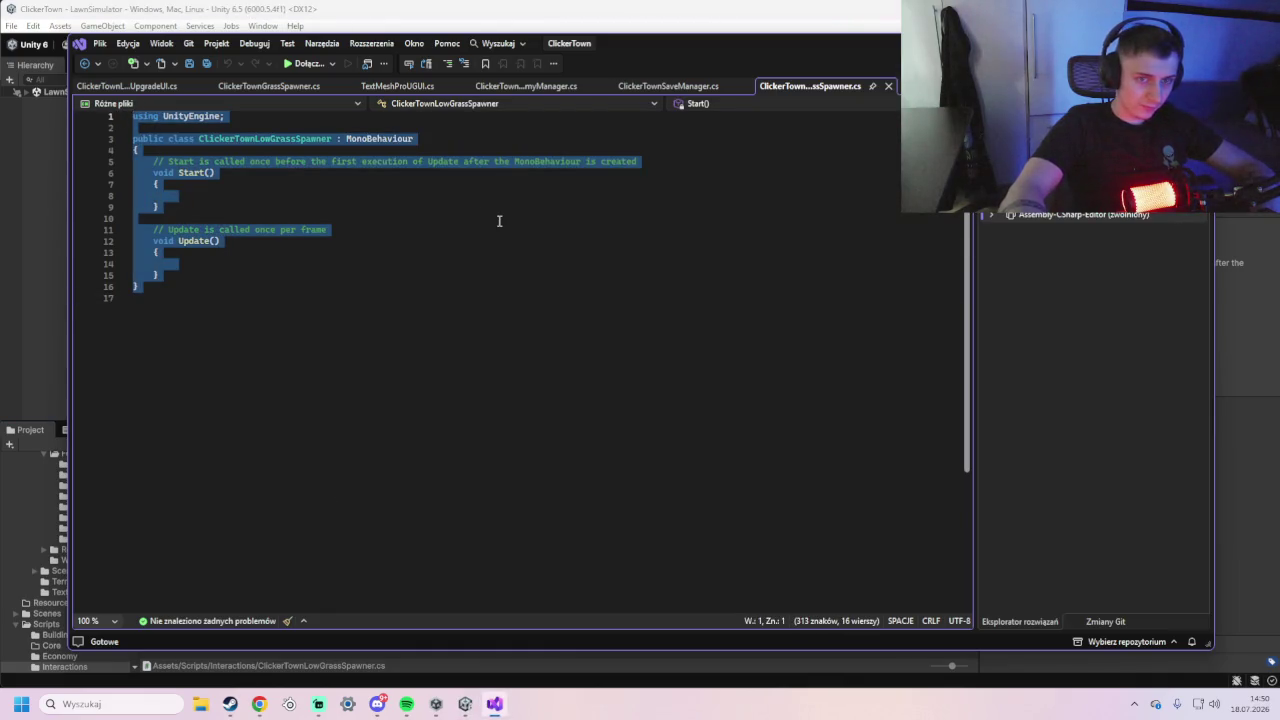
{"action": "key", "text": "ctrl+v"}
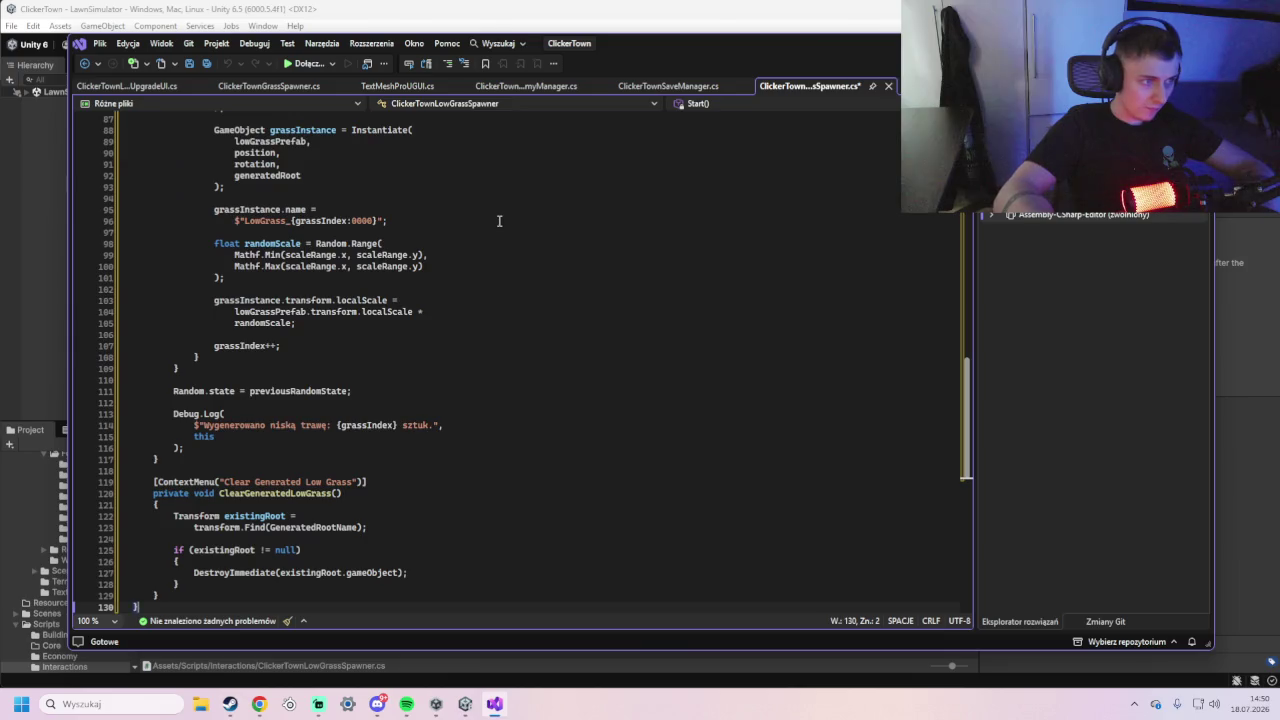
{"action": "key", "text": "ctrl+s"}
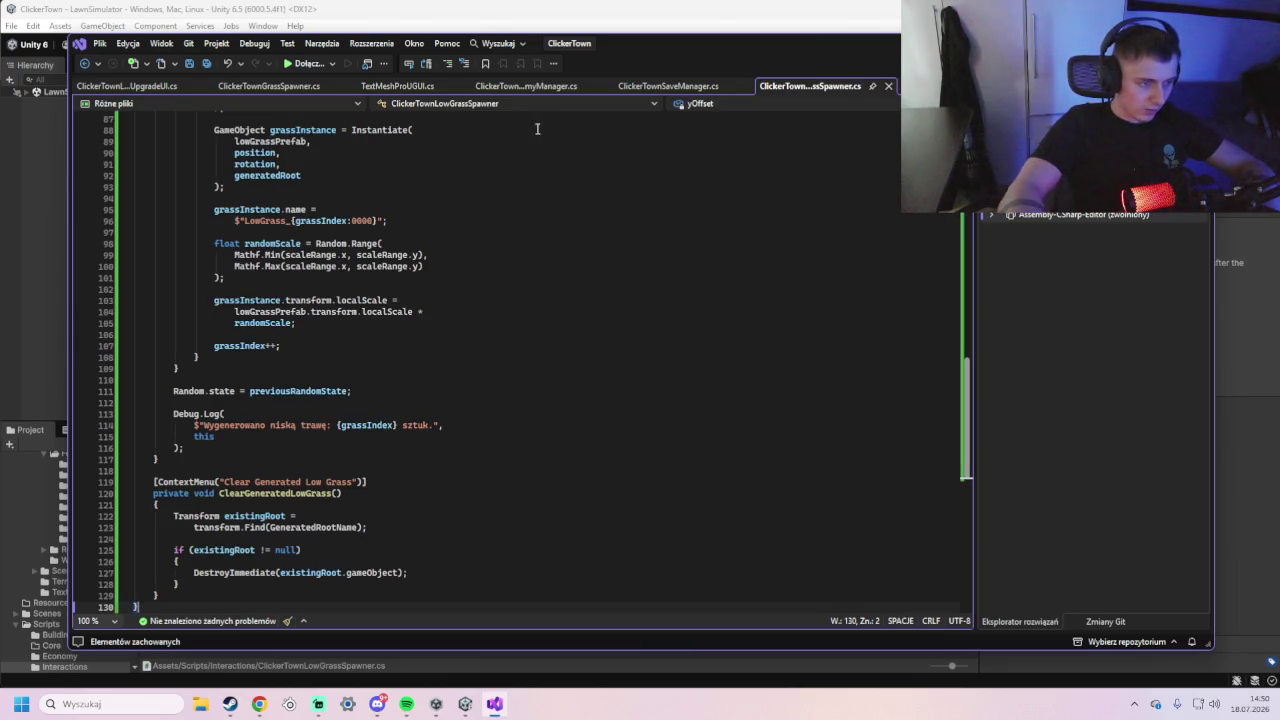
{"action": "left_click", "coordinate": [630, 12]}
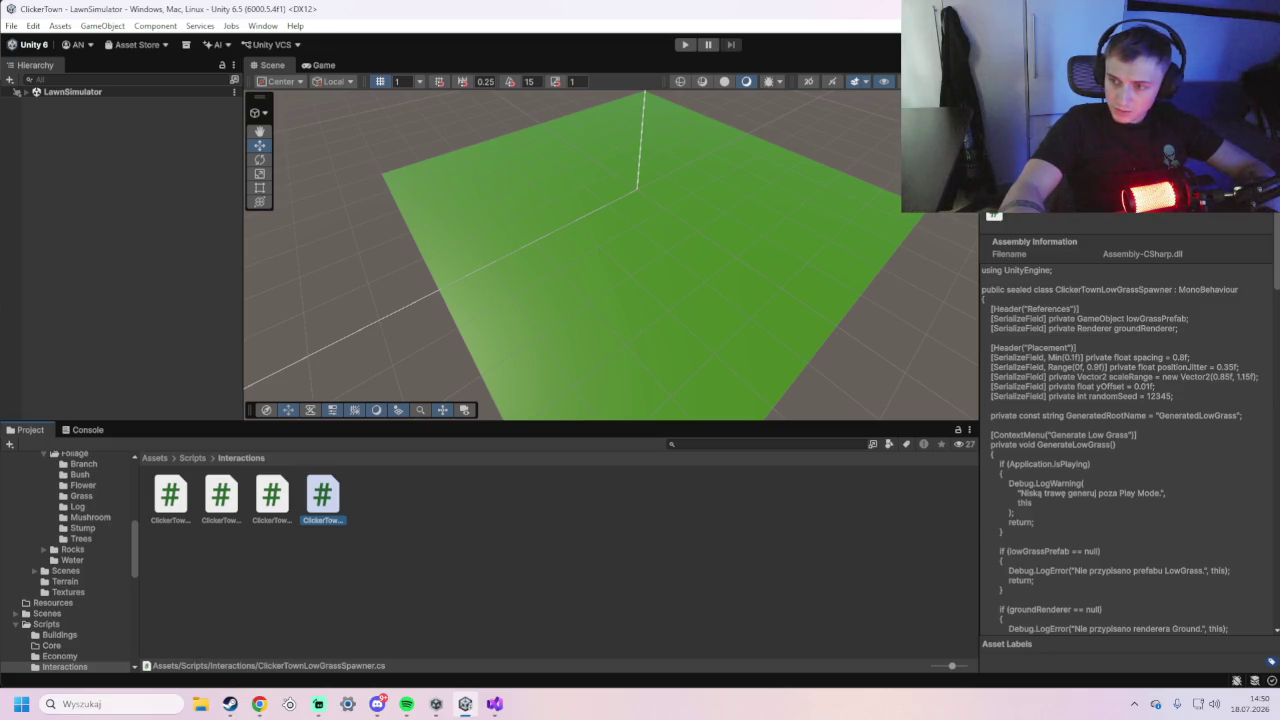
- Show the Console and expand the LawnSimulator object list in the Hierarchy
{"action": "left_click", "coordinate": [80, 430]}
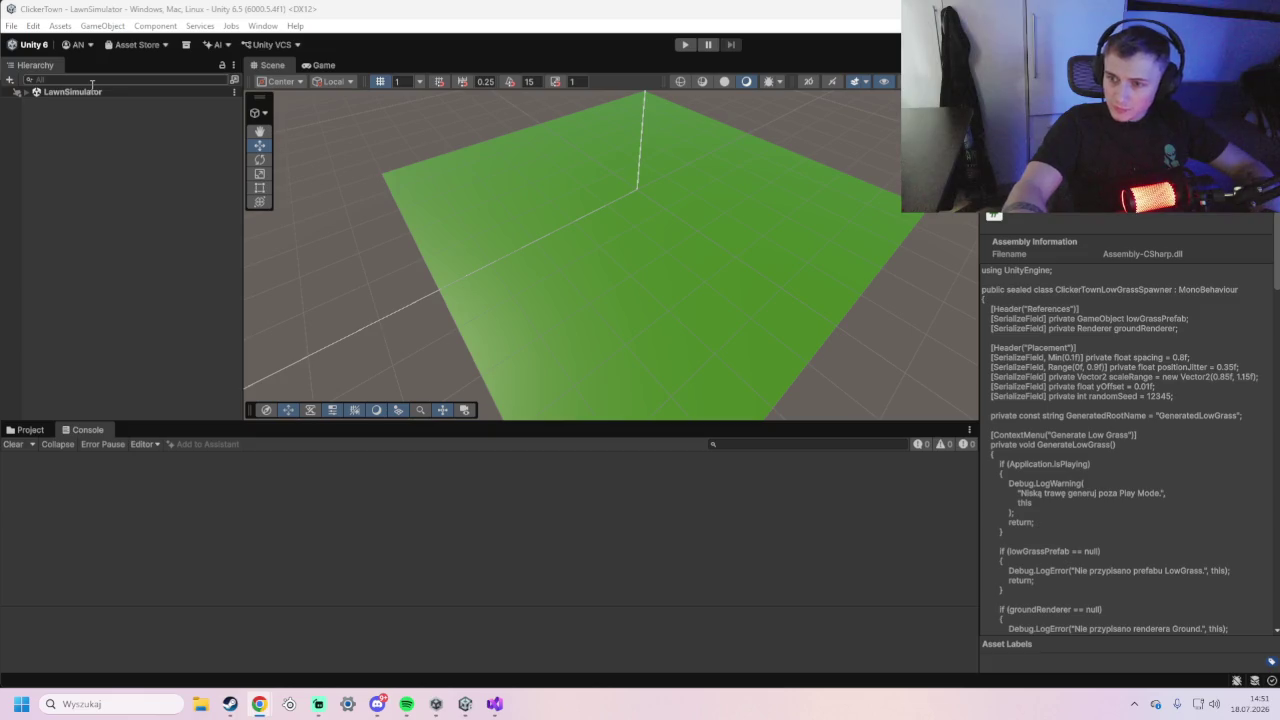
{"action": "left_click", "coordinate": [26, 93]}
{"action": "right_click", "coordinate": [65, 221]}
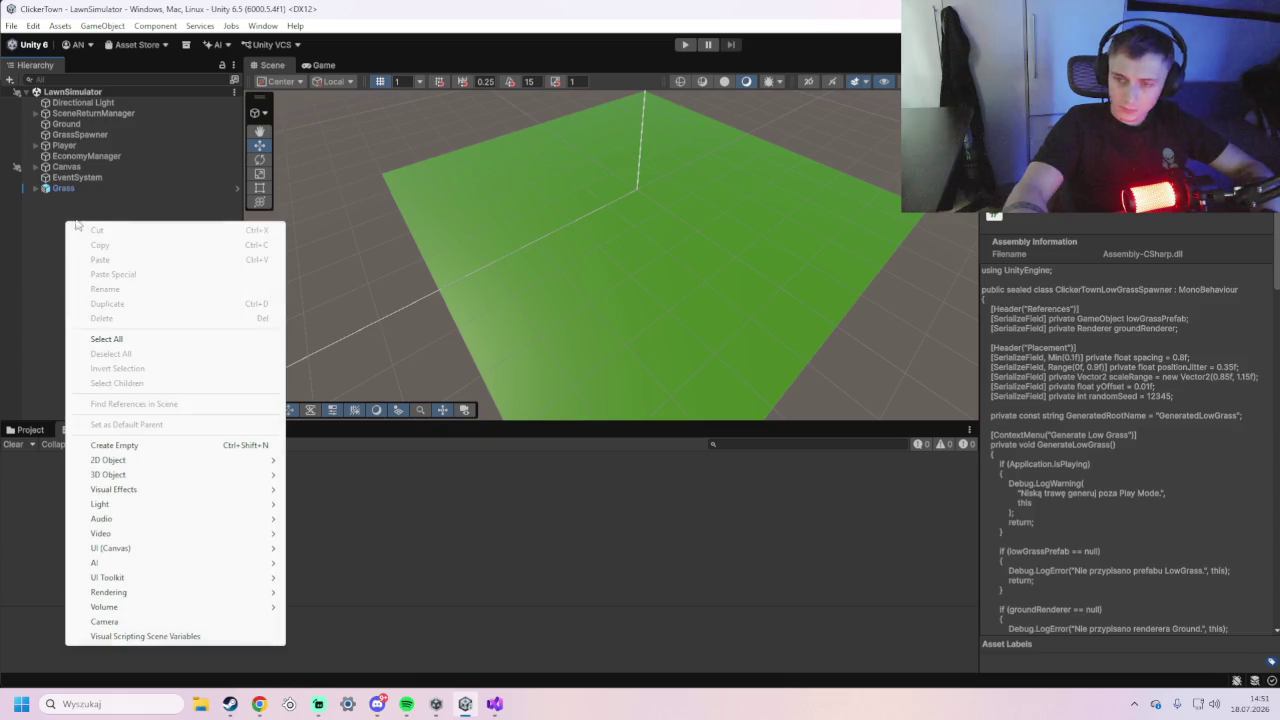
- Create an empty LowGrassSpawner object and add the Clicker Town Low Grass Spawner component
{"action": "left_click", "coordinate": [151, 454]}
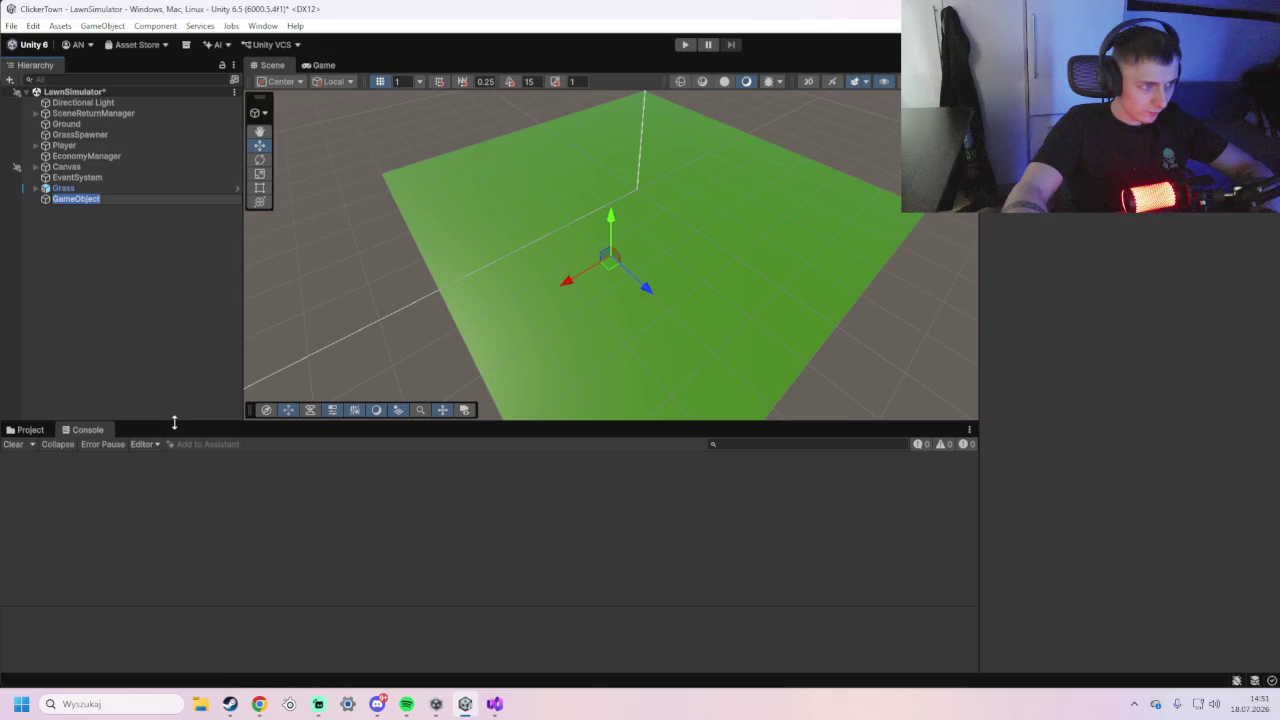
{"action": "type", "text": "LowG"}
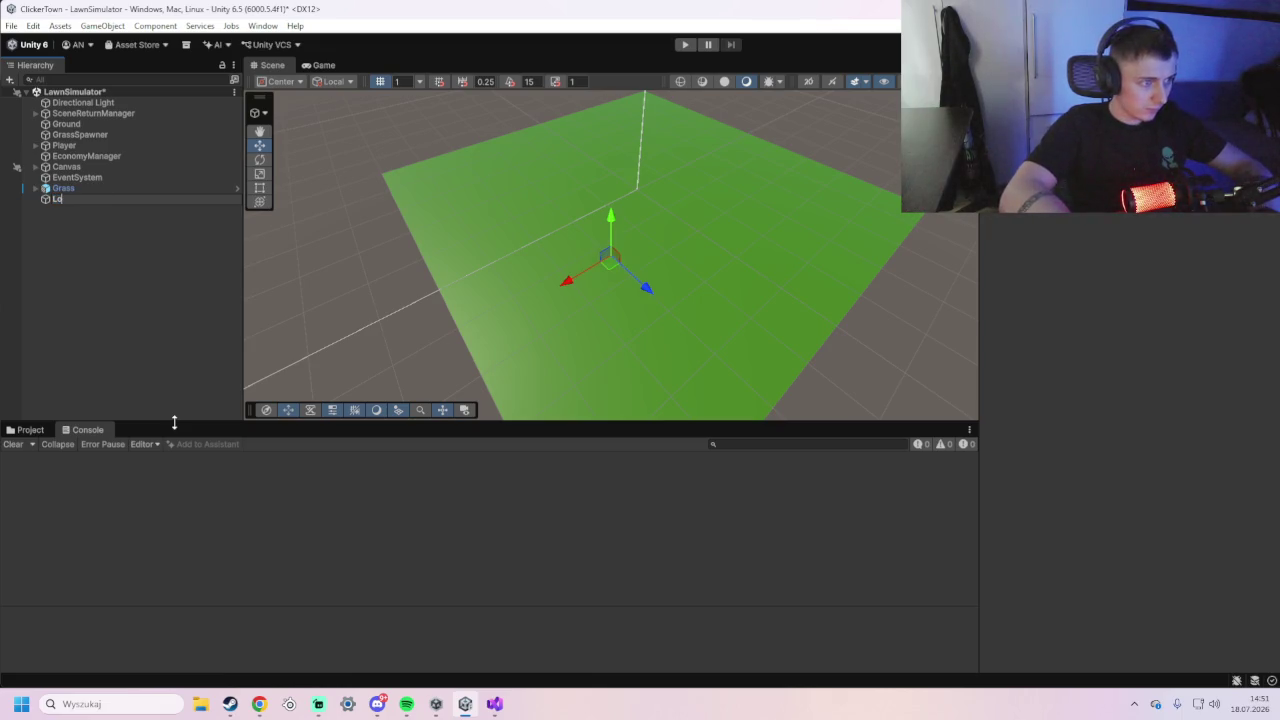
{"action": "type", "text": "rass"}
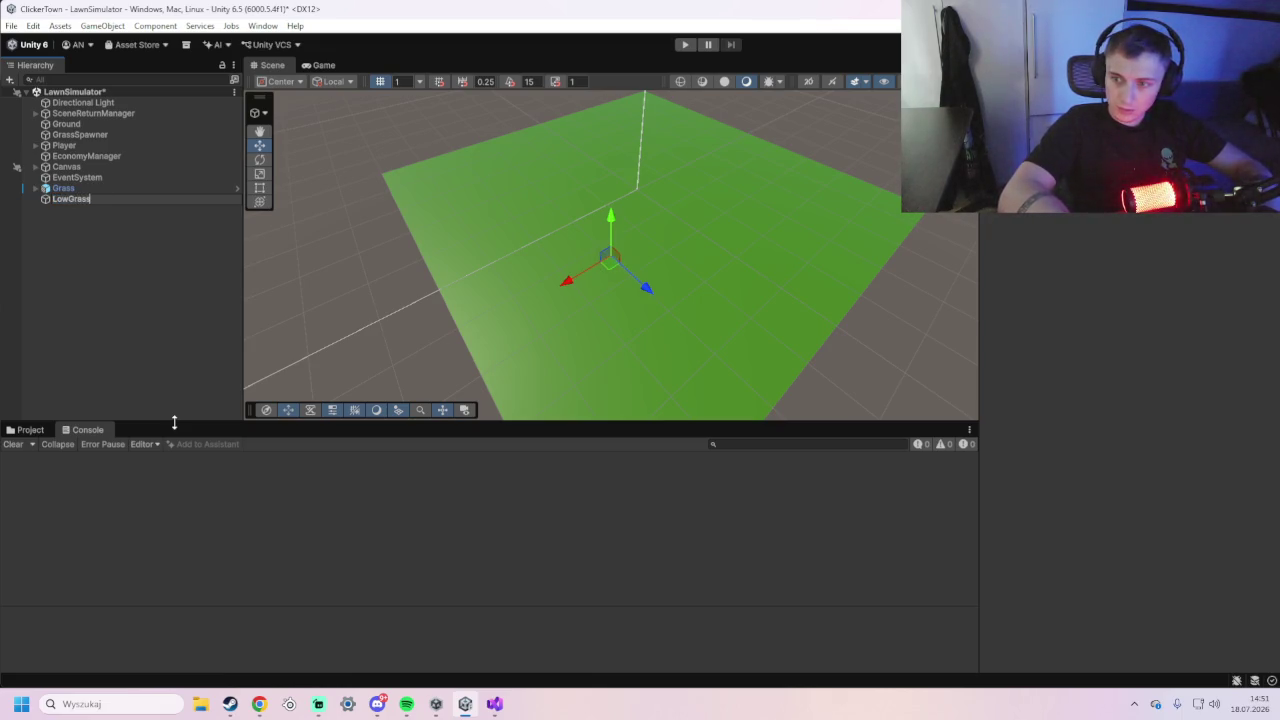
{"action": "type", "text": "Spawner"}
{"action": "key", "text": "Return"}
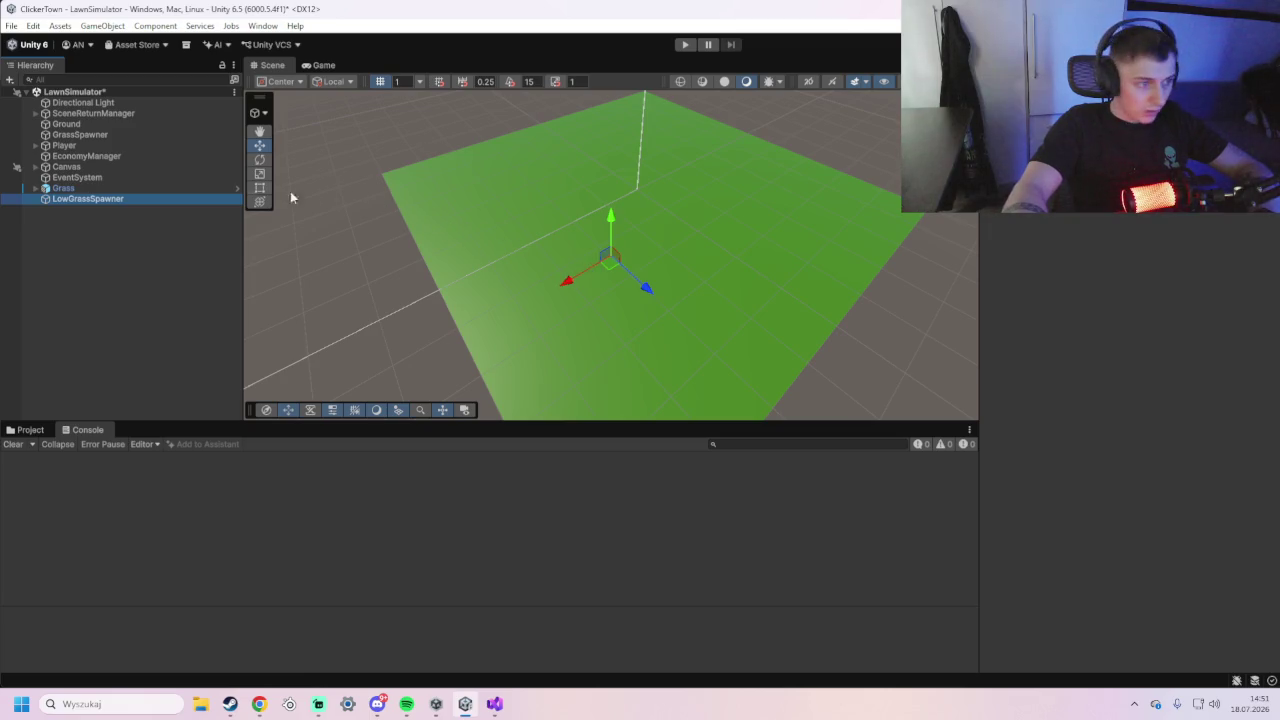
{"action": "left_click", "coordinate": [1130, 204]}
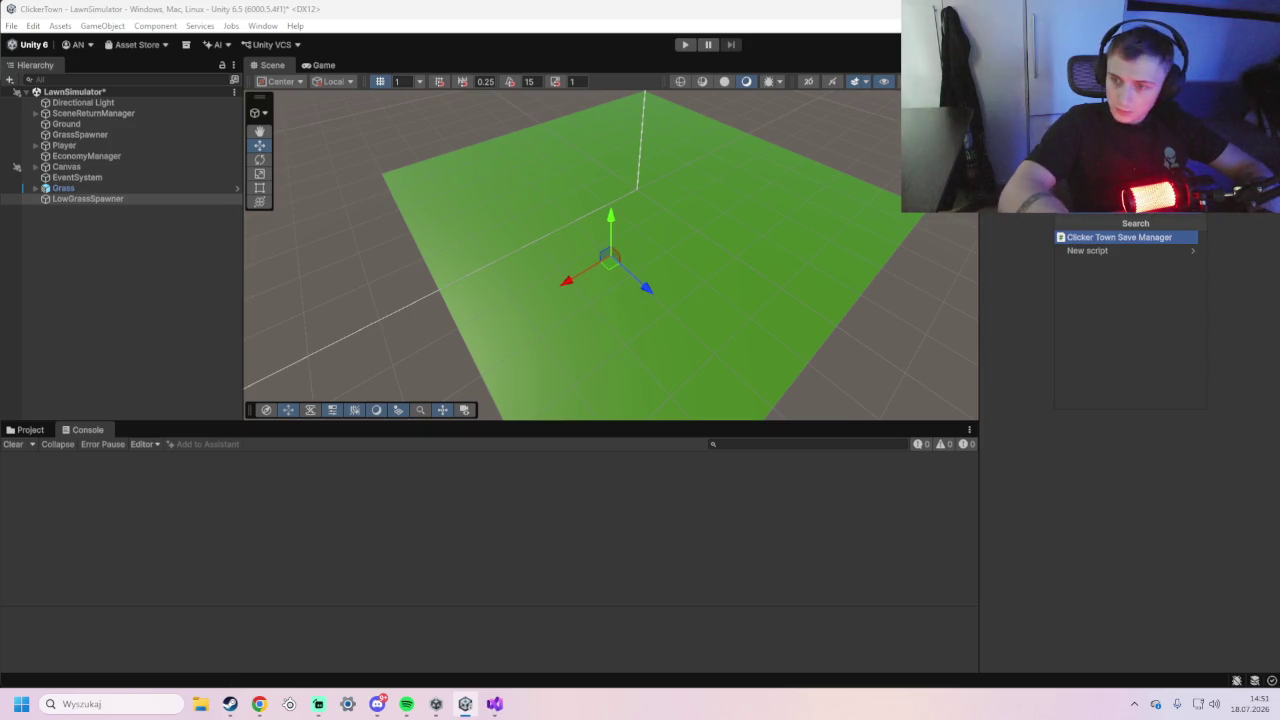
{"action": "left_click", "coordinate": [1135, 216]}
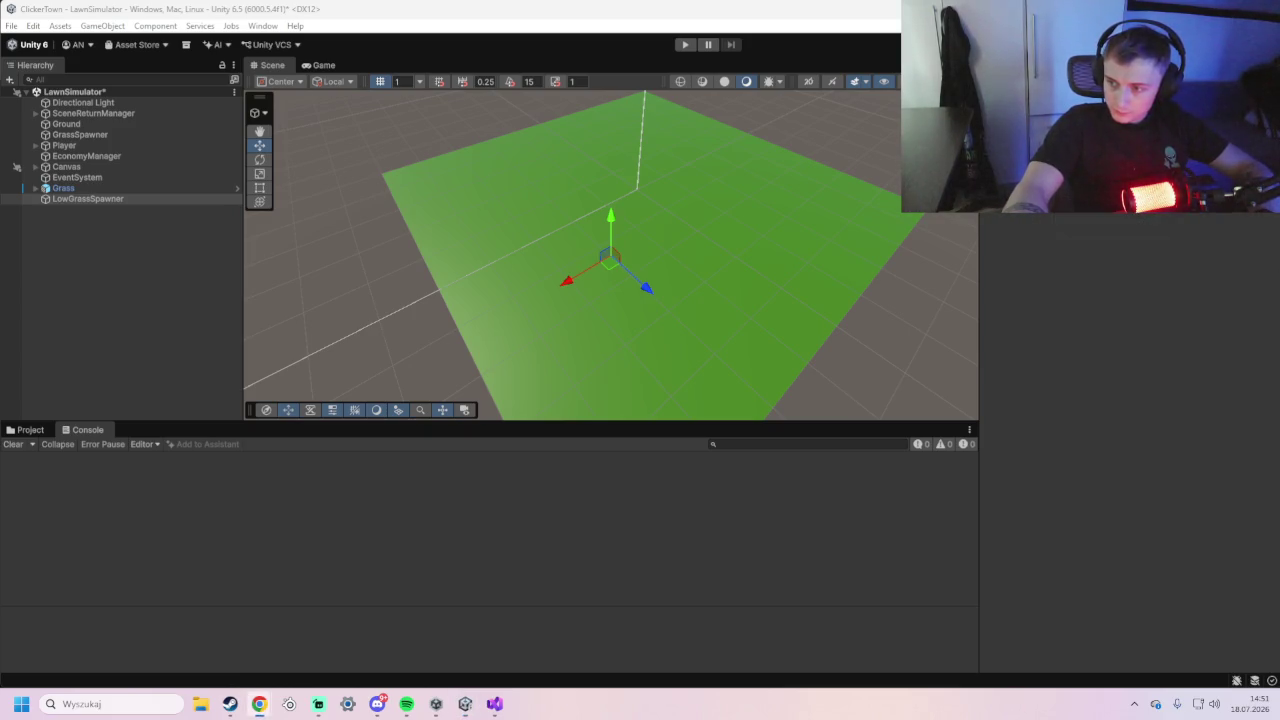
{"action": "left_click", "coordinate": [1135, 216]}
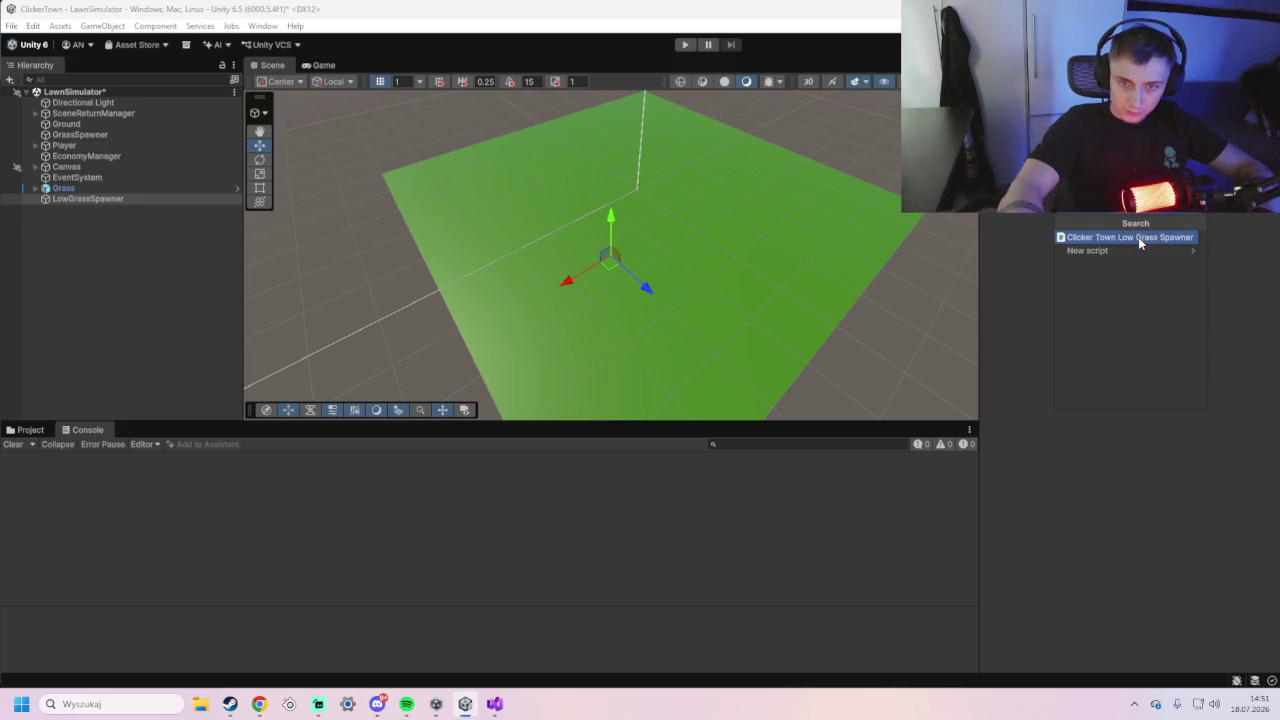
{"action": "left_click", "coordinate": [1138, 237]}
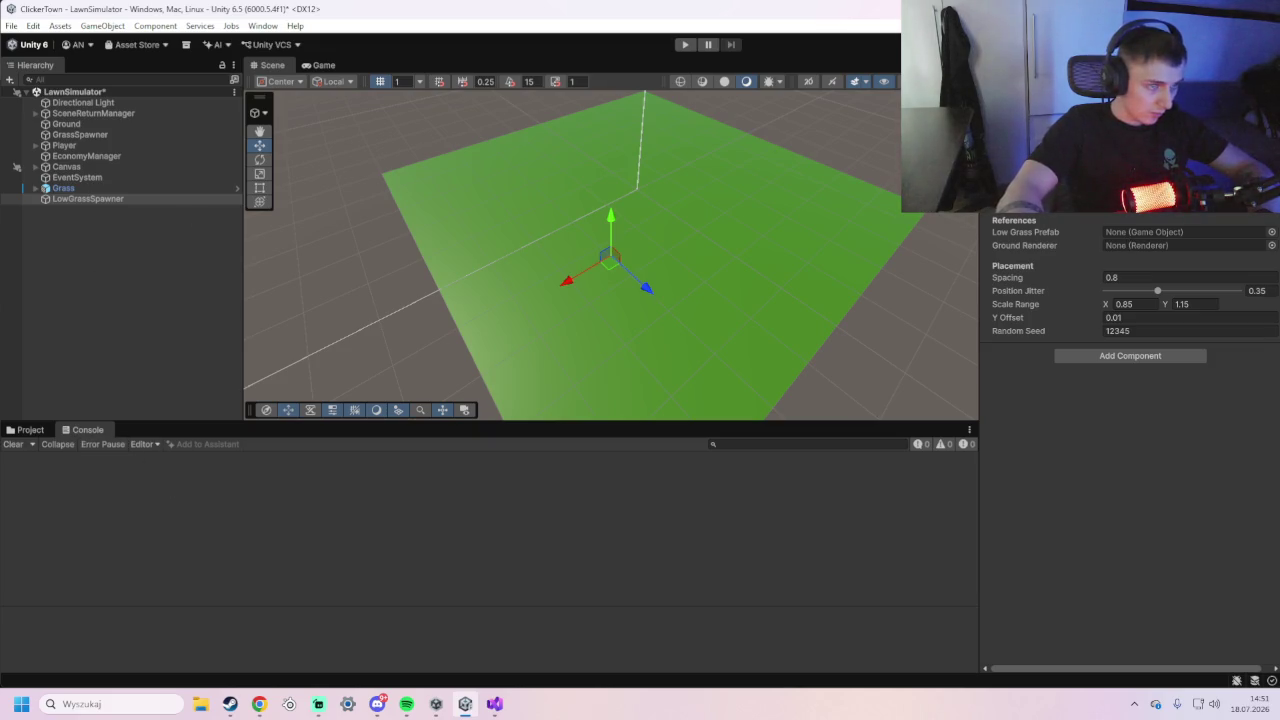
{"action": "left_click", "coordinate": [28, 429]}
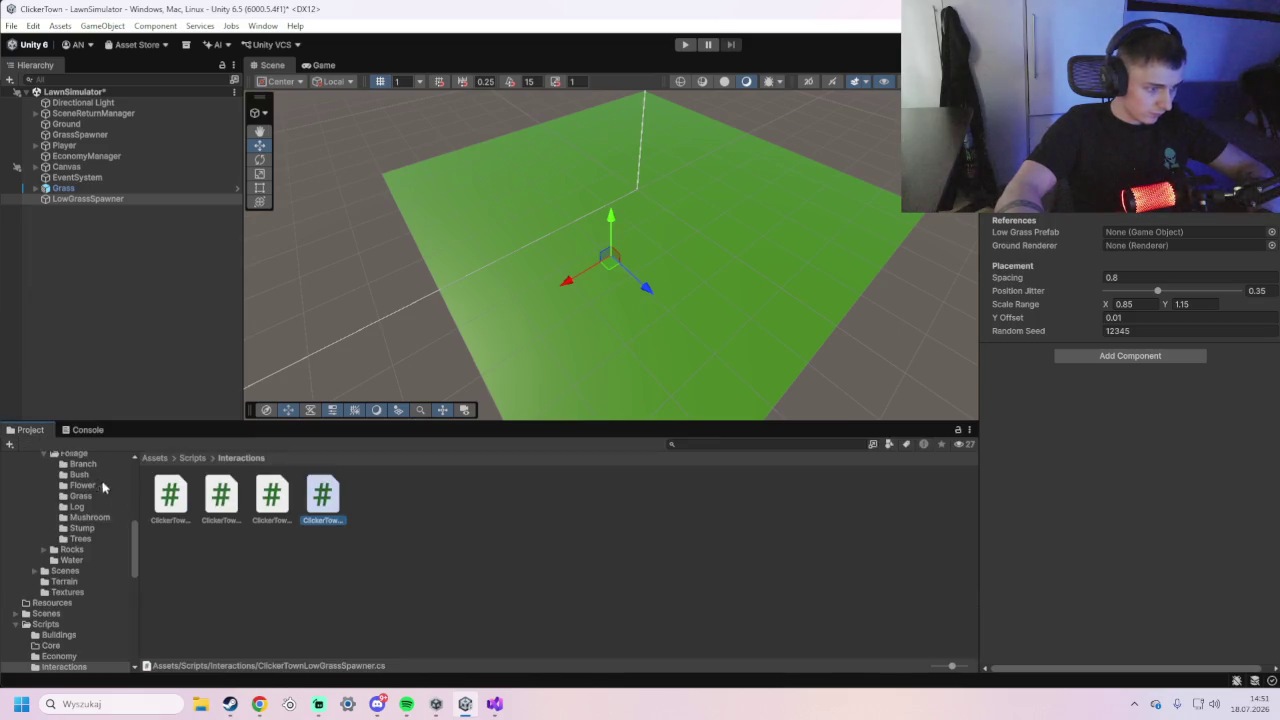
- Assign the LowGrass prefab and the Ground renderer to the LowGrassSpawner component
{"action": "left_click", "coordinate": [154, 457]}
{"action": "double_click", "coordinate": [385, 500]}
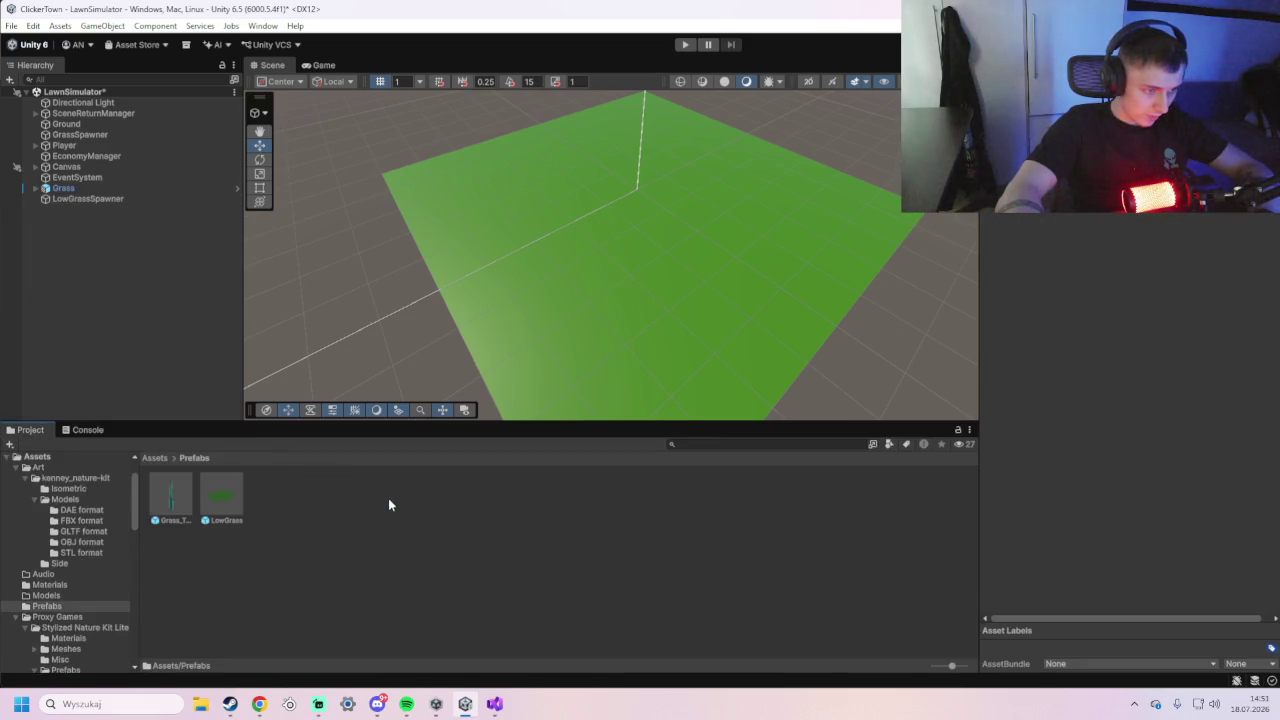
{"action": "left_click", "coordinate": [95, 198]}
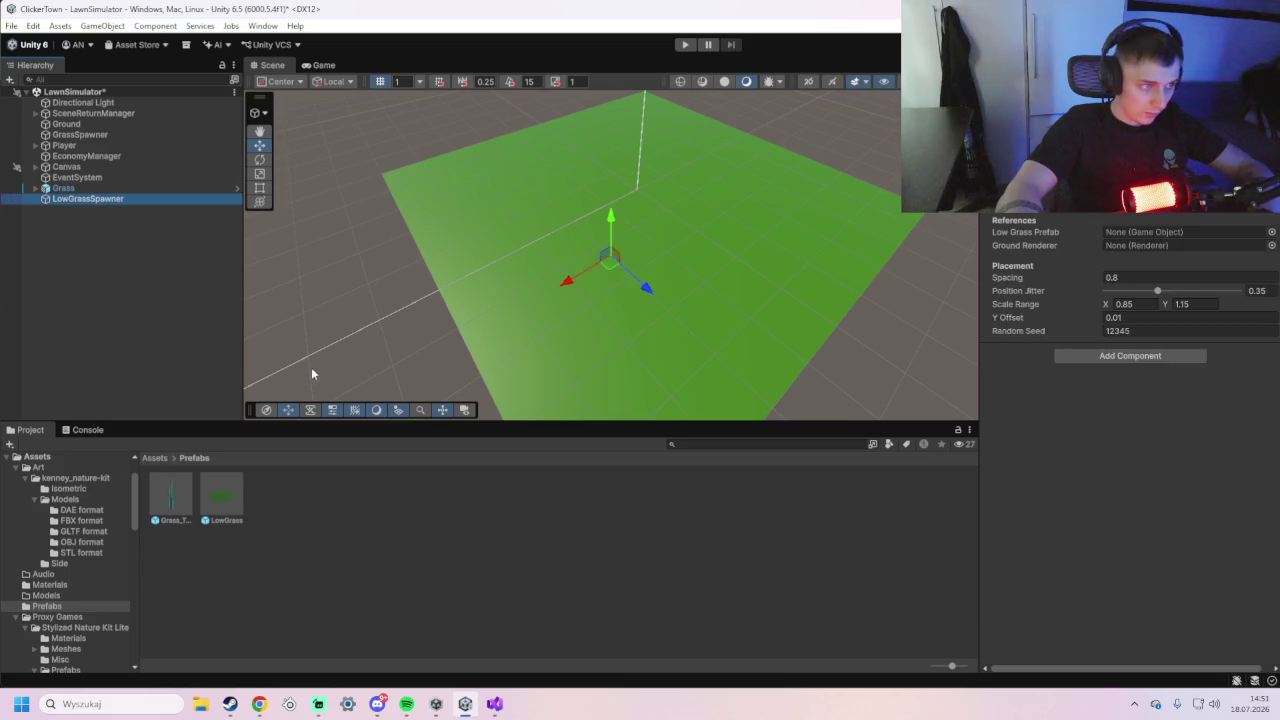
{"action": "mouse_move", "coordinate": [220, 500]}
{"action": "left_mouse_down"}
{"action": "mouse_move", "coordinate": [665, 402]}
{"action": "mouse_move", "coordinate": [1161, 232]}
{"action": "left_mouse_up"}
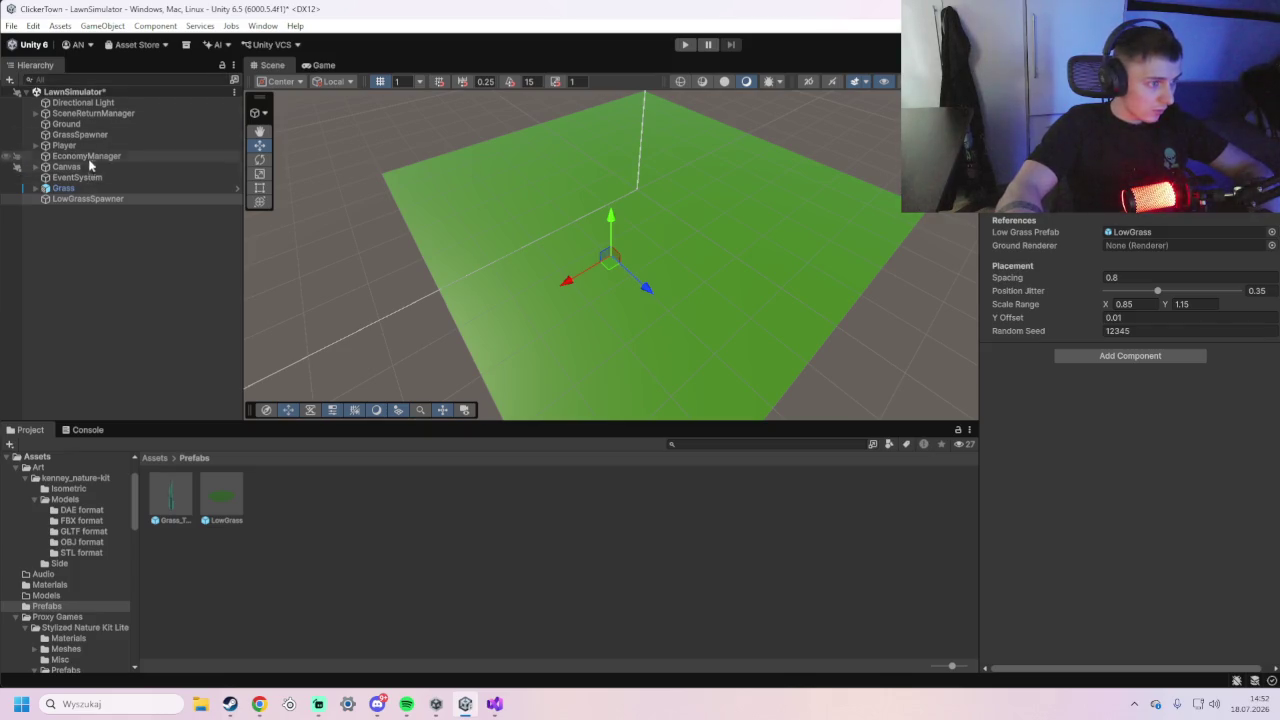
{"action": "mouse_move", "coordinate": [80, 125]}
{"action": "left_mouse_down"}
{"action": "mouse_move", "coordinate": [200, 199]}
{"action": "mouse_move", "coordinate": [1095, 302]}
{"action": "mouse_move", "coordinate": [1152, 248]}
{"action": "left_mouse_up"}
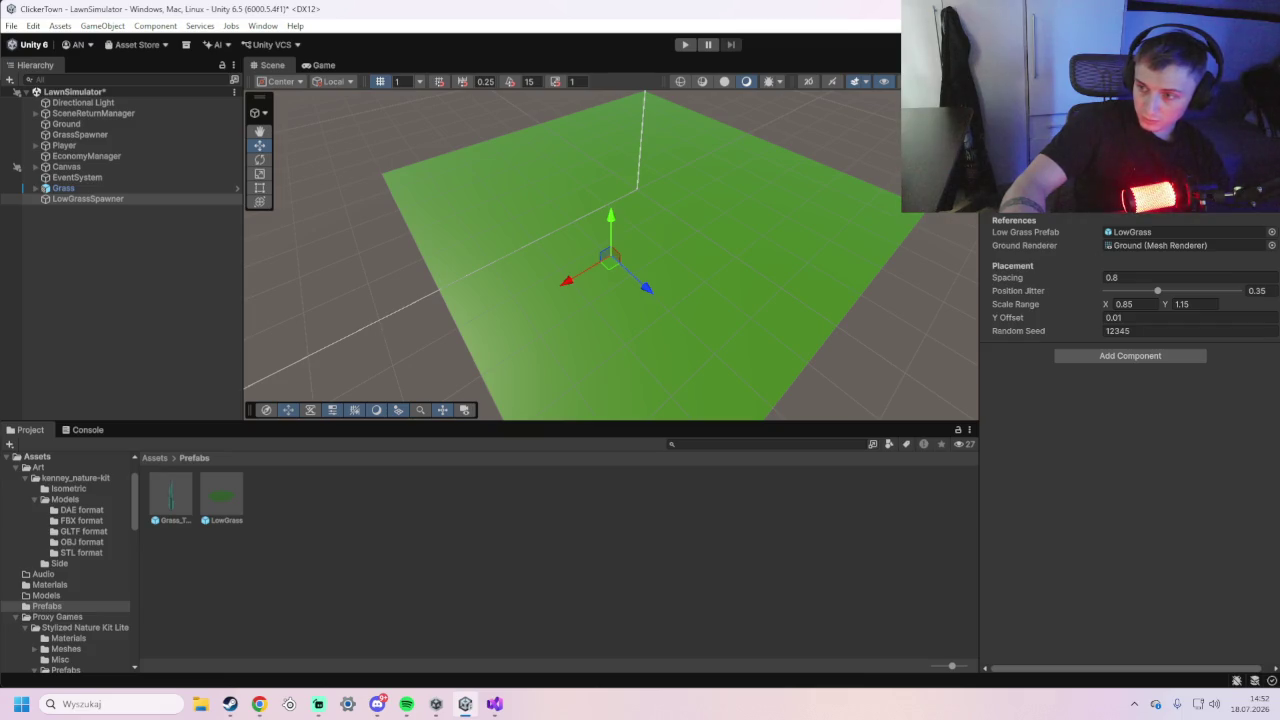
{"action": "right_click", "coordinate": [1124, 210]}
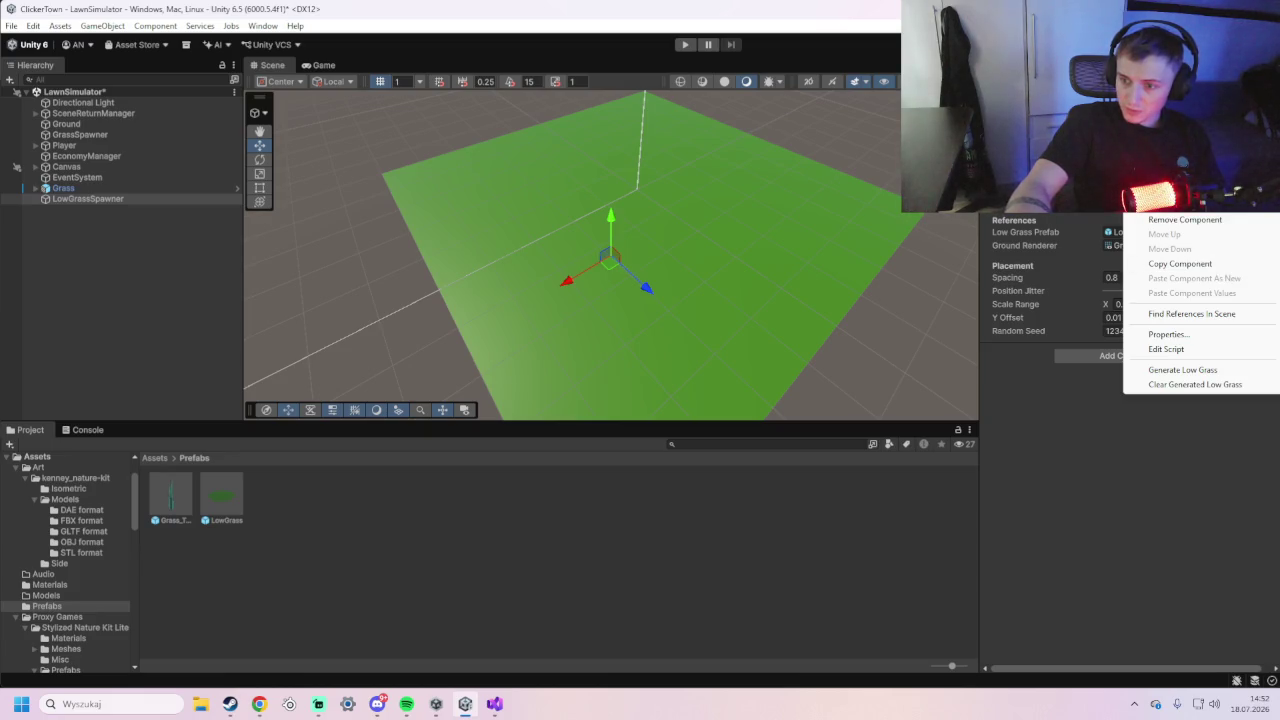
- Generate 15876 low grass pieces on Ground, undo an accidental spawner move, and enter Play mode
{"action": "left_click", "coordinate": [1188, 373]}
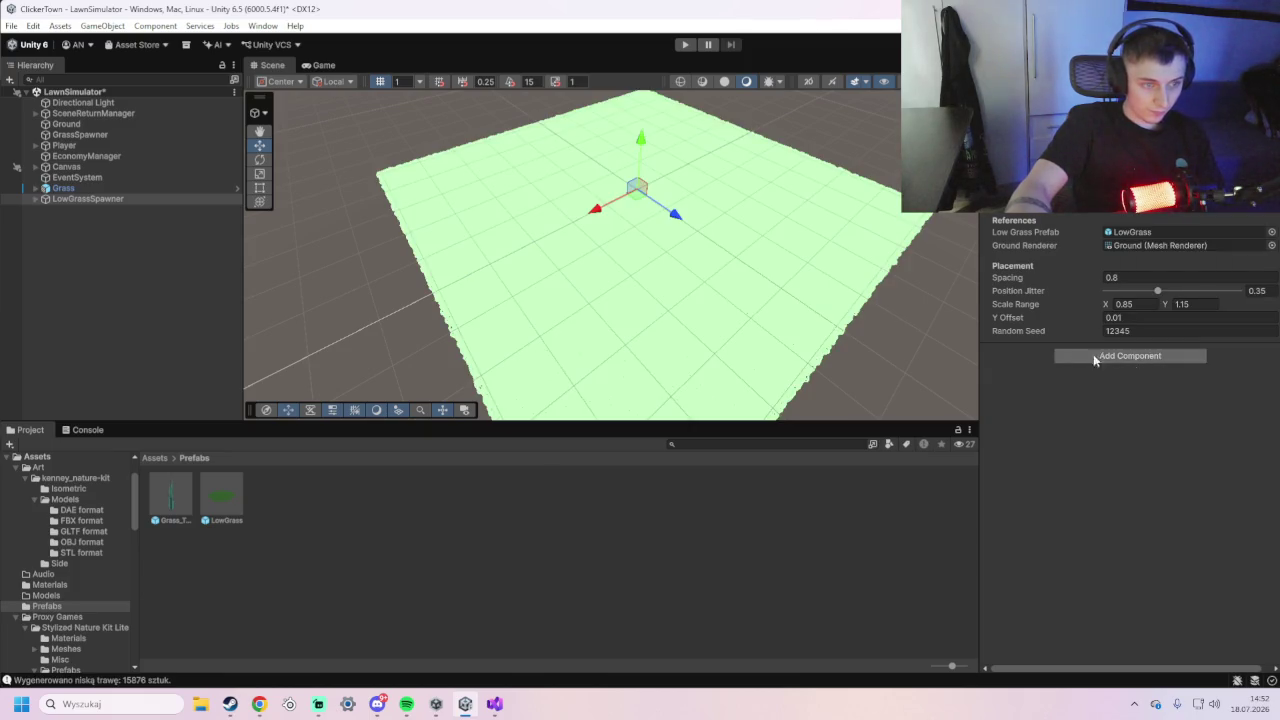
{"action": "scroll", "coordinate": [755, 307], "scroll_direction": "up", "scroll_amount": 2}
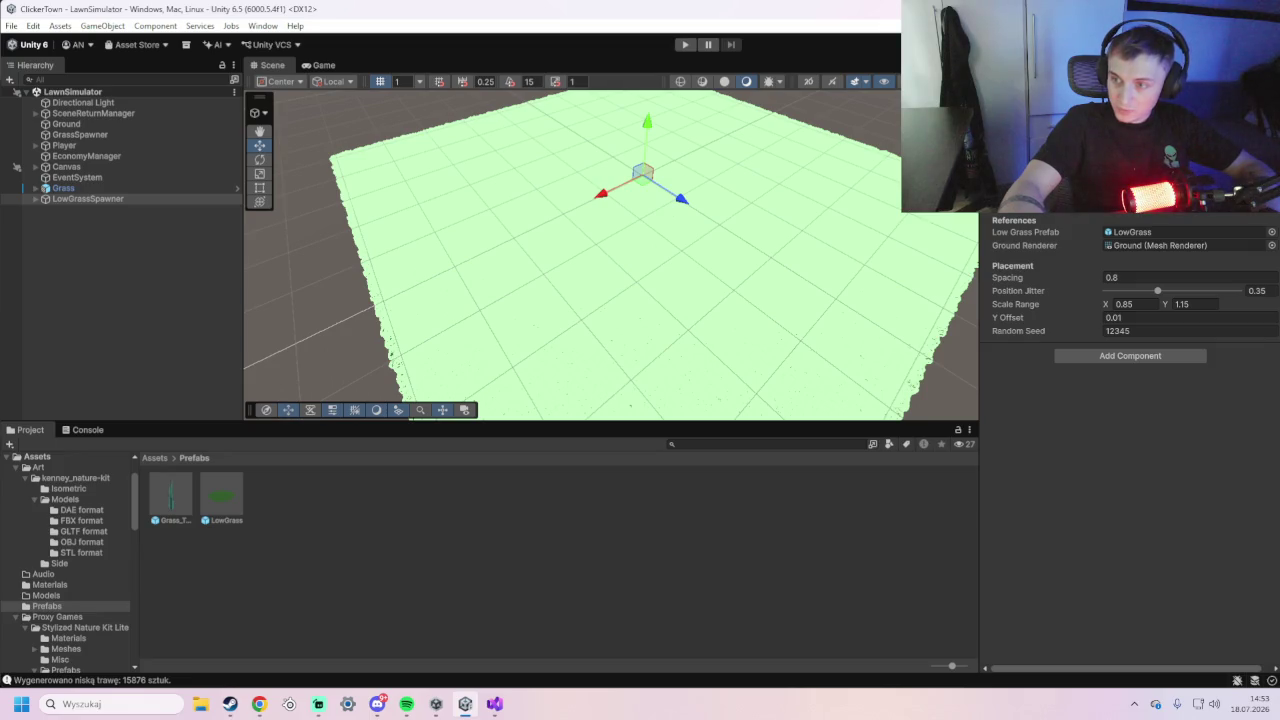
{"action": "mouse_move", "coordinate": [646, 122]}
{"action": "left_mouse_down"}
{"action": "mouse_move", "coordinate": [653, 142]}
{"action": "mouse_move", "coordinate": [656, 131]}
{"action": "left_mouse_up"}
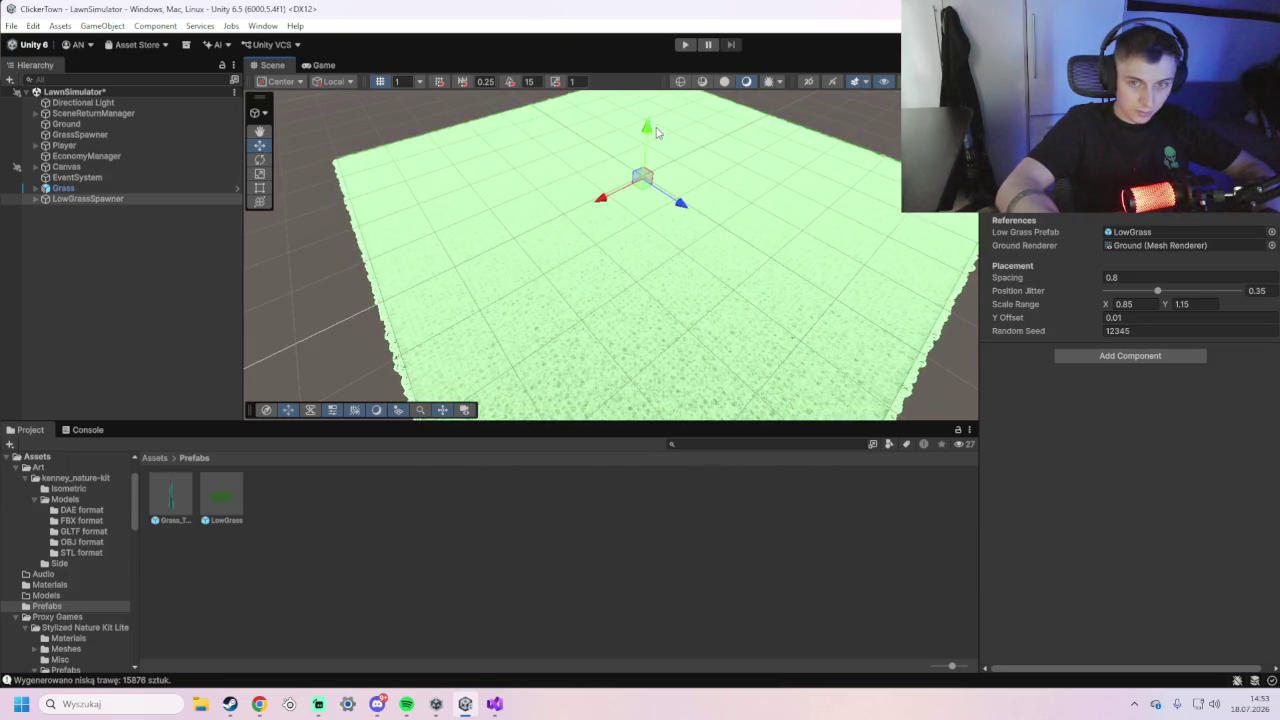
{"action": "key", "text": "ctrl+z"}
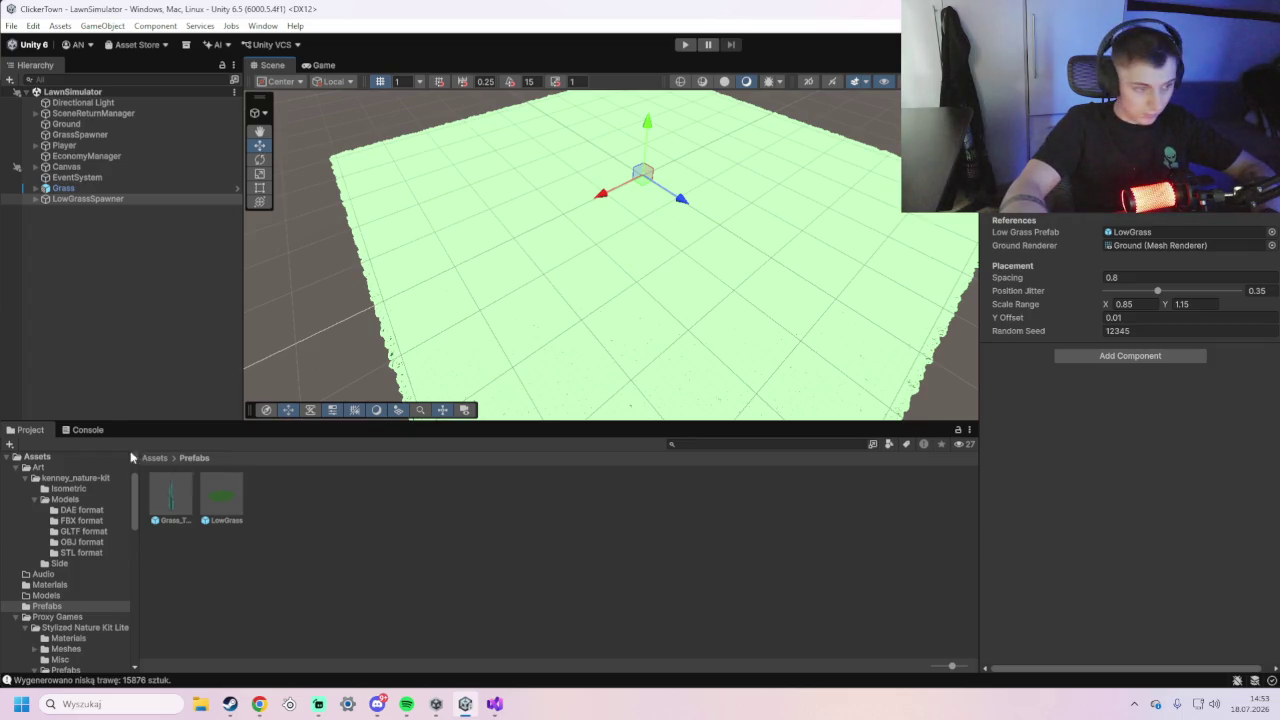
{"action": "left_click", "coordinate": [85, 430]}
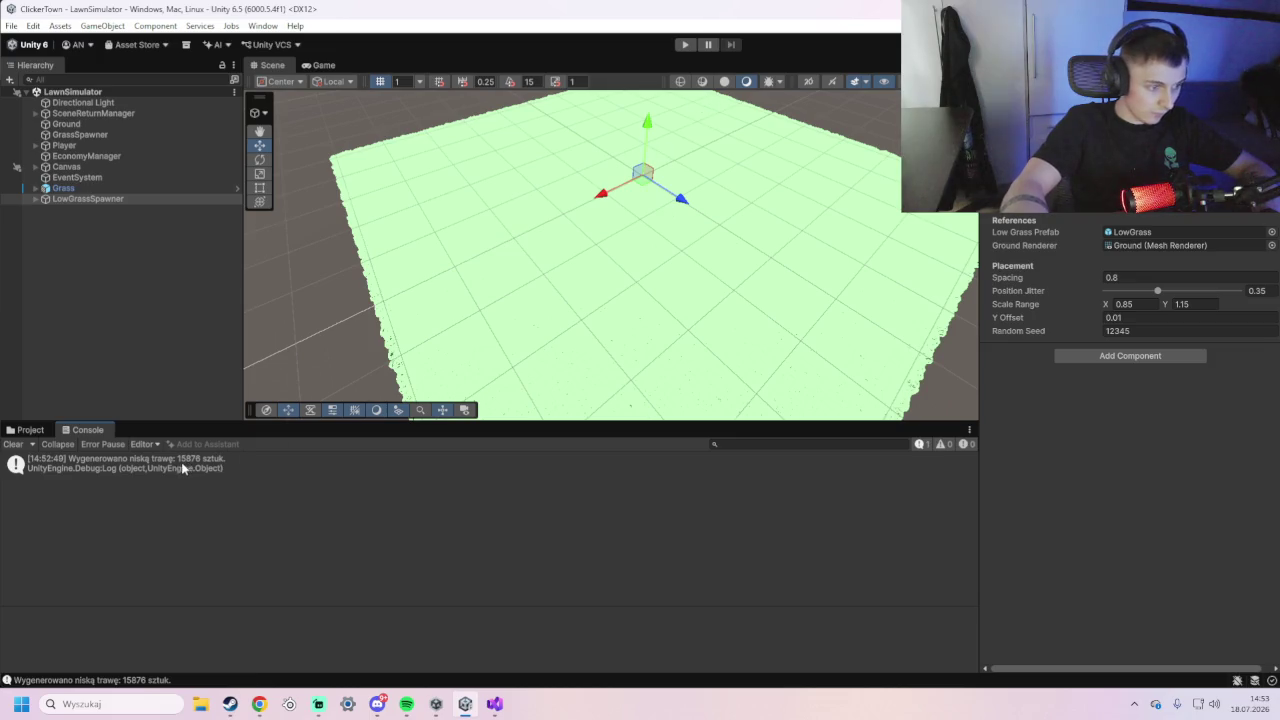
{"action": "left_click", "coordinate": [686, 45]}
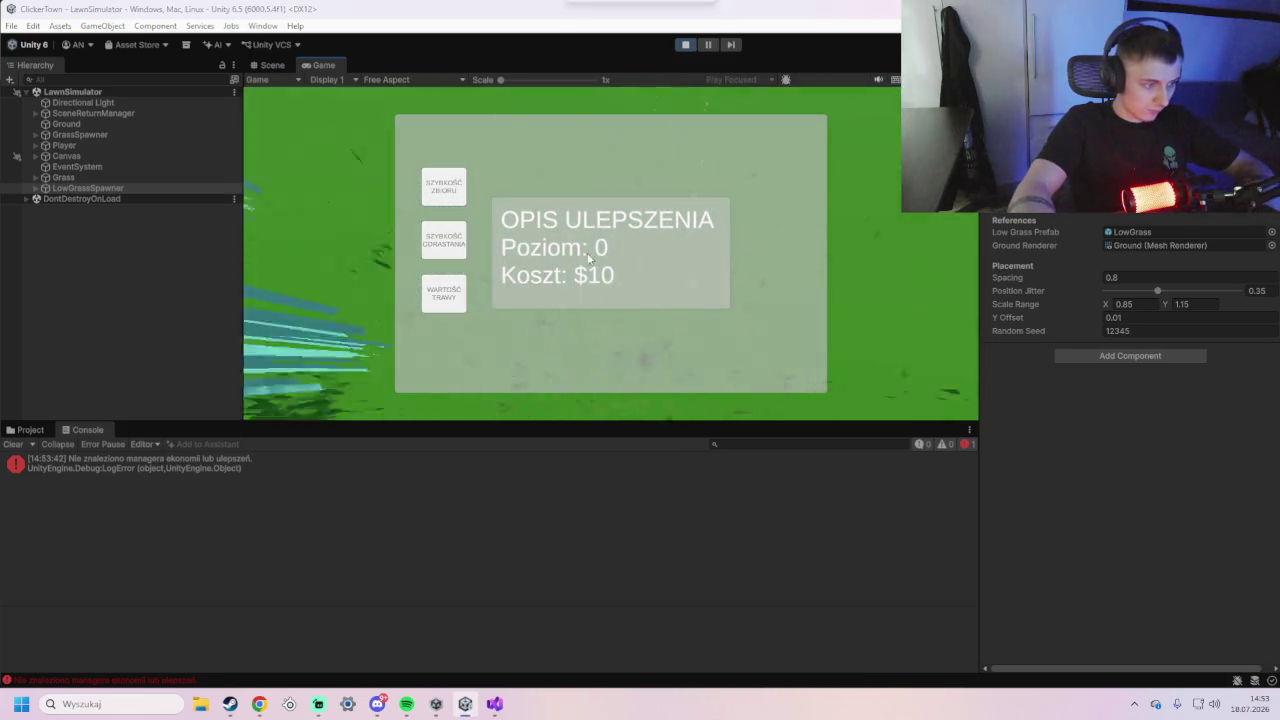
- Screenshot the console error and stop Play mode
{"action": "key", "text": "super+shift+s"}
{"action": "left_click_drag", "start_coordinate": [2, 420], "coordinate": [297, 477]}
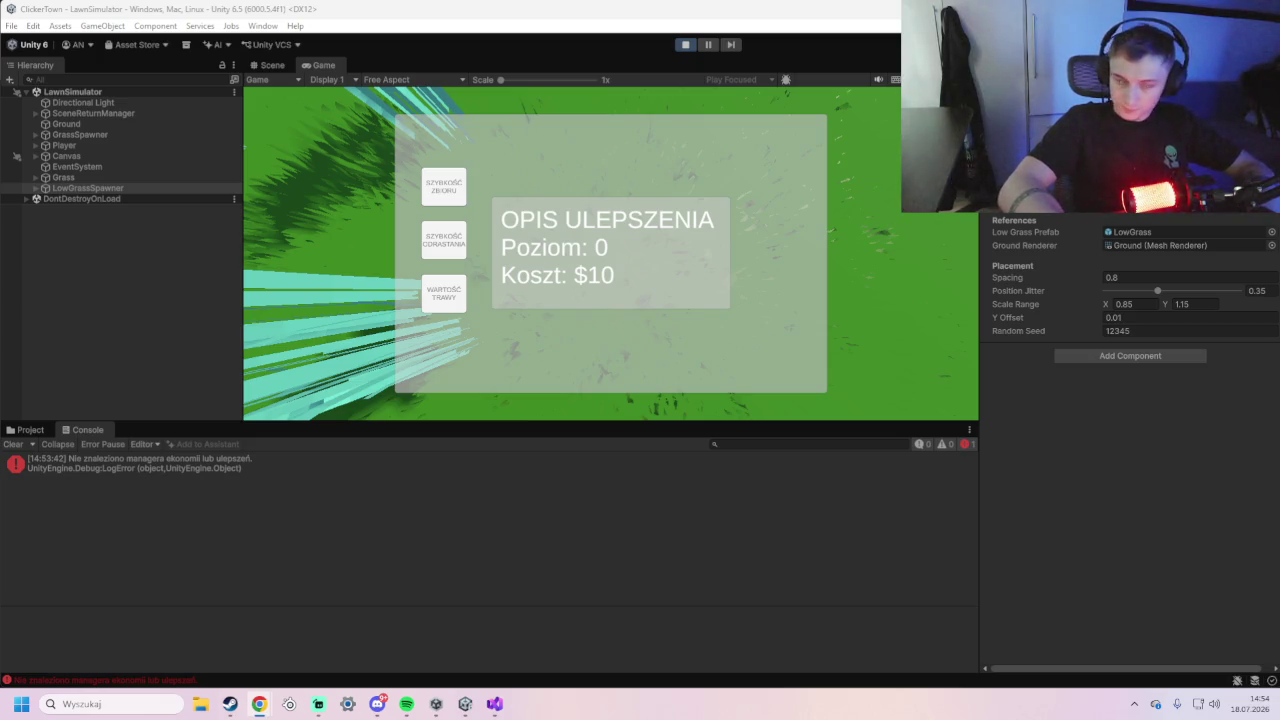
{"action": "left_click", "coordinate": [685, 45]}
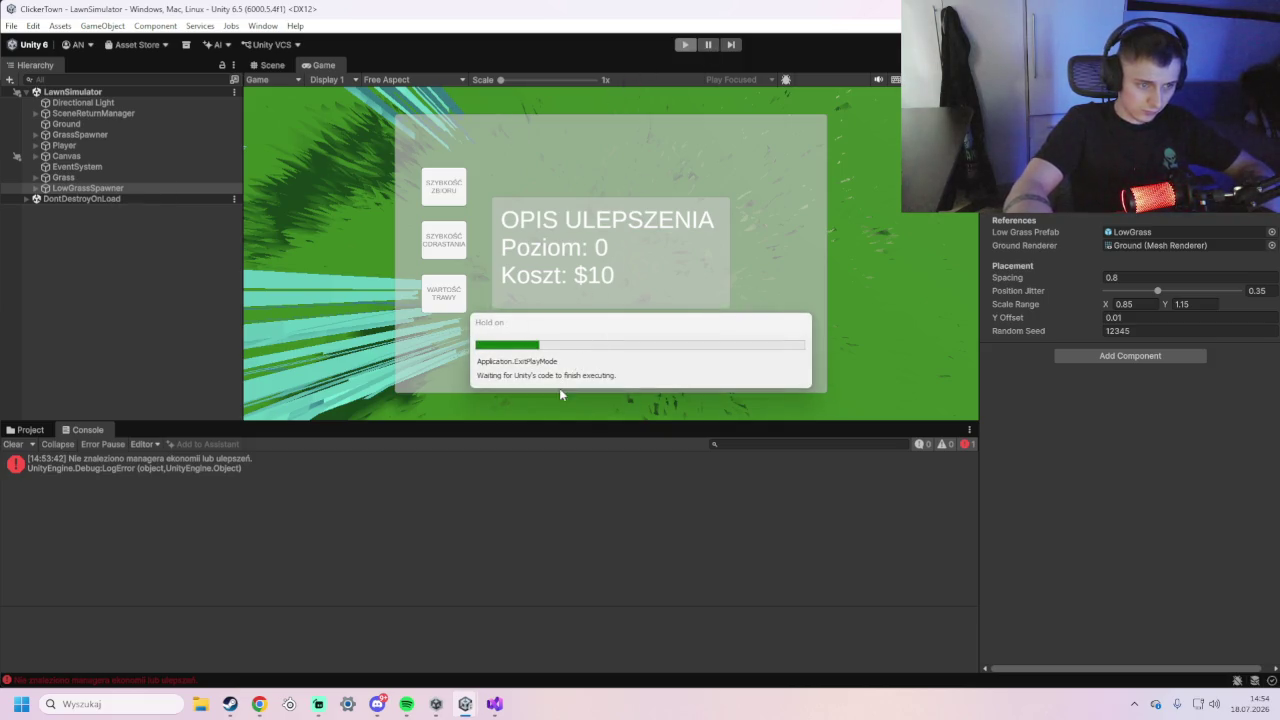
- Deselect the spawner and orbit the Scene view to inspect the dense low grass
{"action": "left_click_drag", "start_coordinate": [648, 121], "coordinate": [650, 121]}
{"action": "left_click", "coordinate": [948, 367]}
{"action": "mouse_move", "coordinate": [776, 341]}
{"action": "left_mouse_down"}
{"action": "mouse_move", "coordinate": [719, 139]}
{"action": "mouse_move", "coordinate": [663, 220]}
{"action": "mouse_move", "coordinate": [657, 302]}
{"action": "left_mouse_up"}
{"action": "mouse_move", "coordinate": [685, 382]}
{"action": "left_mouse_down"}
{"action": "mouse_move", "coordinate": [669, 357]}
{"action": "mouse_move", "coordinate": [663, 371]}
{"action": "mouse_move", "coordinate": [608, 330]}
{"action": "mouse_move", "coordinate": [589, 266]}
{"action": "mouse_move", "coordinate": [583, 391]}
{"action": "mouse_move", "coordinate": [594, 346]}
{"action": "left_mouse_up"}
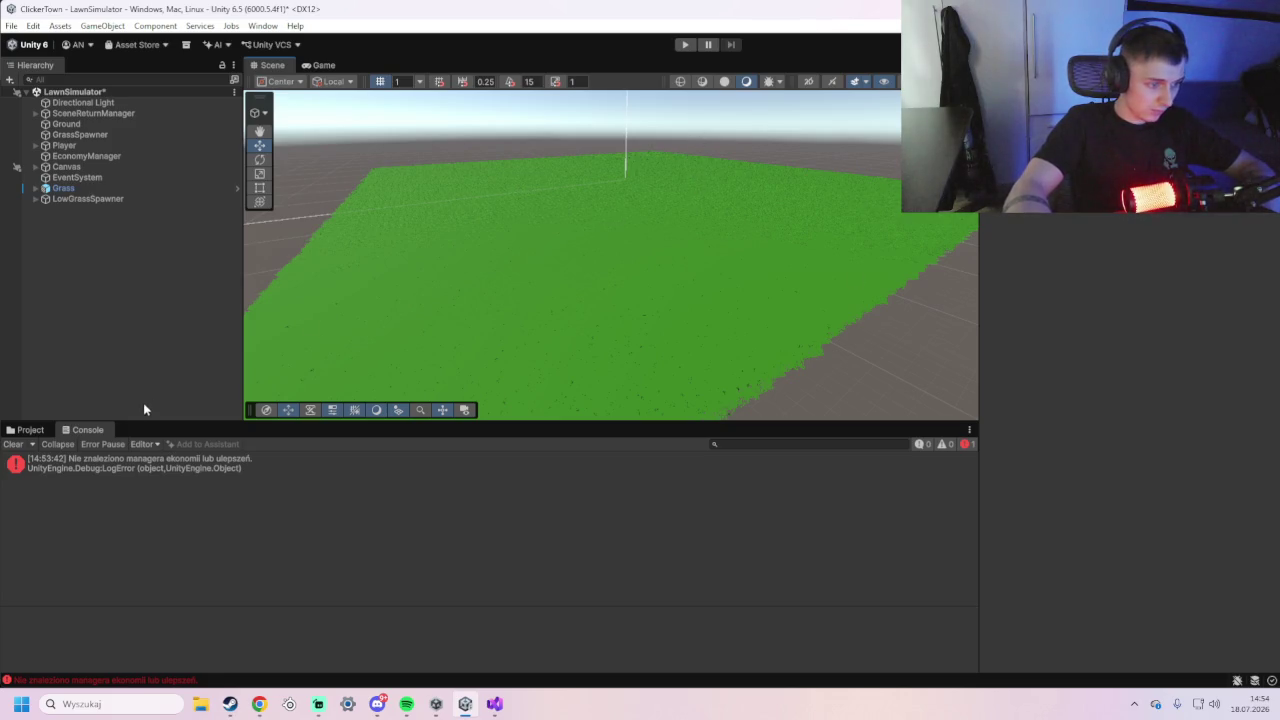
- Save the LawnSimulator changes, open the City scene from Assets/Scenes, and start Play mode
{"action": "left_click", "coordinate": [30, 429]}
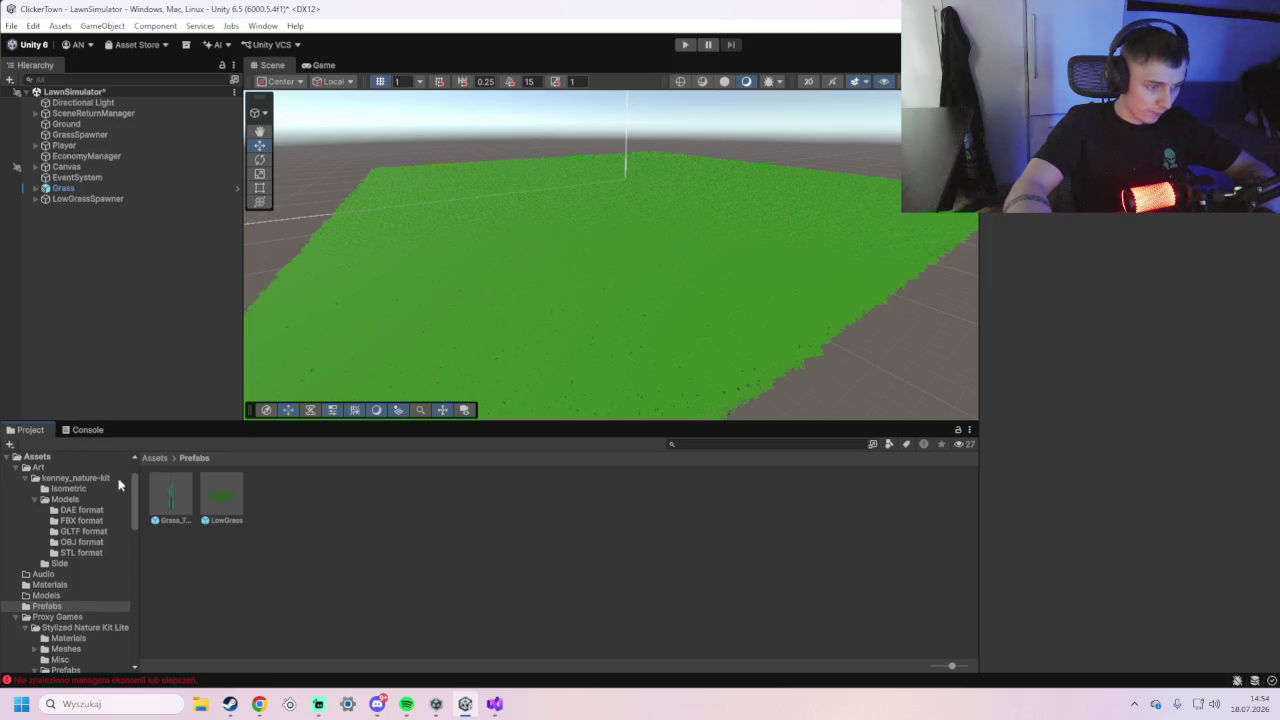
{"action": "scroll", "coordinate": [46, 460], "scroll_direction": "up", "scroll_amount": 2}
{"action": "left_click", "coordinate": [40, 512]}
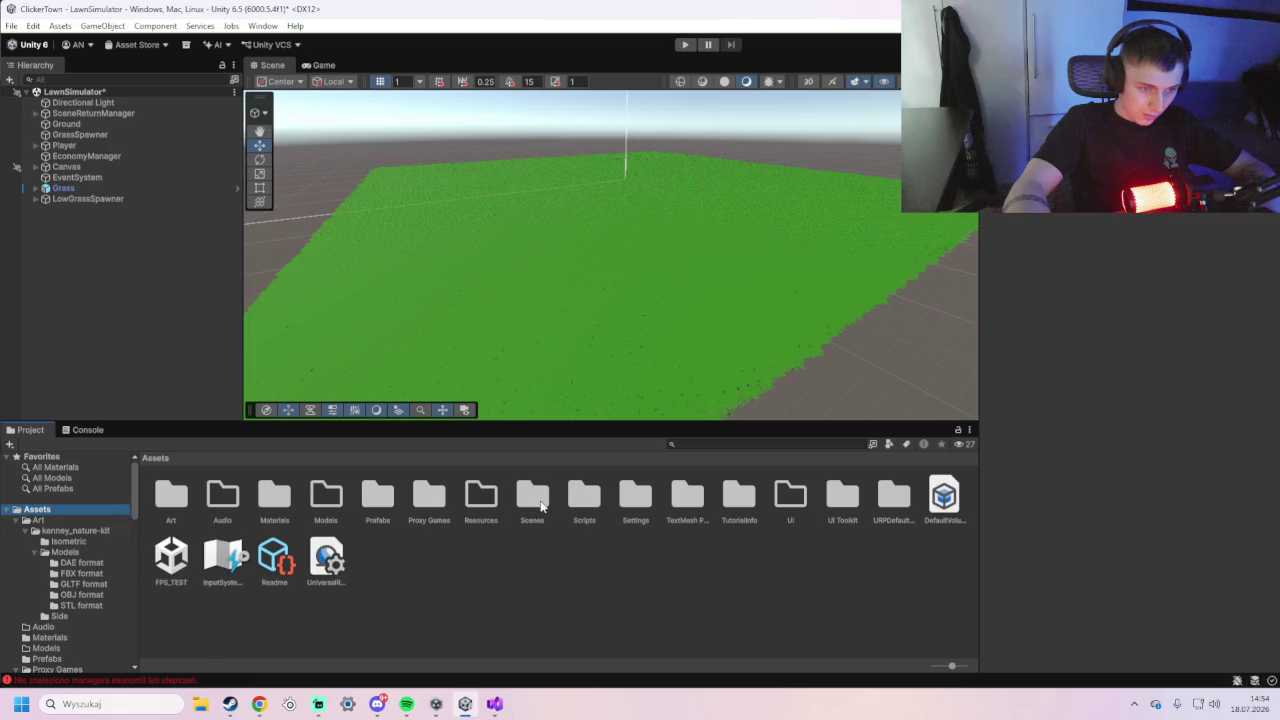
{"action": "double_click", "coordinate": [535, 500]}
{"action": "double_click", "coordinate": [628, 495]}
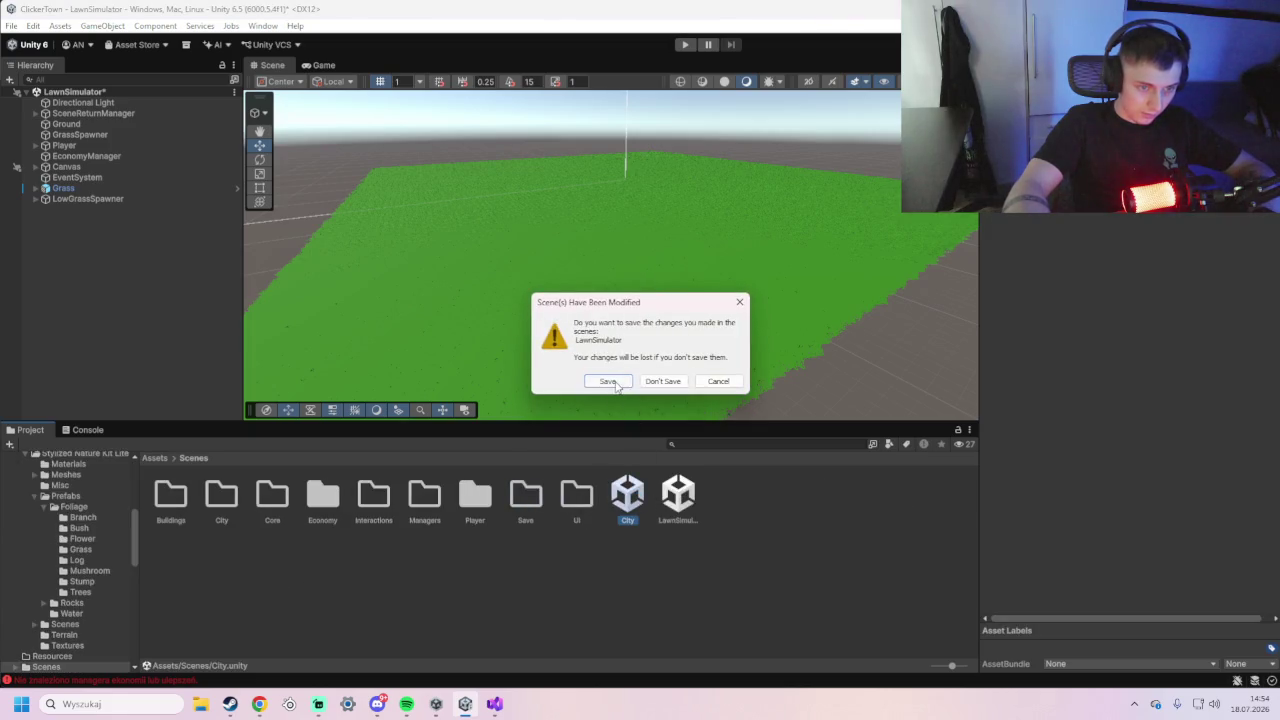
{"action": "left_click", "coordinate": [609, 381]}
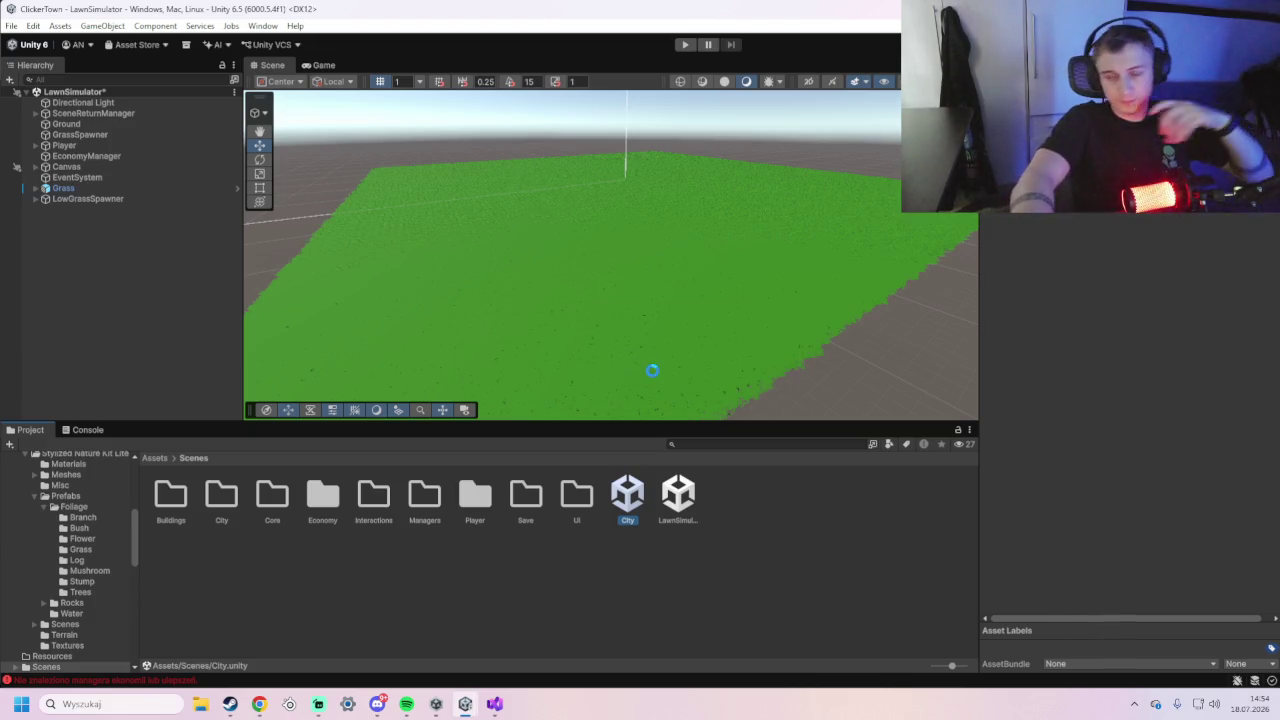
{"action": "key", "text": "ctrl+p"}
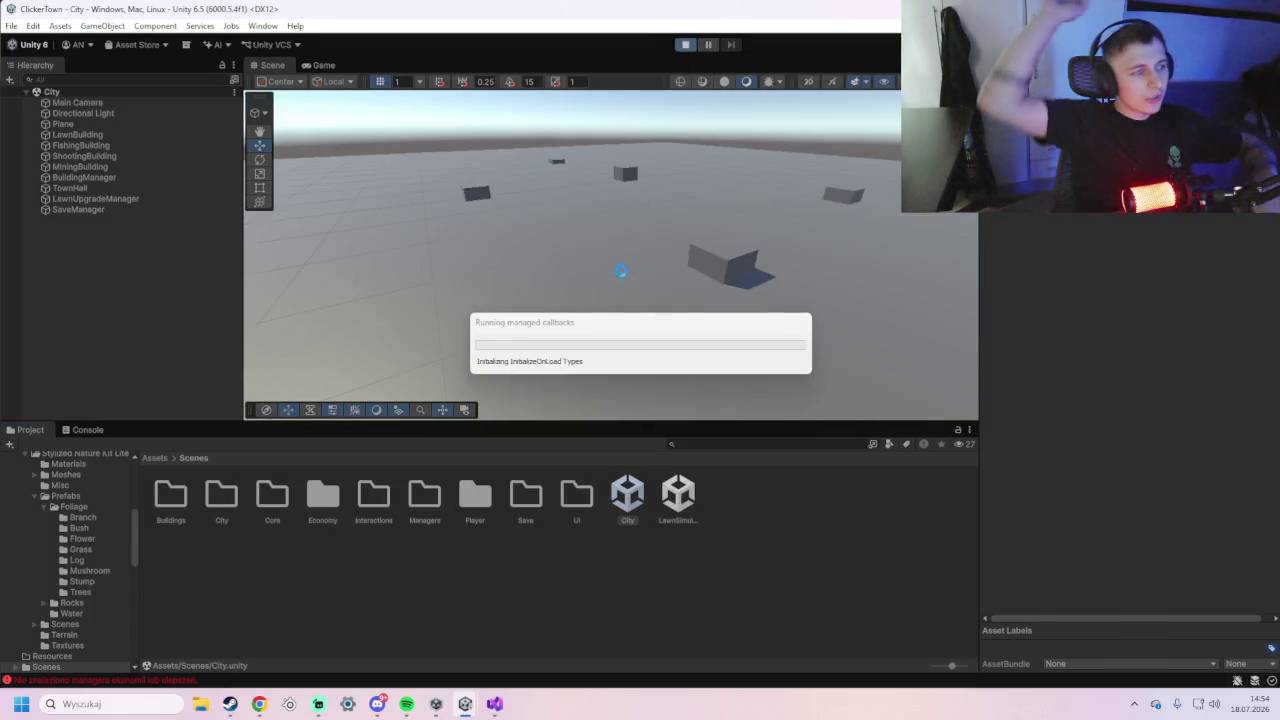
- Check the console, move in-game, and capture a screenshot of the game view
{"action": "left_click", "coordinate": [85, 430]}
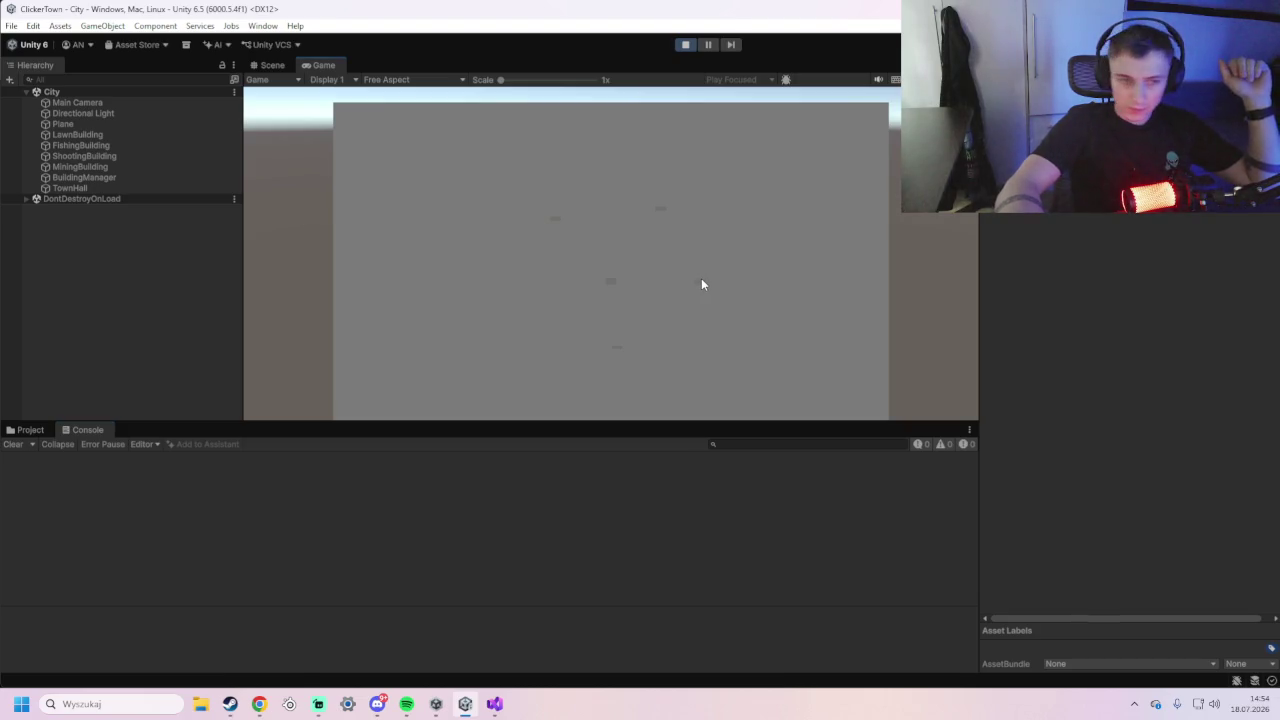
{"action": "key", "text": "w"}
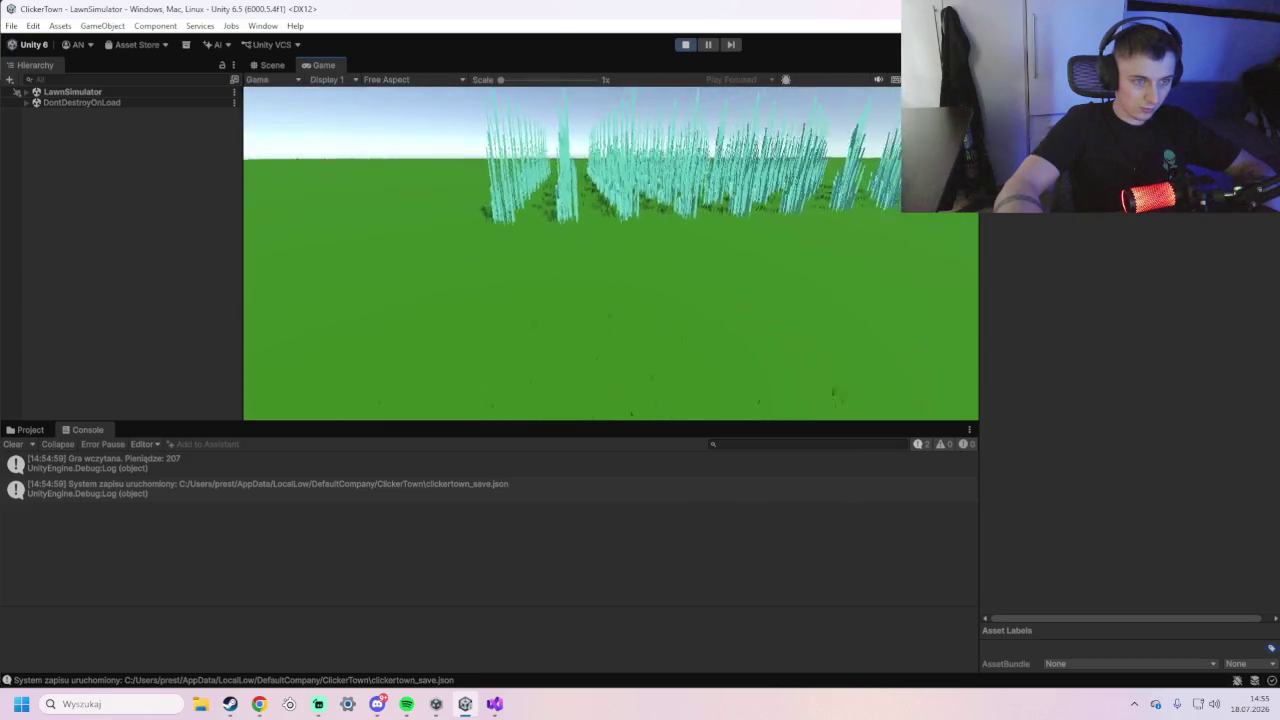
{"action": "key", "text": "Tab"}
{"action": "key", "text": "alt+Tab"}
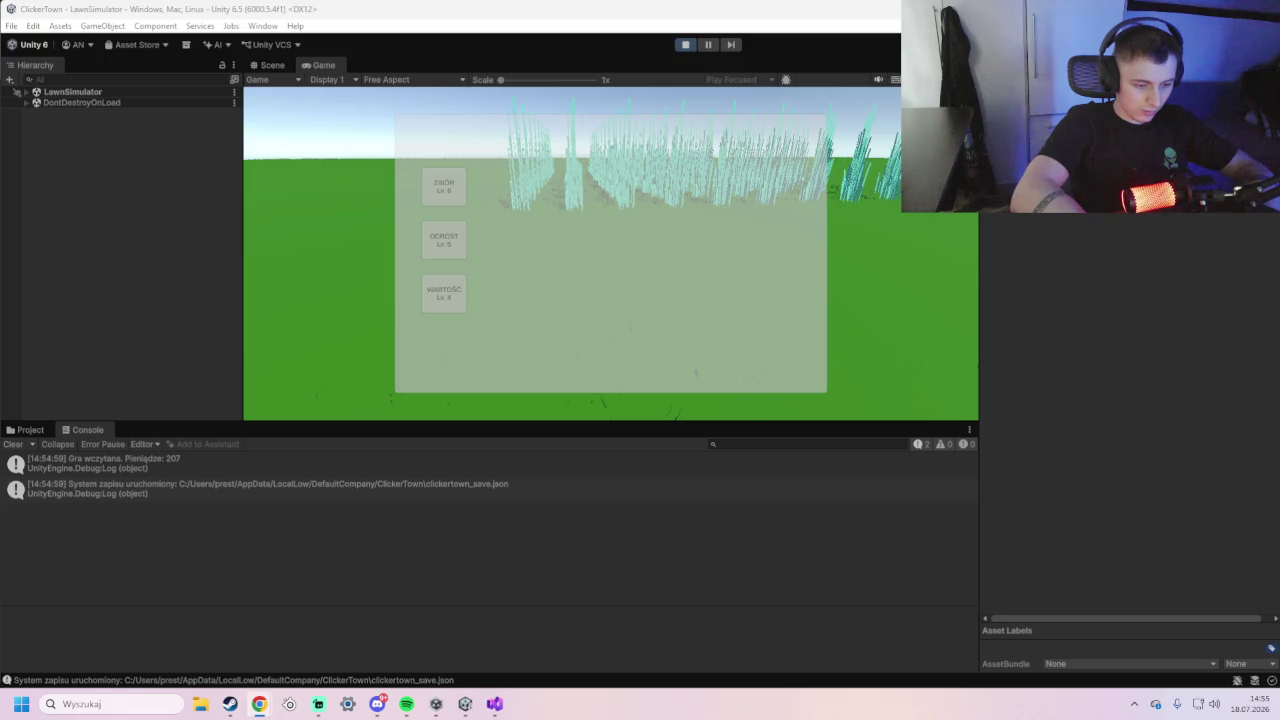
{"action": "left_click", "coordinate": [916, 294]}
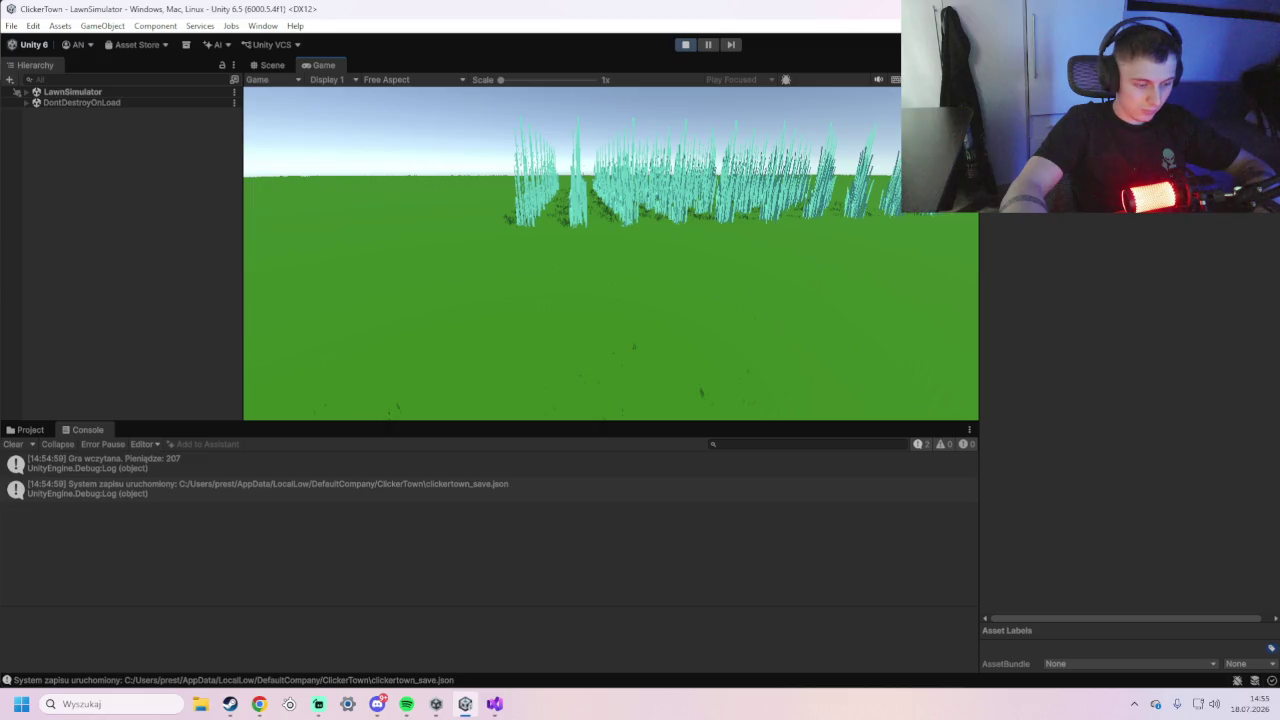
{"action": "key", "text": "super+shift+s"}
{"action": "mouse_move", "coordinate": [390, 170]}
{"action": "left_mouse_down"}
{"action": "mouse_move", "coordinate": [820, 394]}
{"action": "mouse_move", "coordinate": [856, 436]}
{"action": "left_mouse_up"}
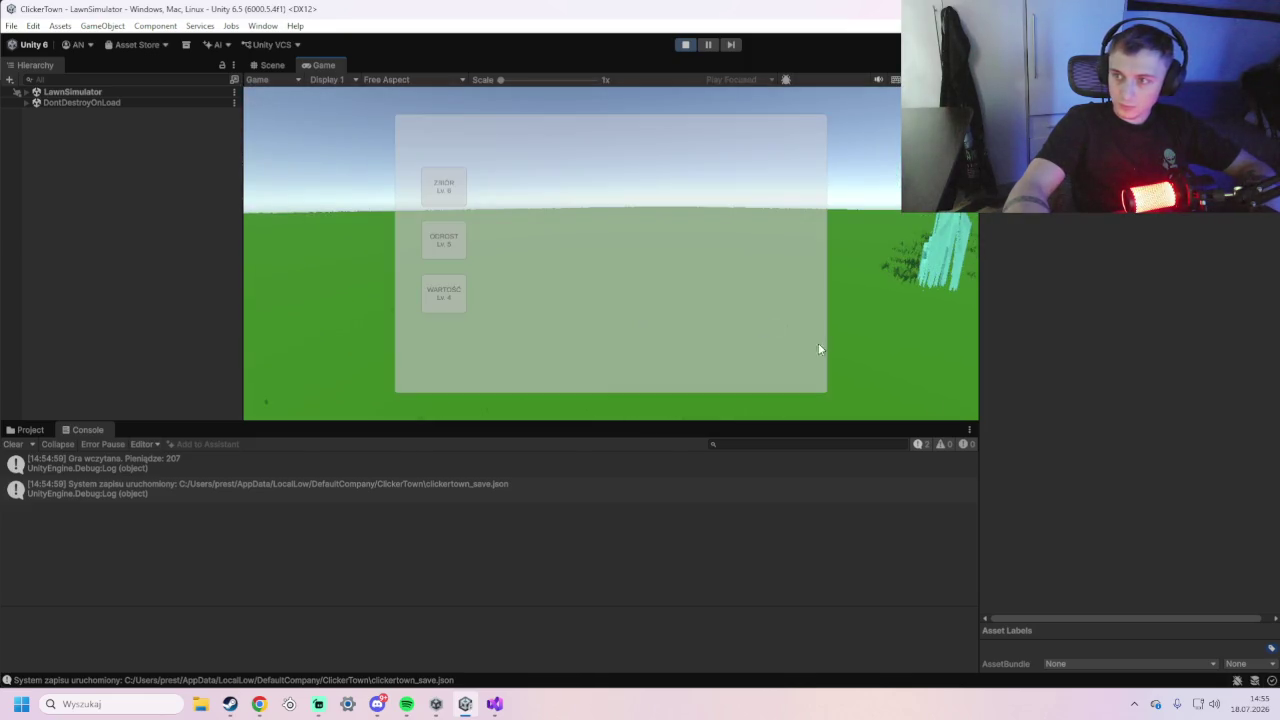
- Back in Unity, enter the lawn building to load LawnSimulator
{"action": "key", "text": "alt+Tab"}
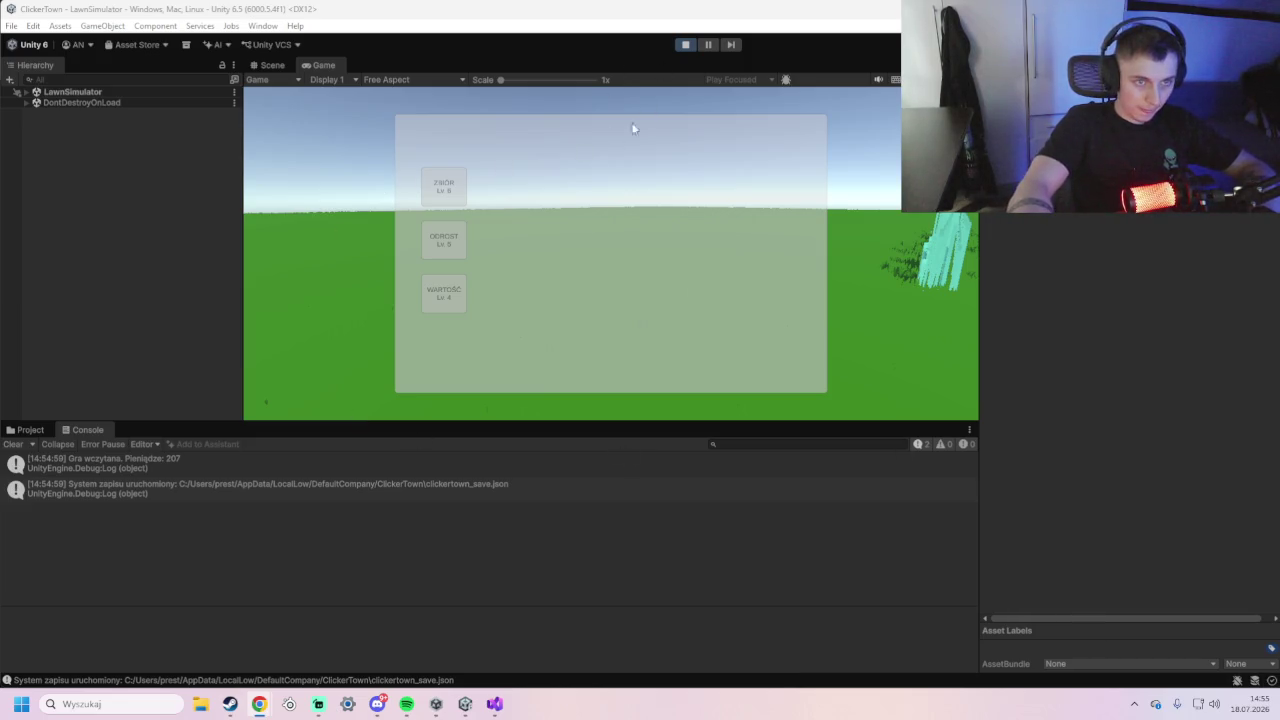
{"action": "left_click", "coordinate": [475, 197]}
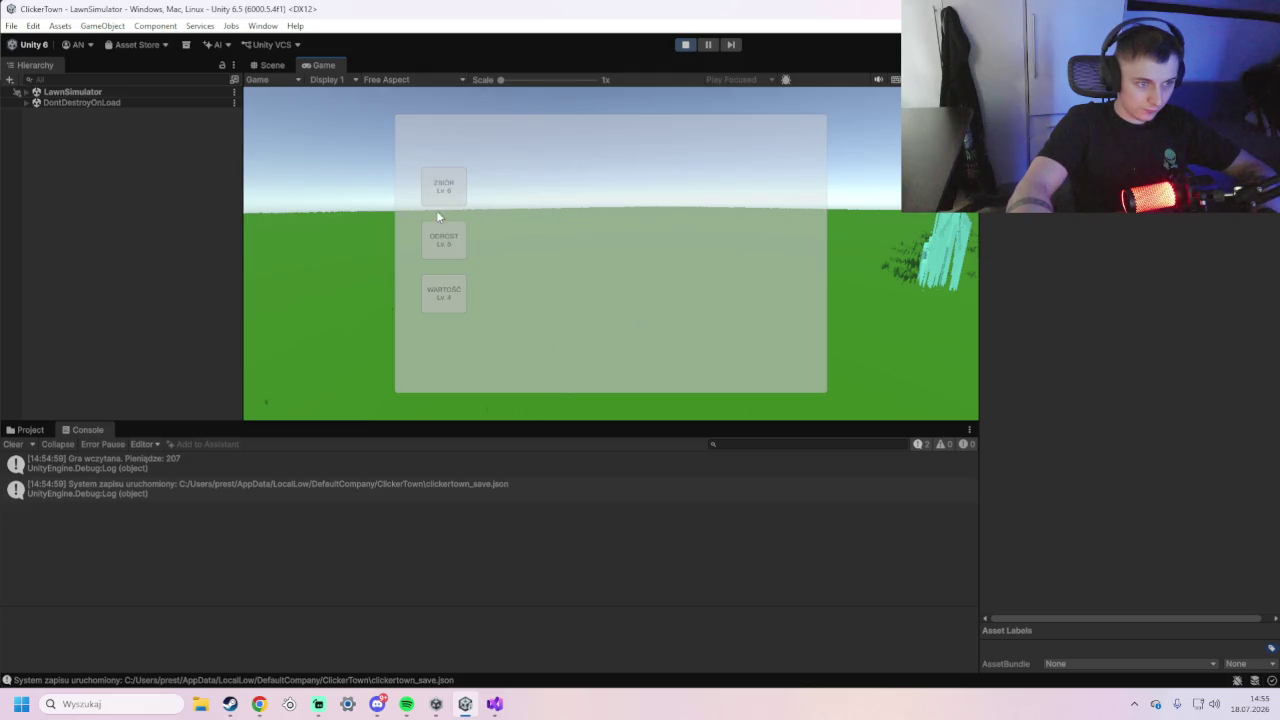
{"action": "left_click", "coordinate": [700, 283]}
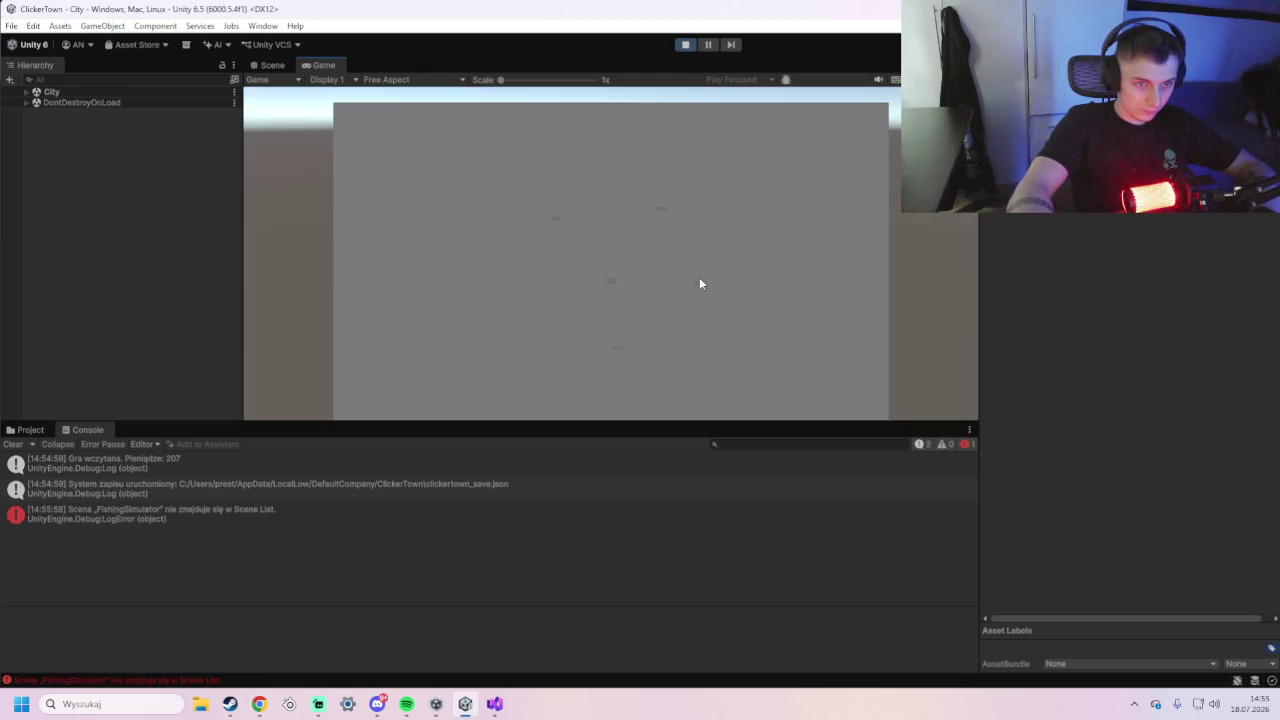
{"action": "left_click", "coordinate": [700, 286]}
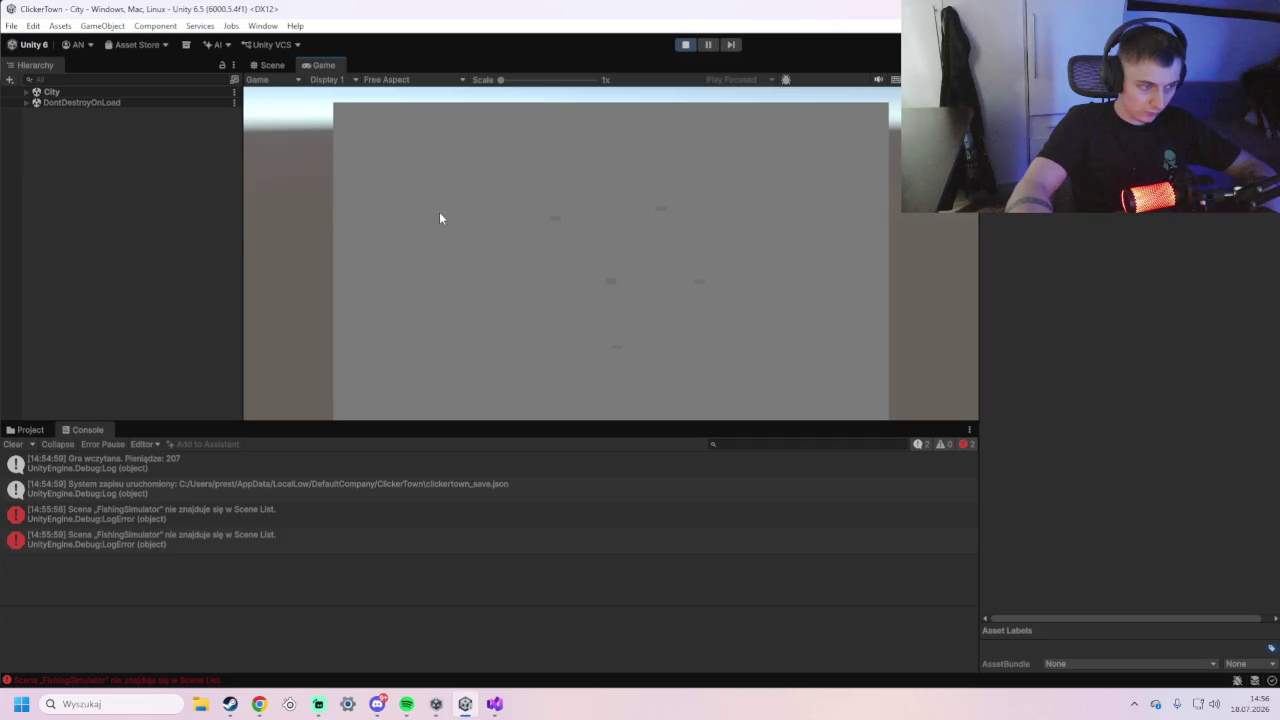
{"action": "left_click", "coordinate": [559, 220]}
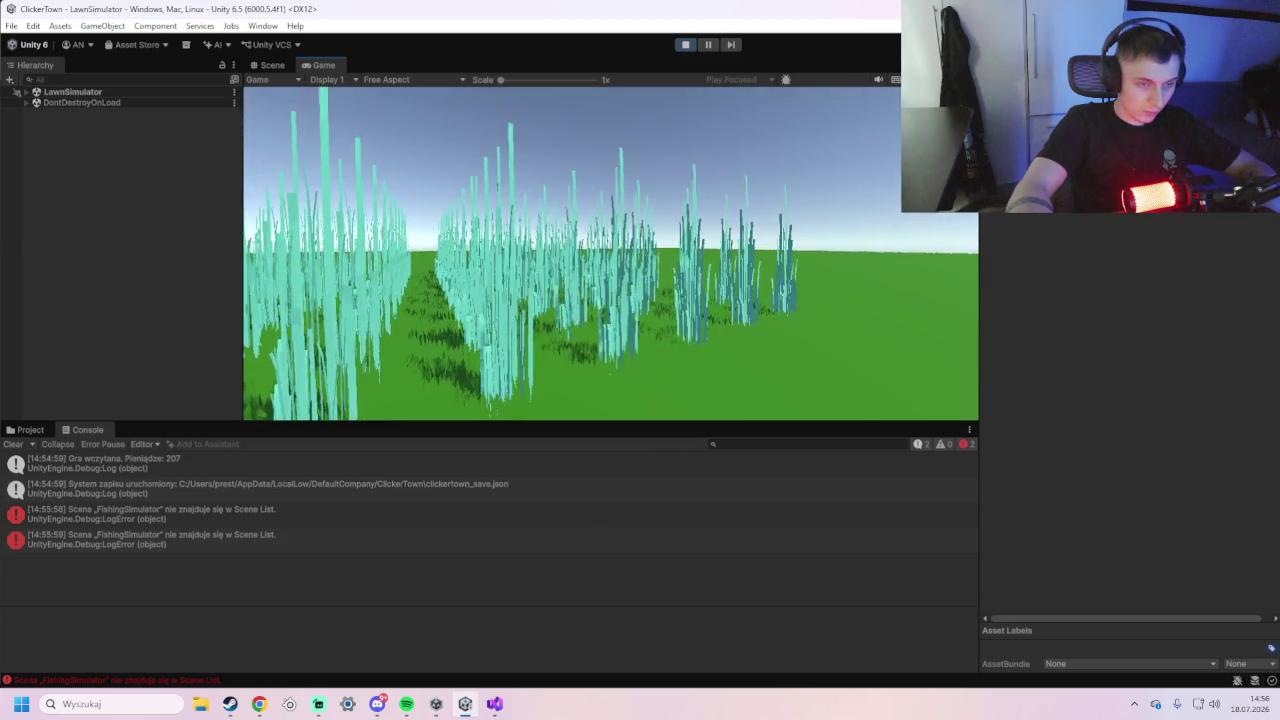
- Walk into the grass and buy the ODROST upgrade from the upgrade panel
{"action": "key", "text": "w"}
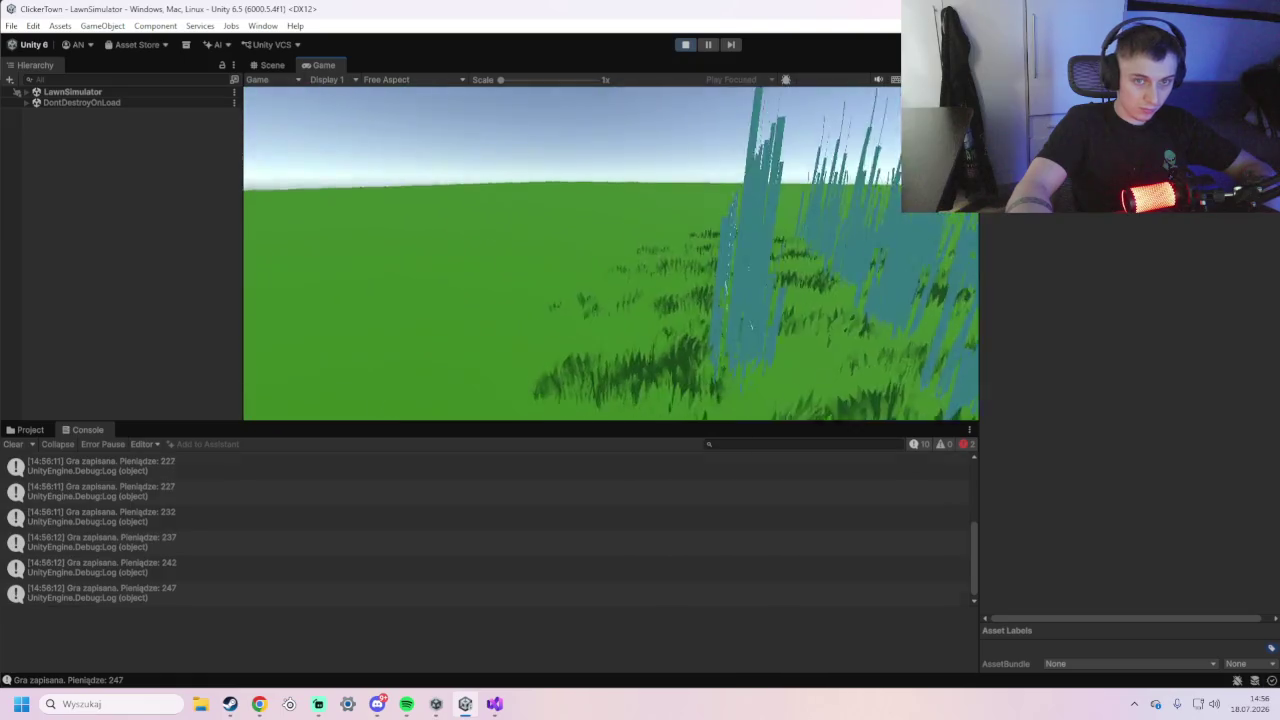
{"action": "key", "text": "e"}
{"action": "left_click", "coordinate": [444, 240]}
{"action": "key", "text": "e"}
- Walk across the lawn mowing the tall grass to earn money
{"action": "key", "text": "w"}
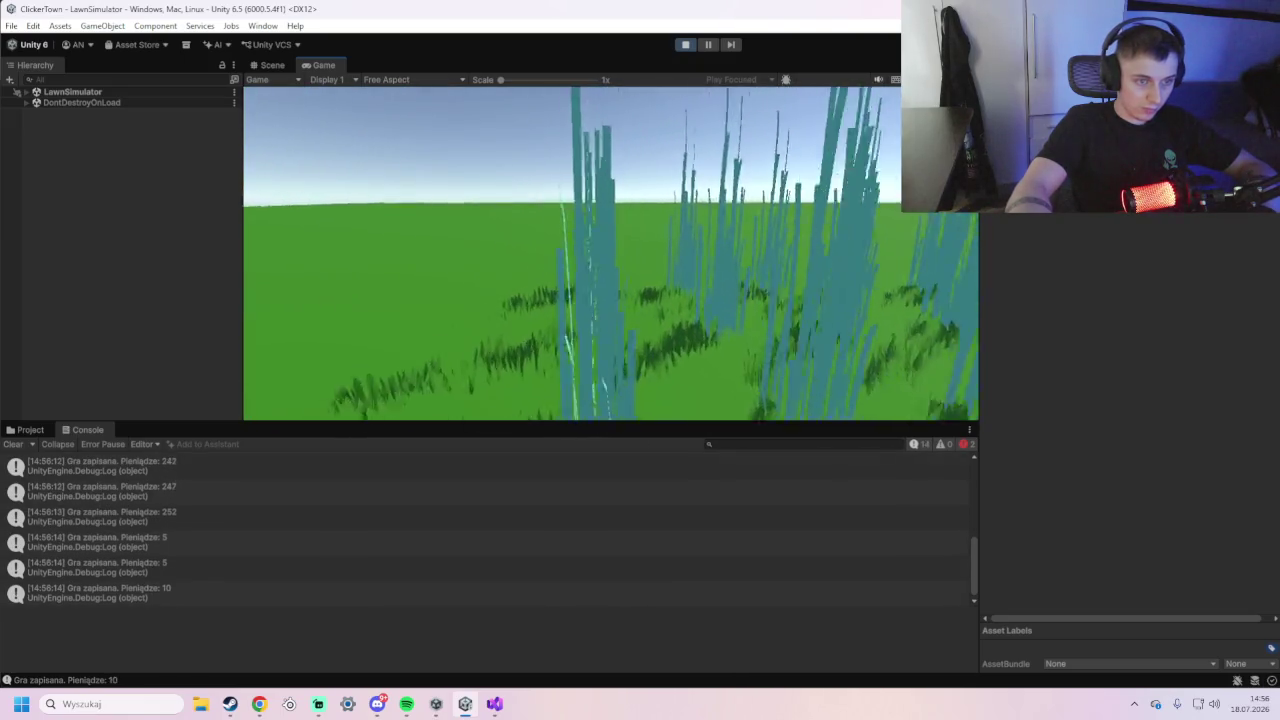
{"action": "key", "text": "w"}
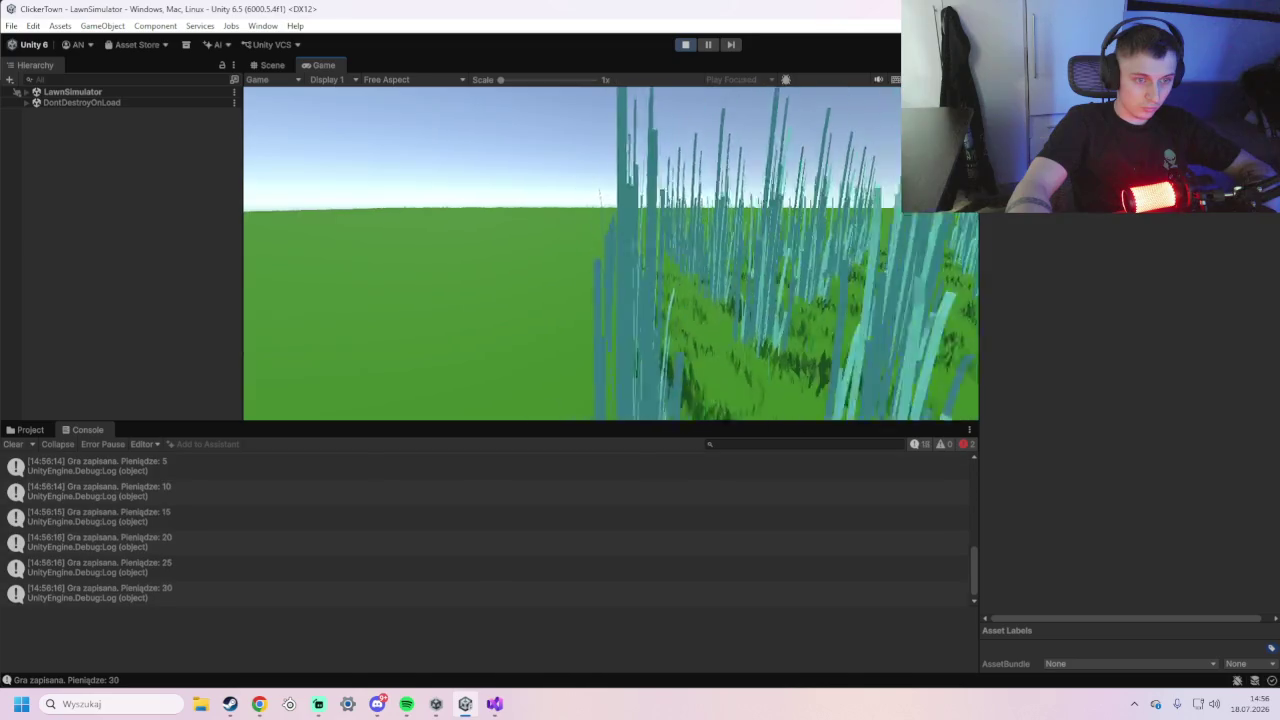
{"action": "key", "text": "w"}
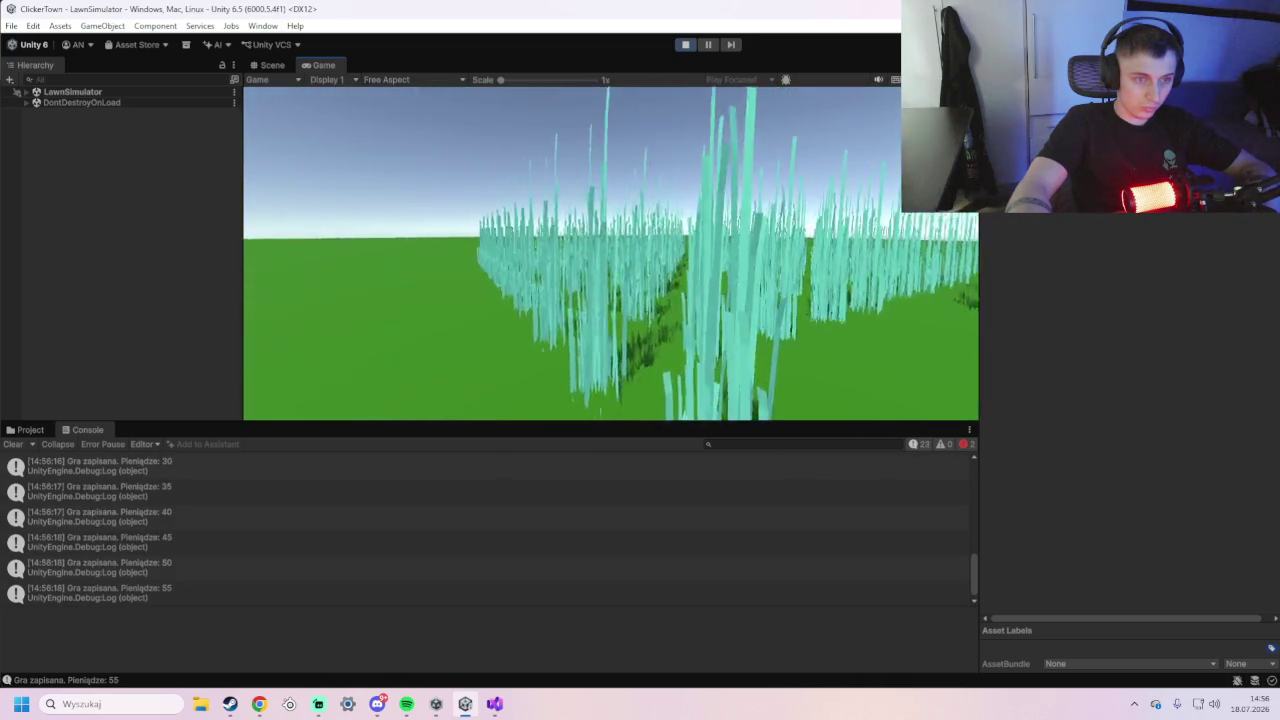
{"action": "key", "text": "w"}
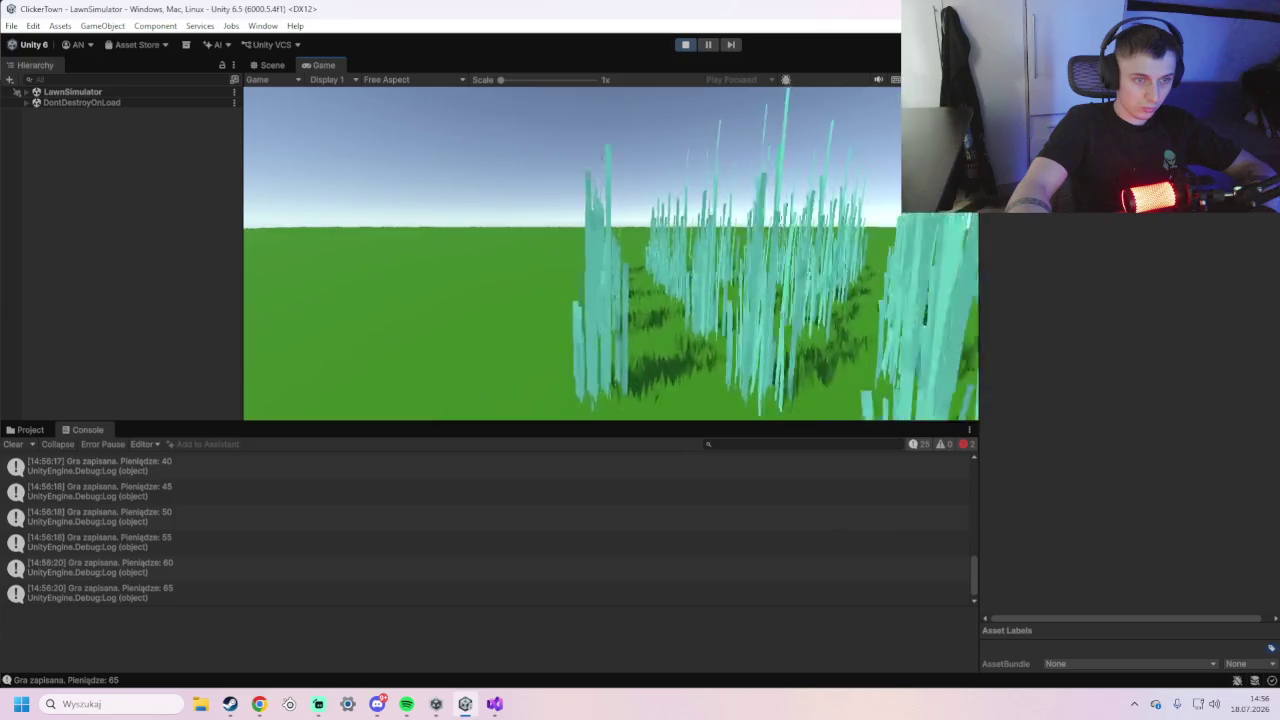
{"action": "key", "text": "w"}
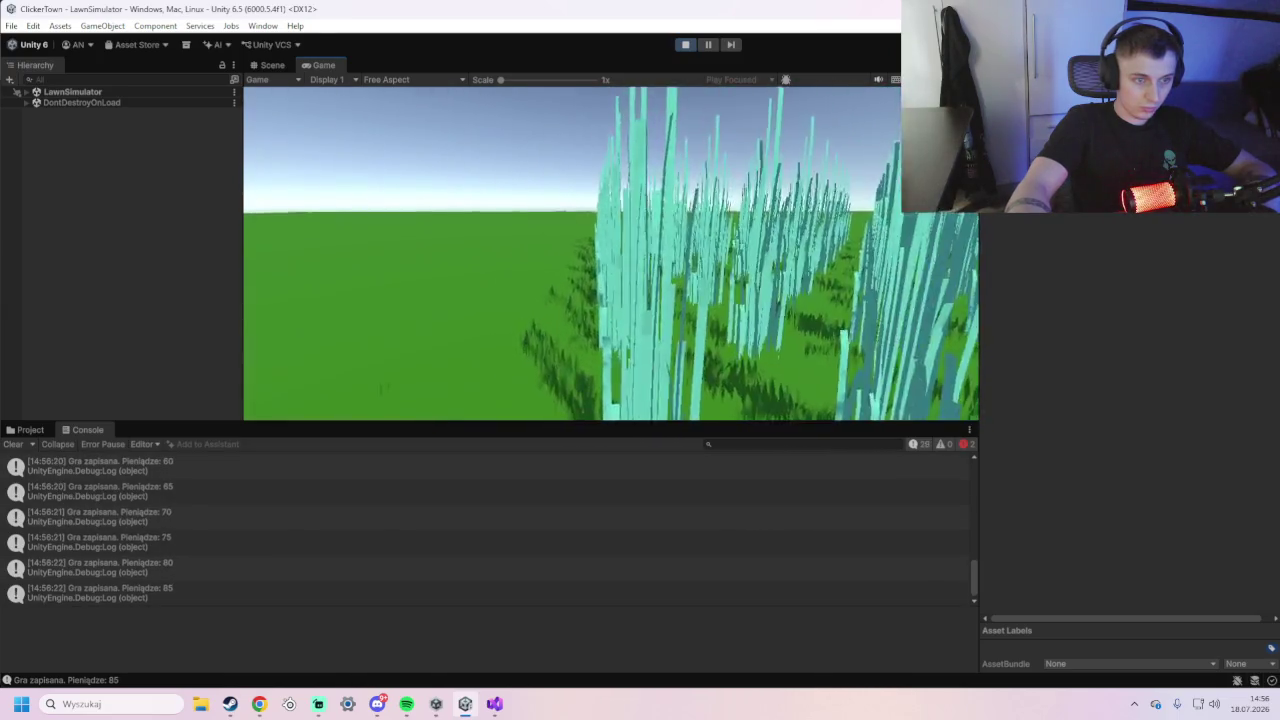
{"action": "key", "text": "w"}
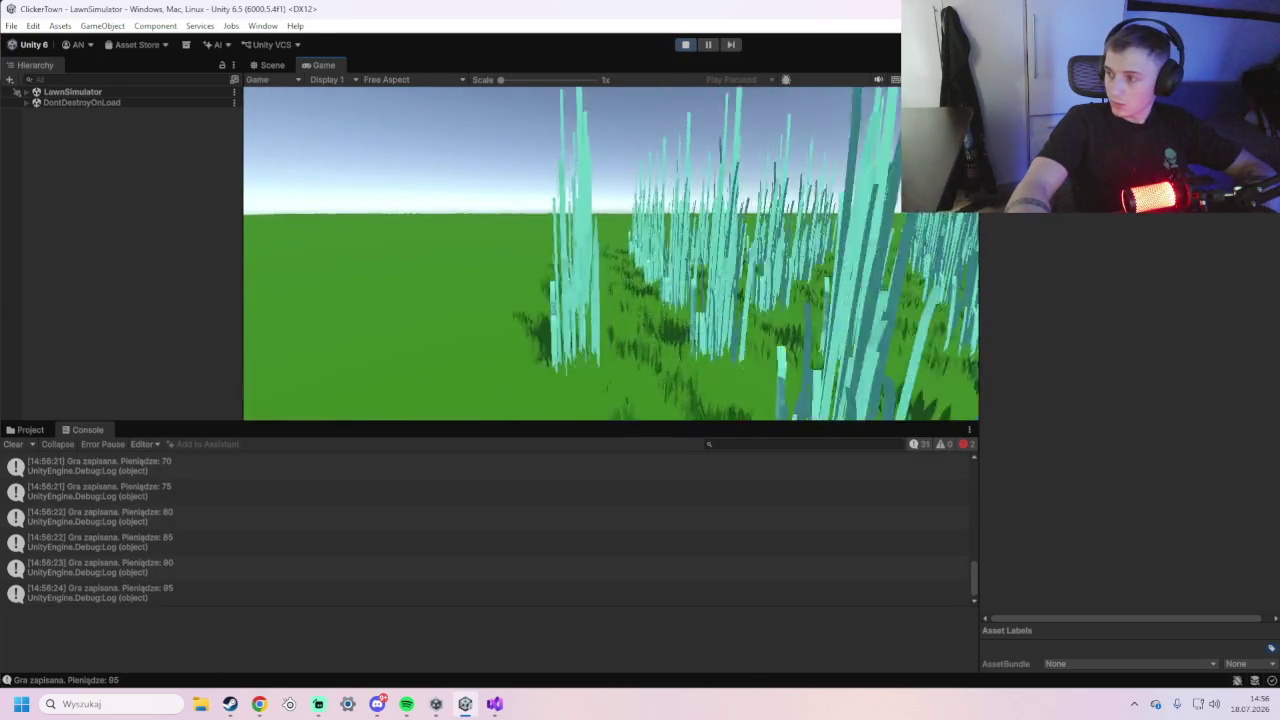
{"action": "key", "text": "w"}
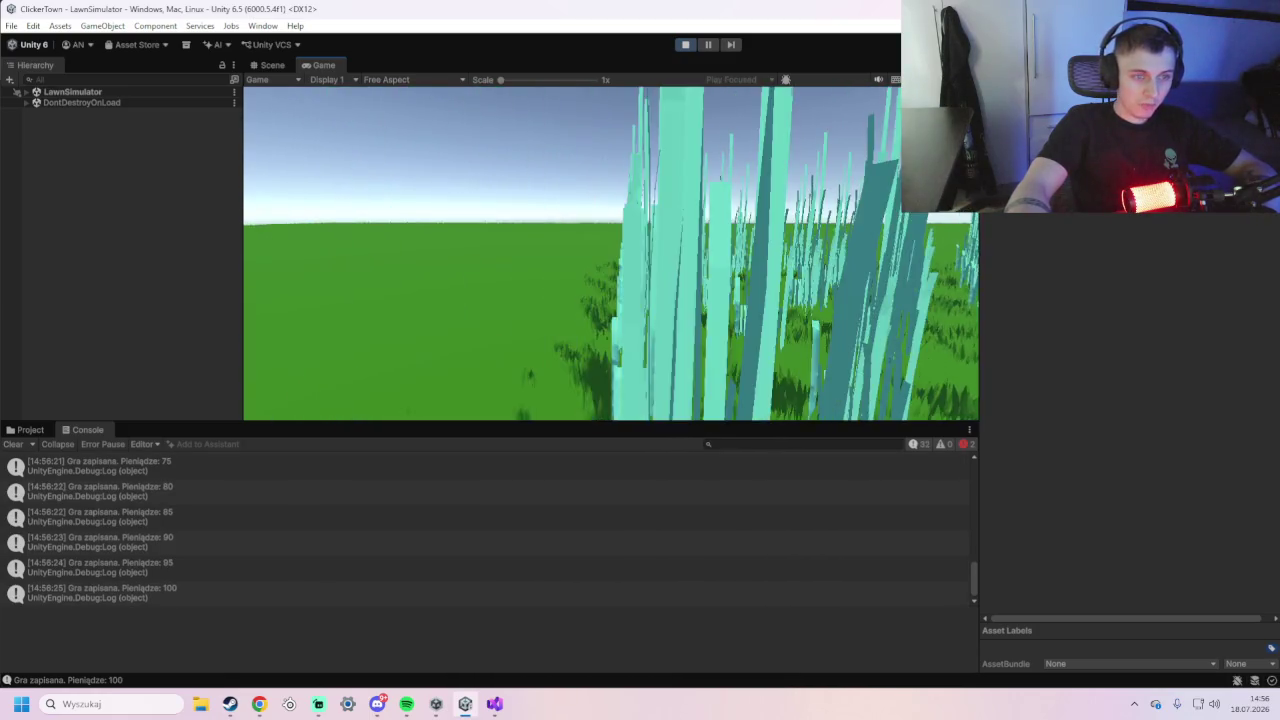
{"action": "key", "text": "w"}
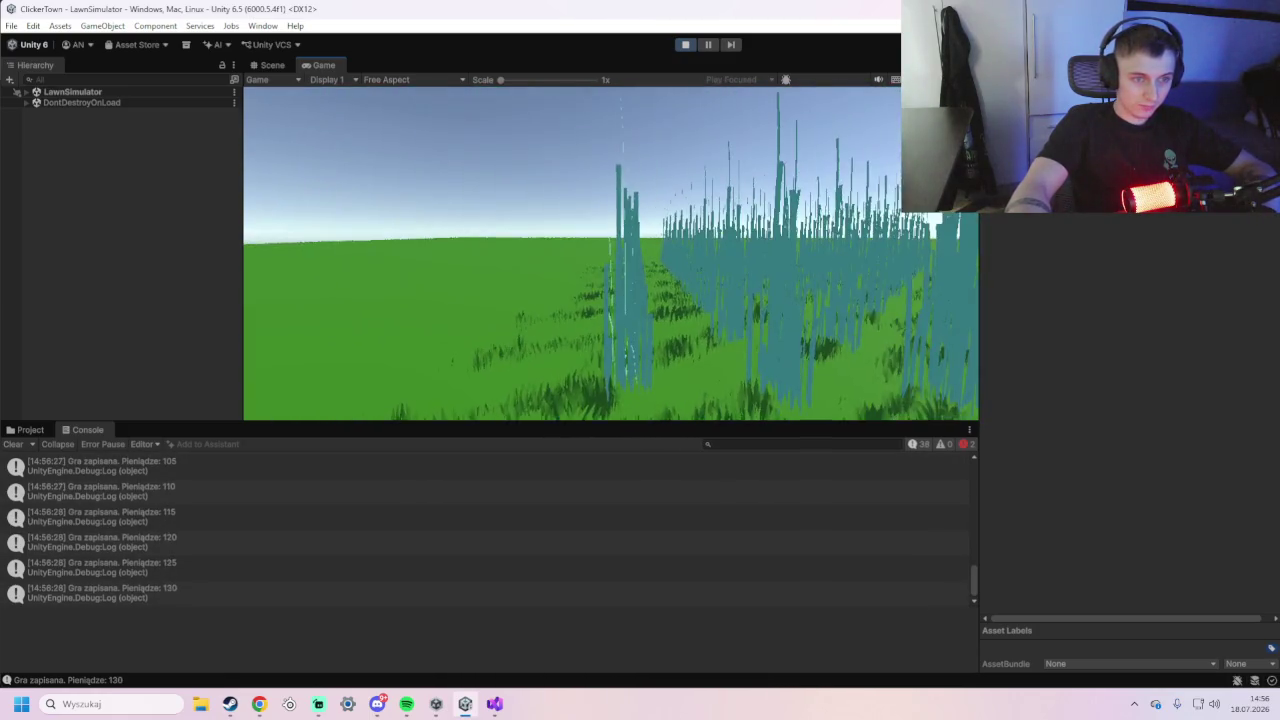
{"action": "key", "text": "w"}
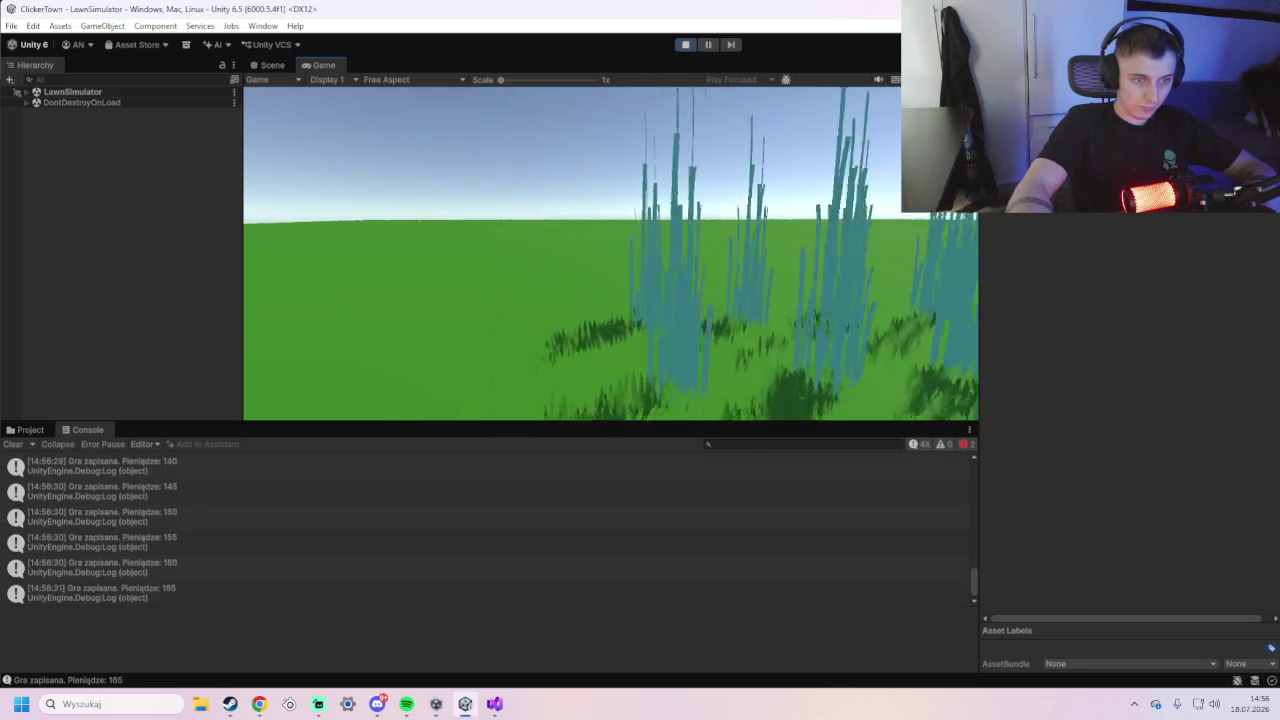
{"action": "key", "text": "w"}
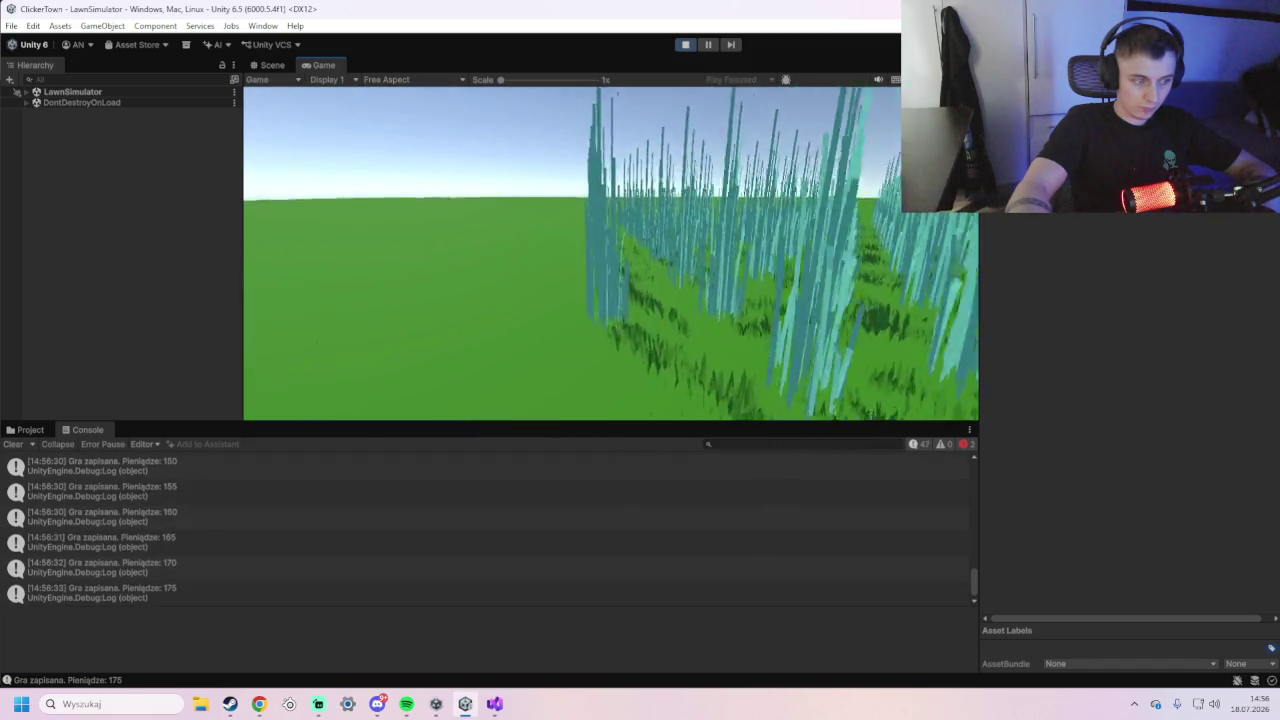
- Check the upgrade panel, mow more grass up to 280 money, then stop play mode
{"action": "key", "text": "Tab"}
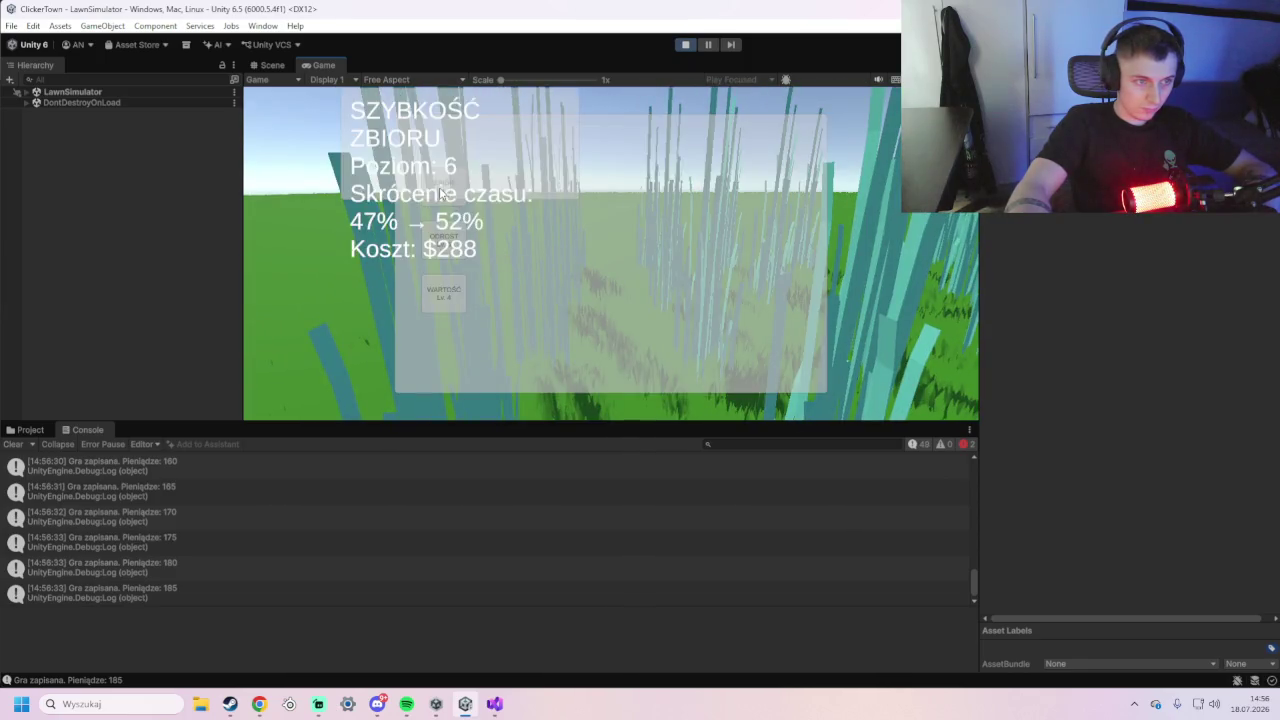
{"action": "key", "text": "Tab"}
{"action": "key", "text": "w"}
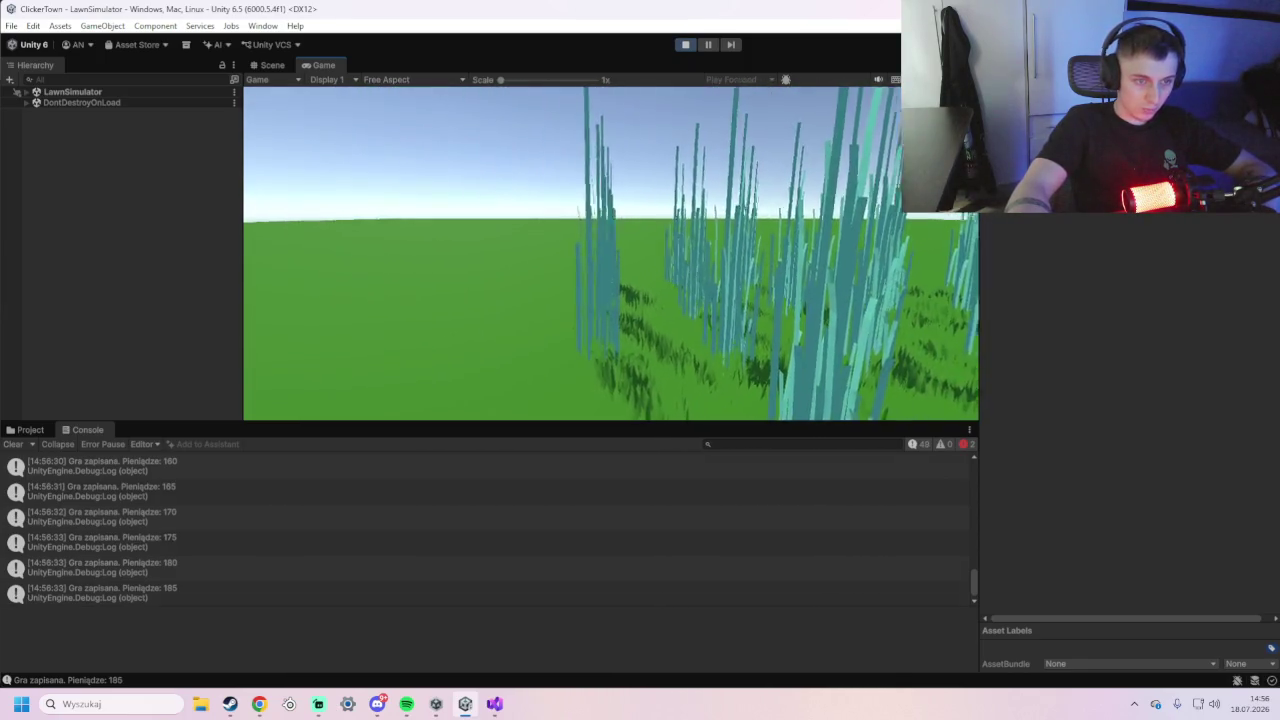
{"action": "key", "text": "w"}
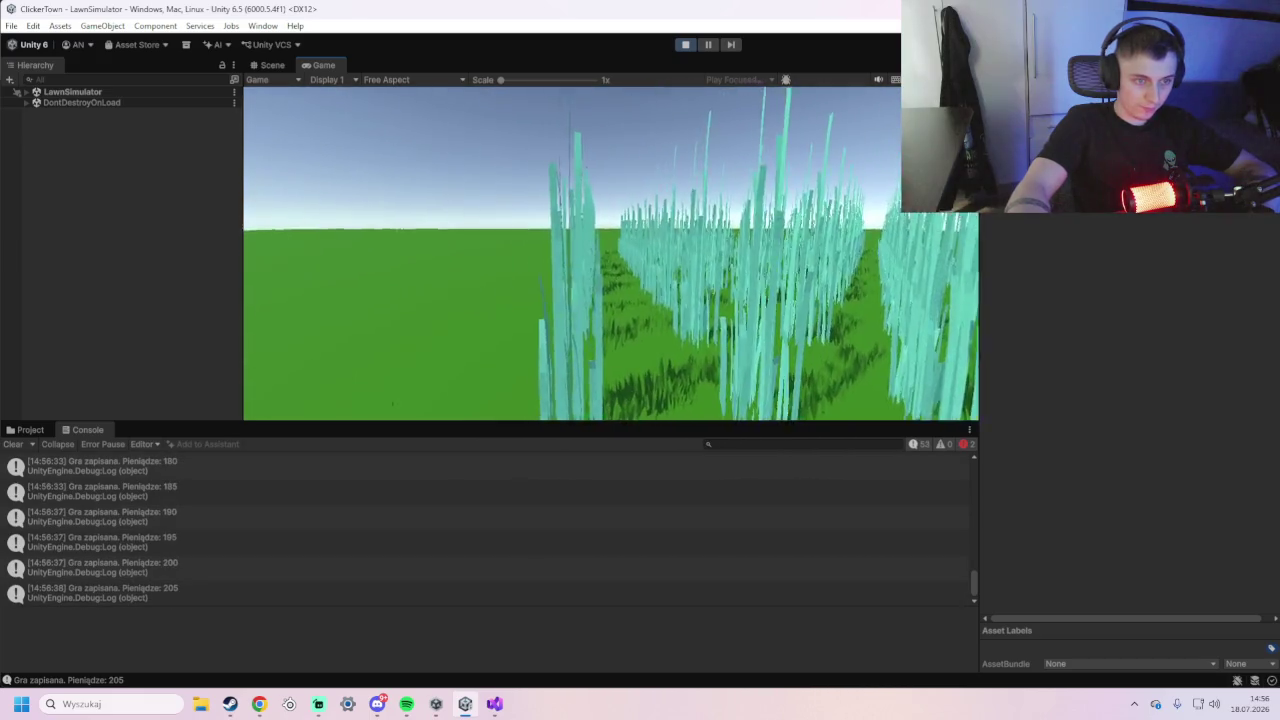
{"action": "key", "text": "w"}
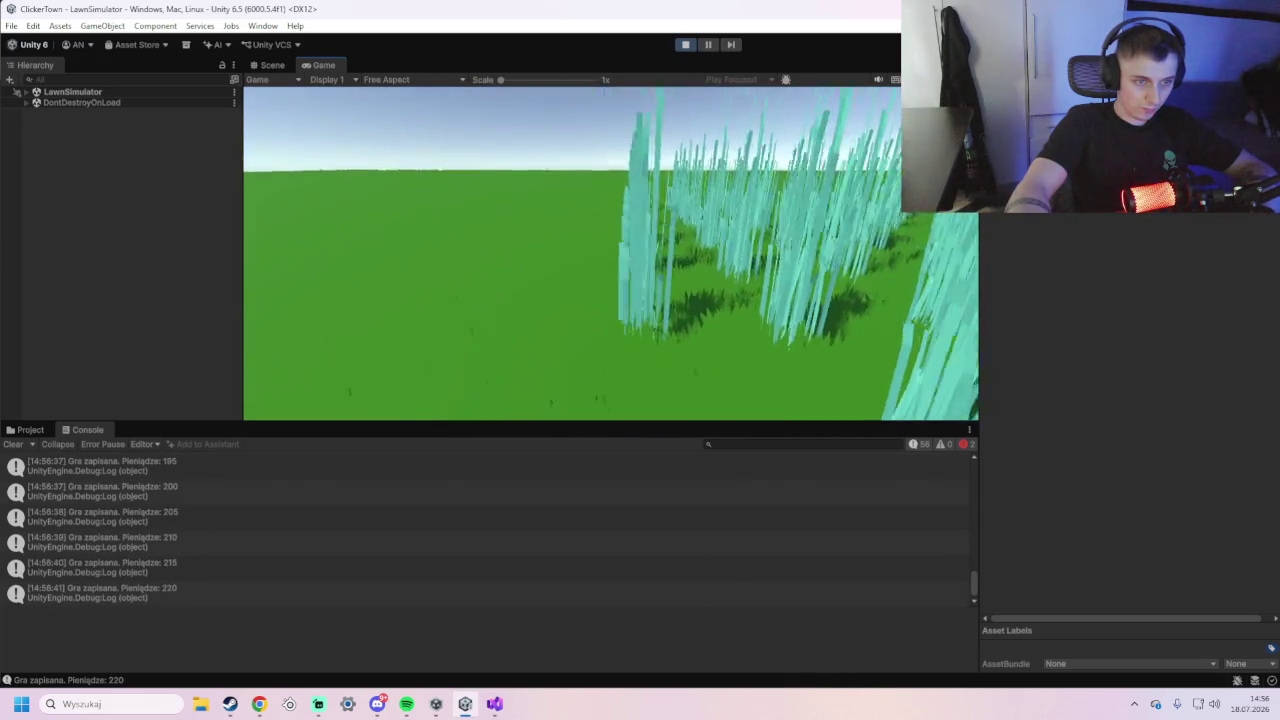
{"action": "key", "text": "w"}
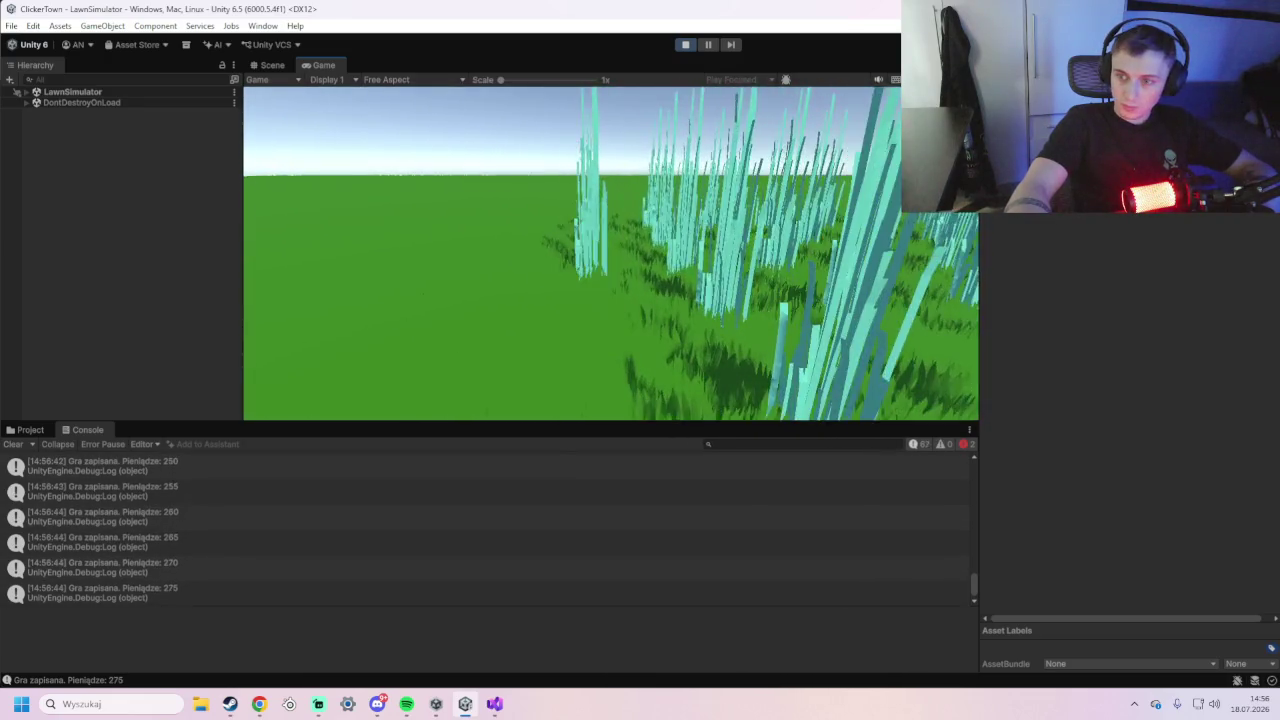
{"action": "key", "text": "Tab"}
{"action": "left_click", "coordinate": [683, 46]}
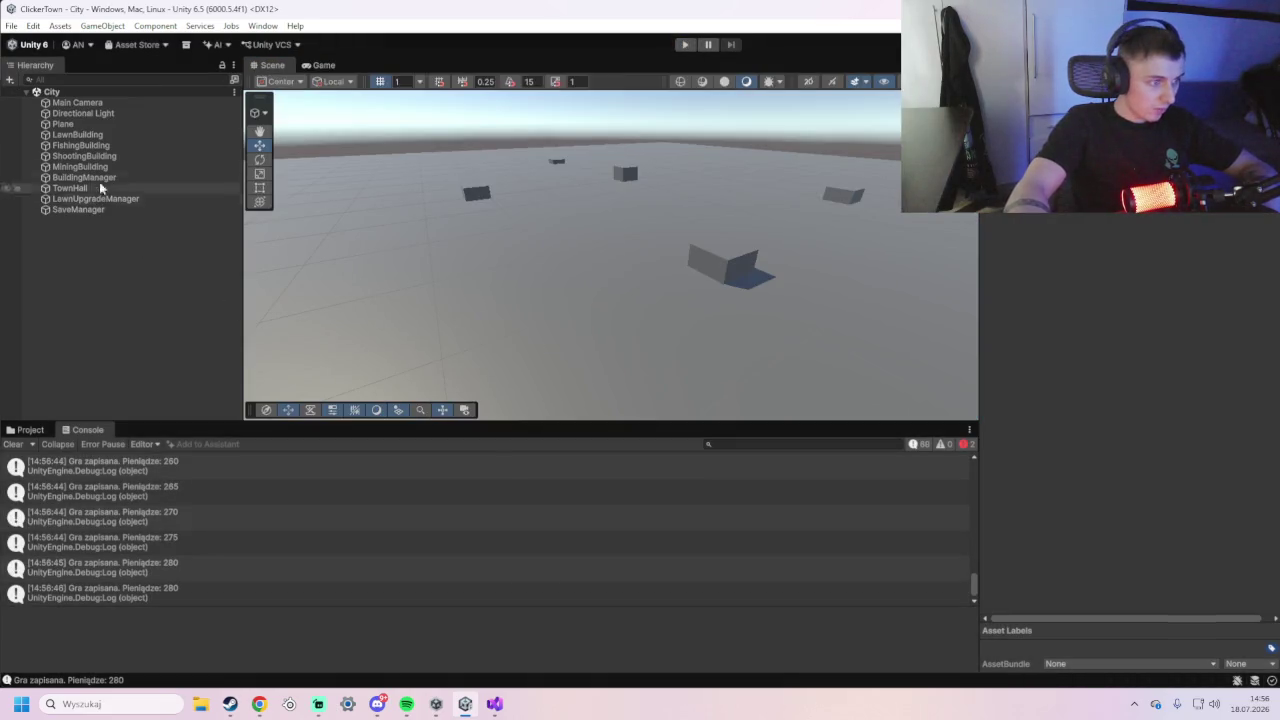
- Open the LawnSimulator scene and select LowGrassSpawner
{"action": "left_click", "coordinate": [34, 431]}
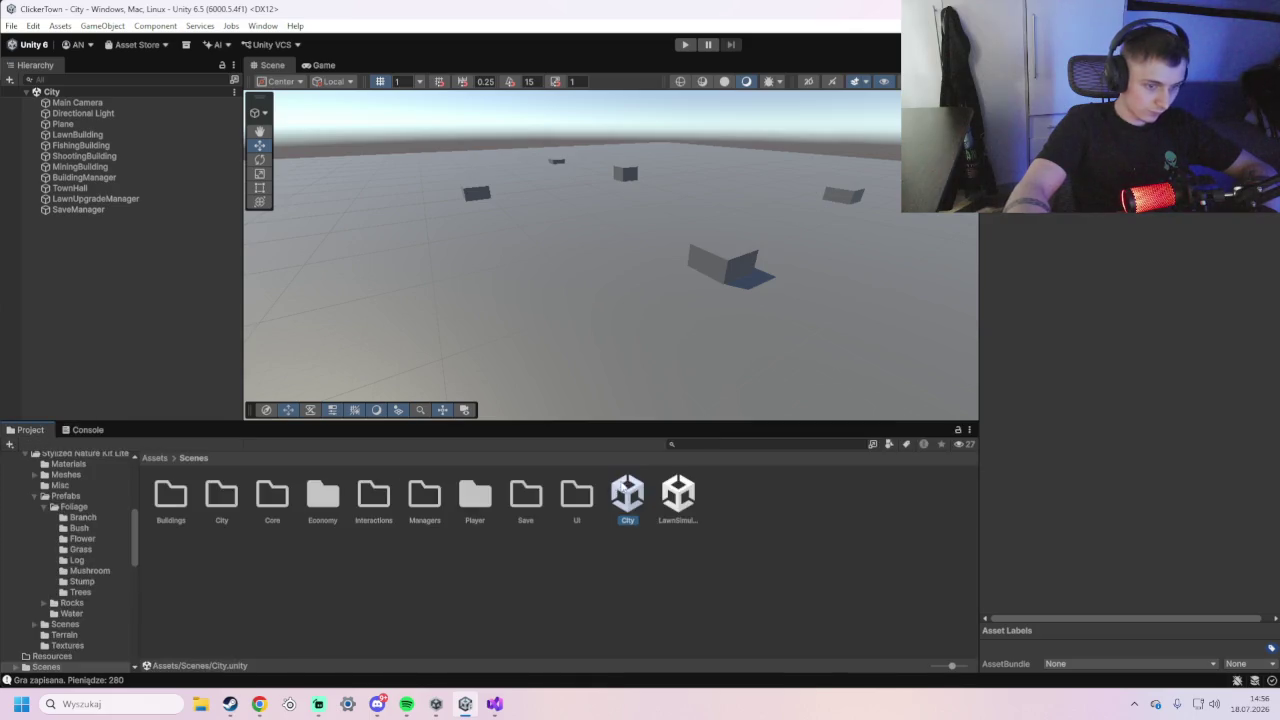
{"action": "left_click", "coordinate": [669, 497]}
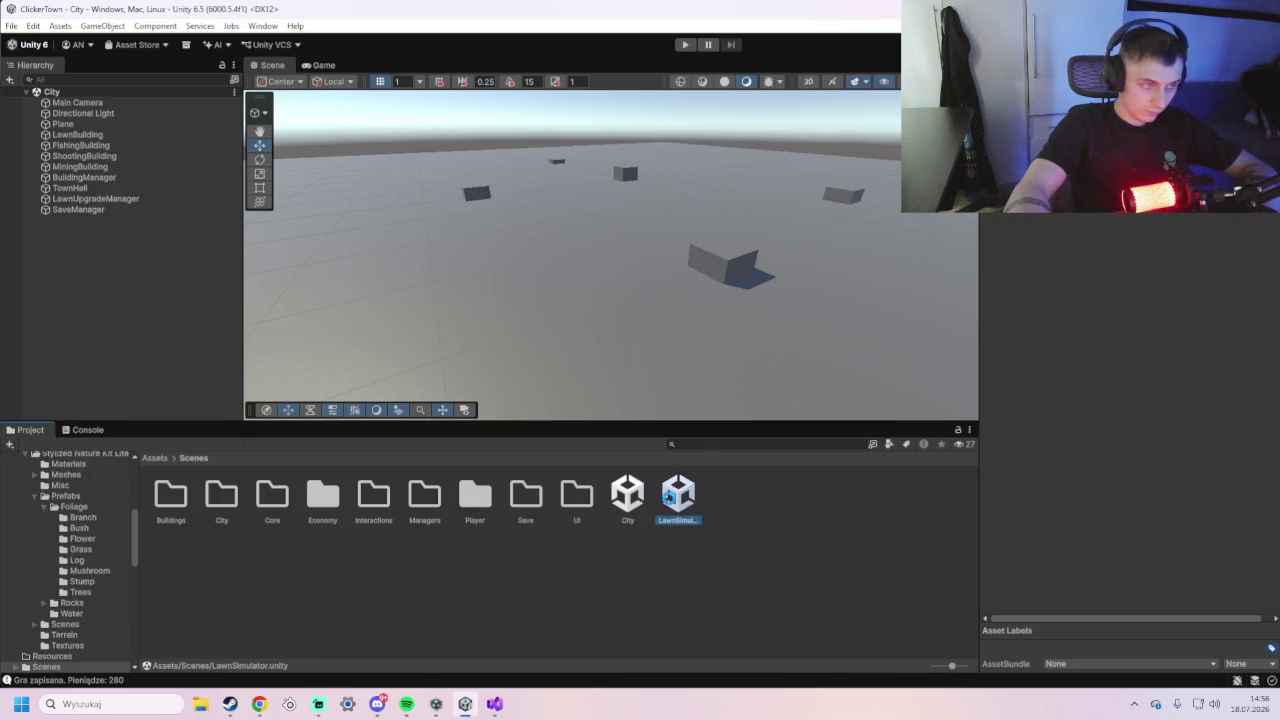
{"action": "double_click", "coordinate": [670, 508]}
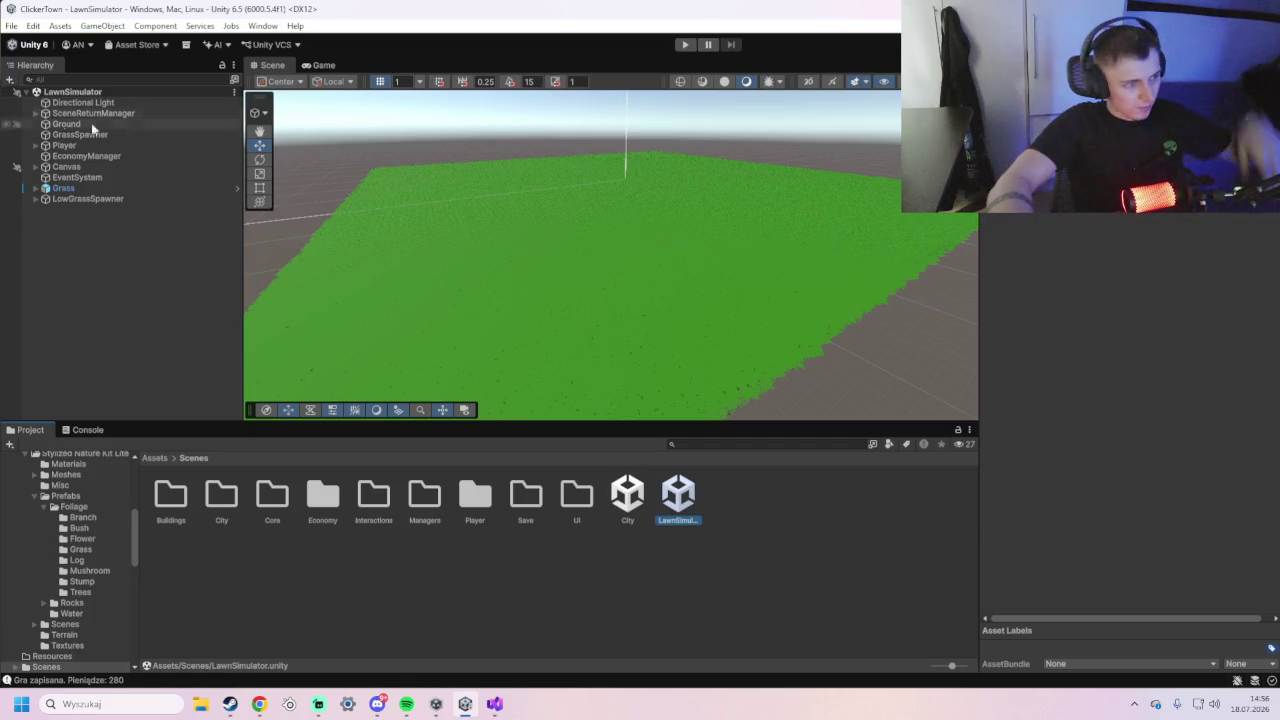
{"action": "left_click", "coordinate": [139, 199]}
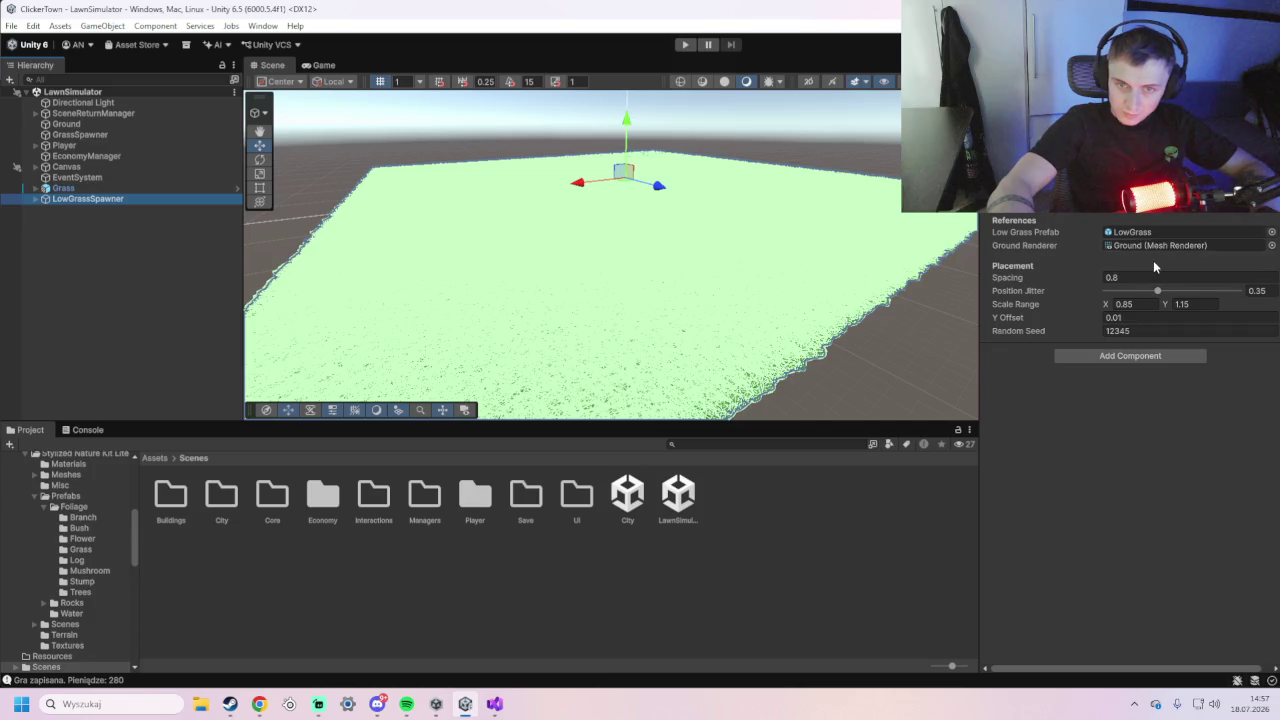
- Set Spacing 1.8, Position Jitter 0.55 and Scale Range 0.55 to 0.75
{"action": "left_click", "coordinate": [1130, 277]}
{"action": "type", "text": "1"}
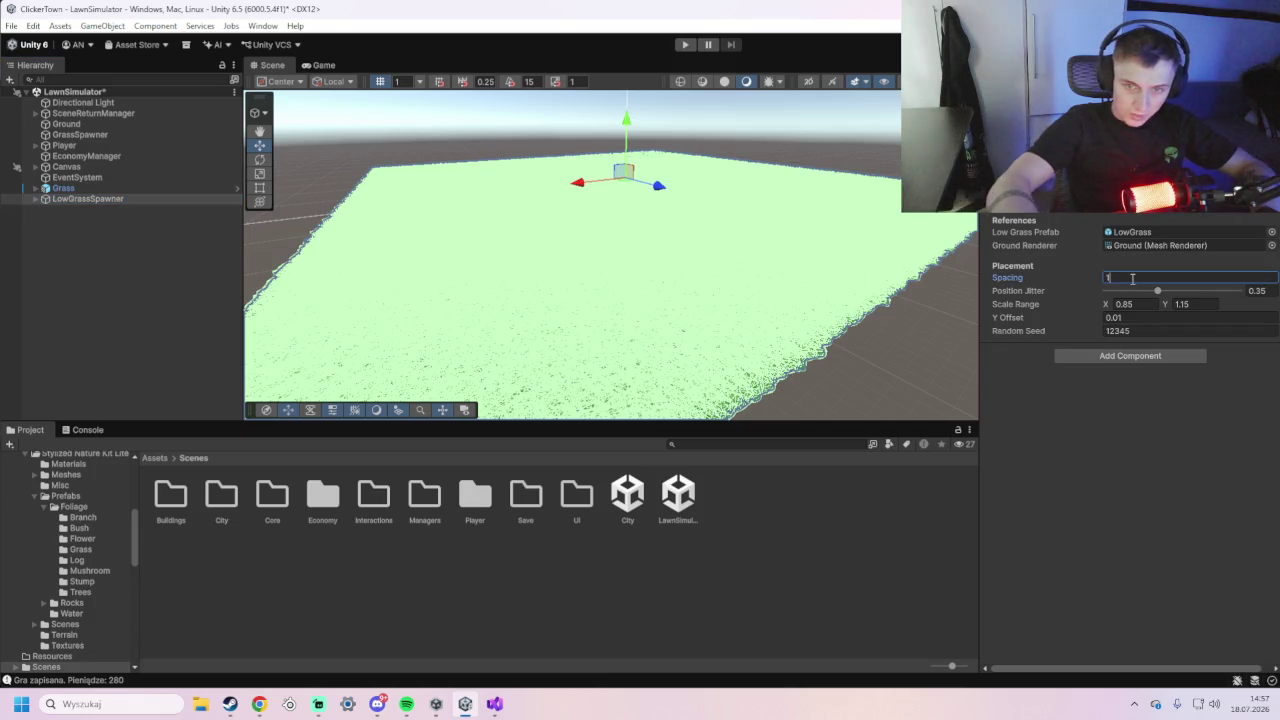
{"action": "type", "text": ".8"}
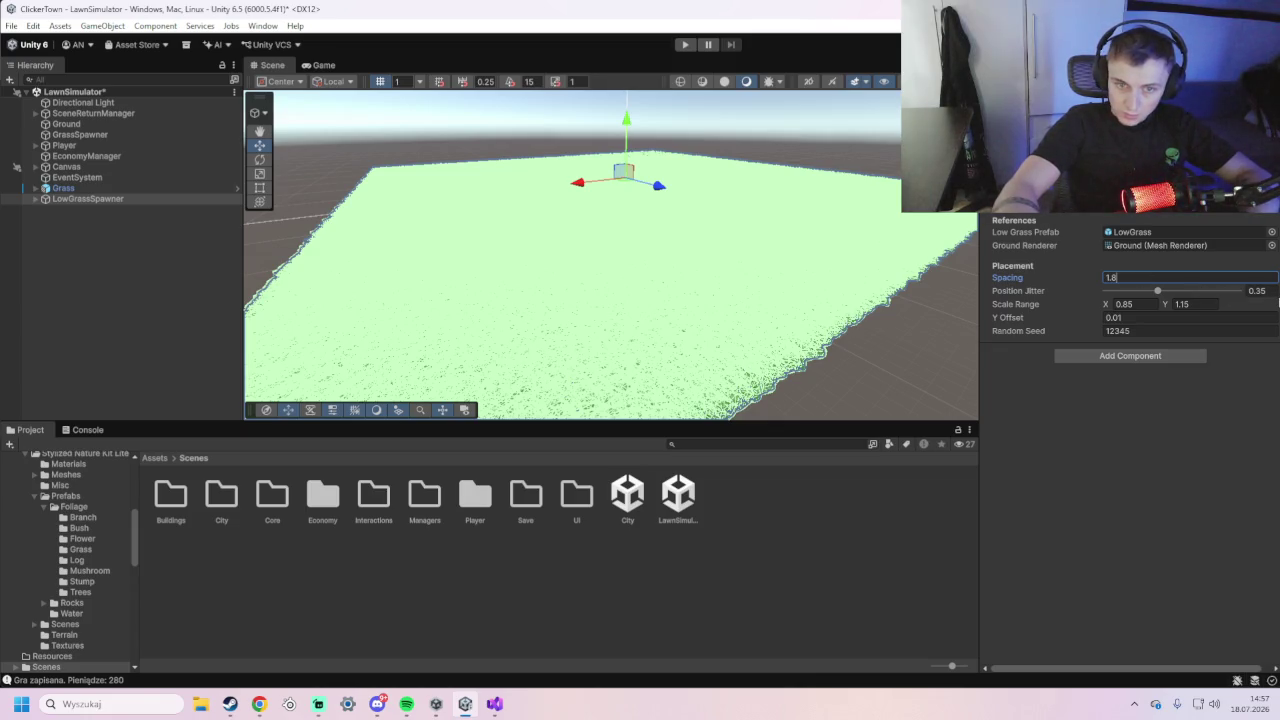
{"action": "key", "text": "Return"}
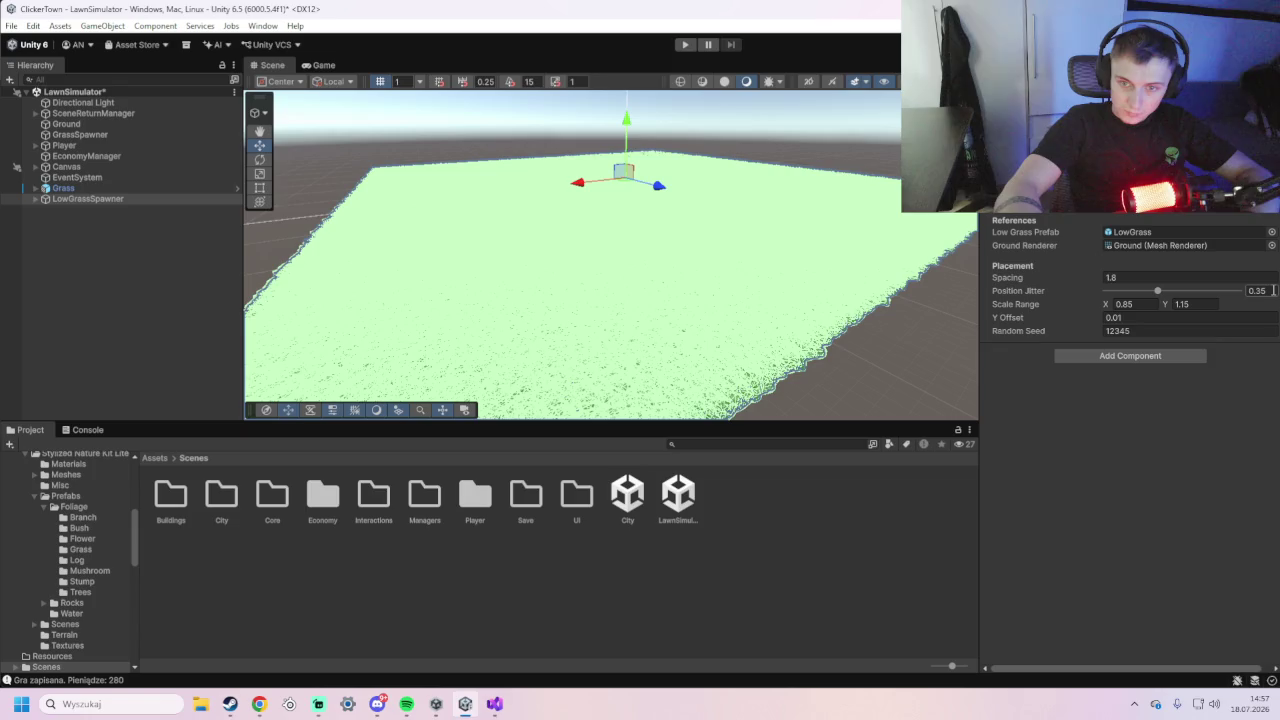
{"action": "type", "text": "5"}
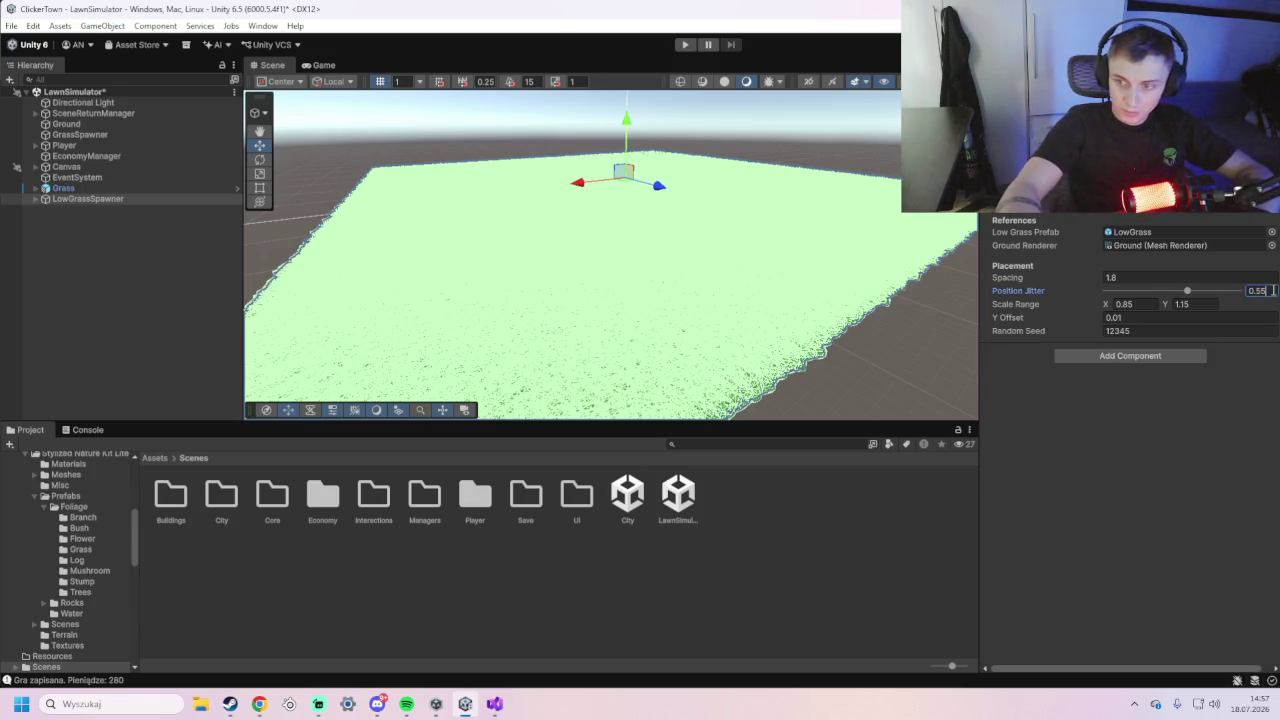
{"action": "left_click", "coordinate": [1146, 304]}
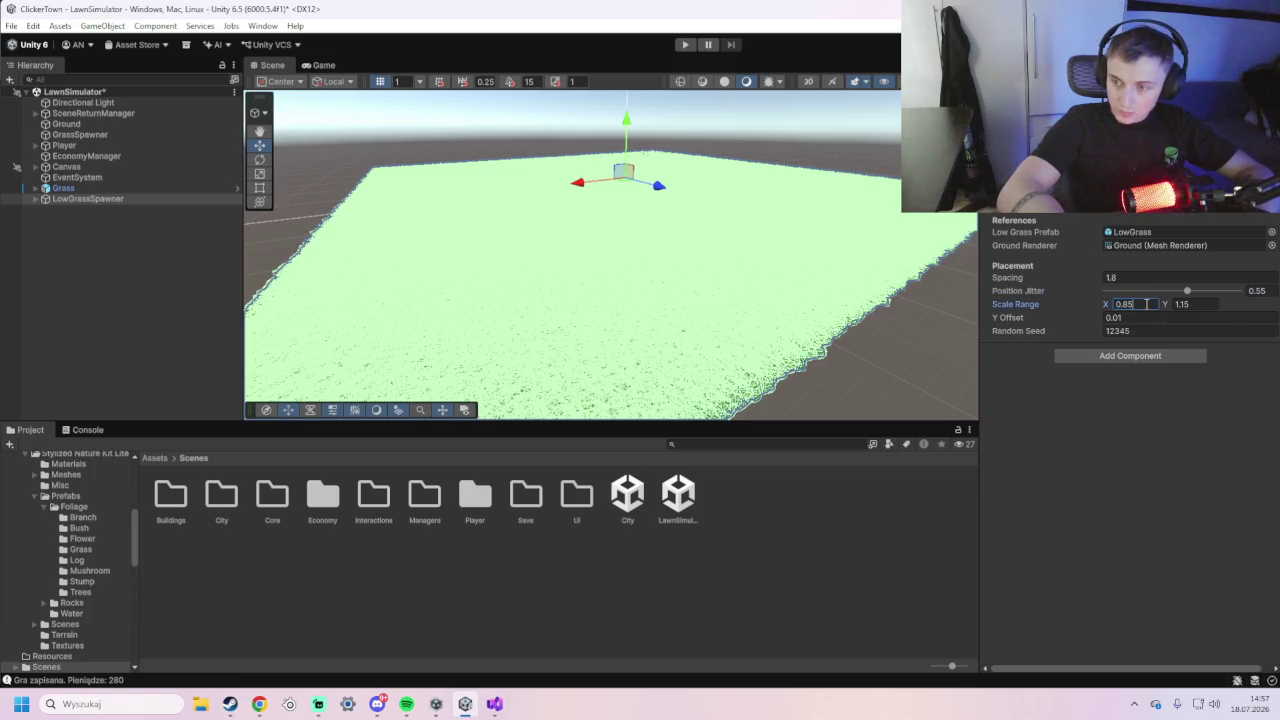
{"action": "type", "text": "0.5"}
{"action": "left_click", "coordinate": [1194, 304]}
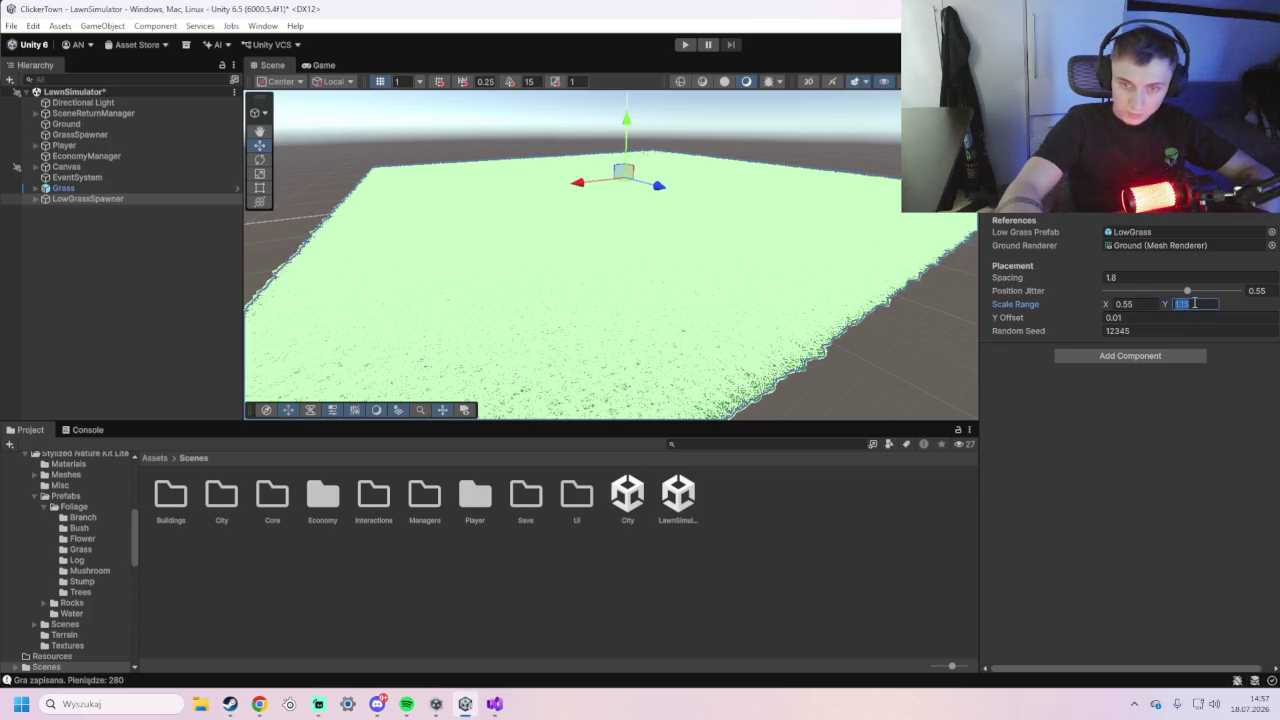
{"action": "type", "text": "0.7"}
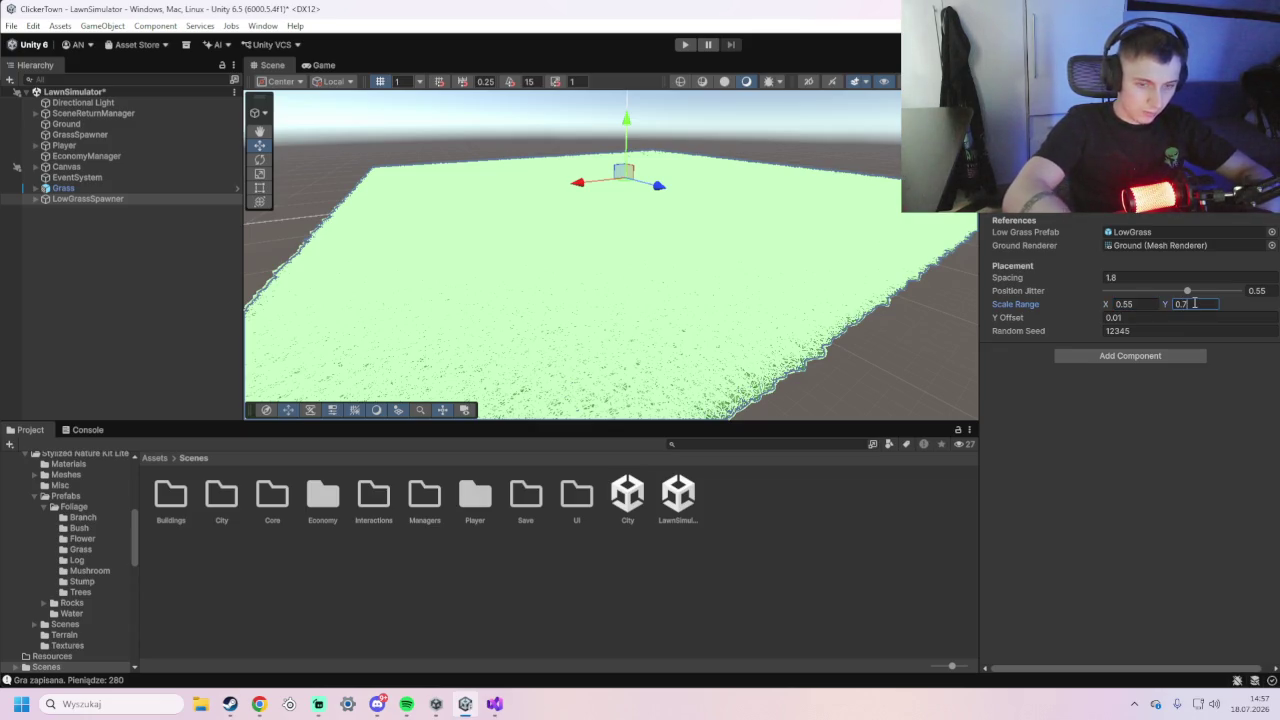
{"action": "type", "text": "5"}
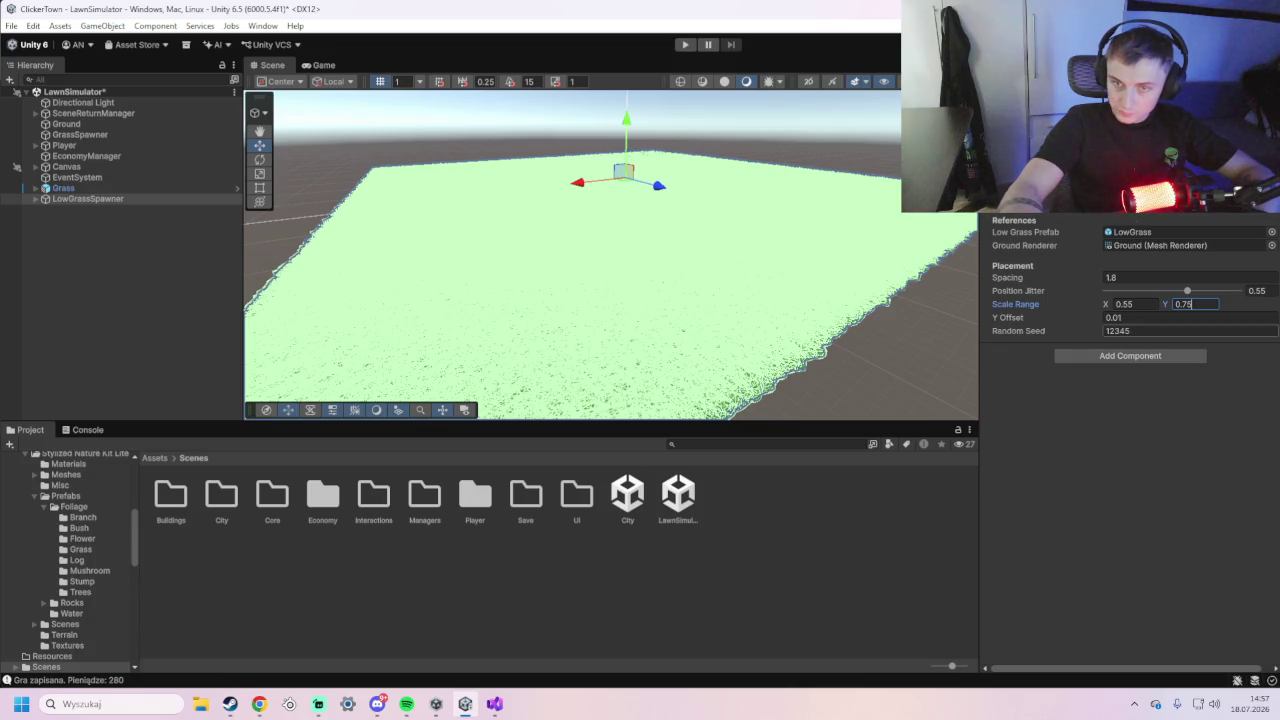
{"action": "left_click", "coordinate": [1270, 205]}
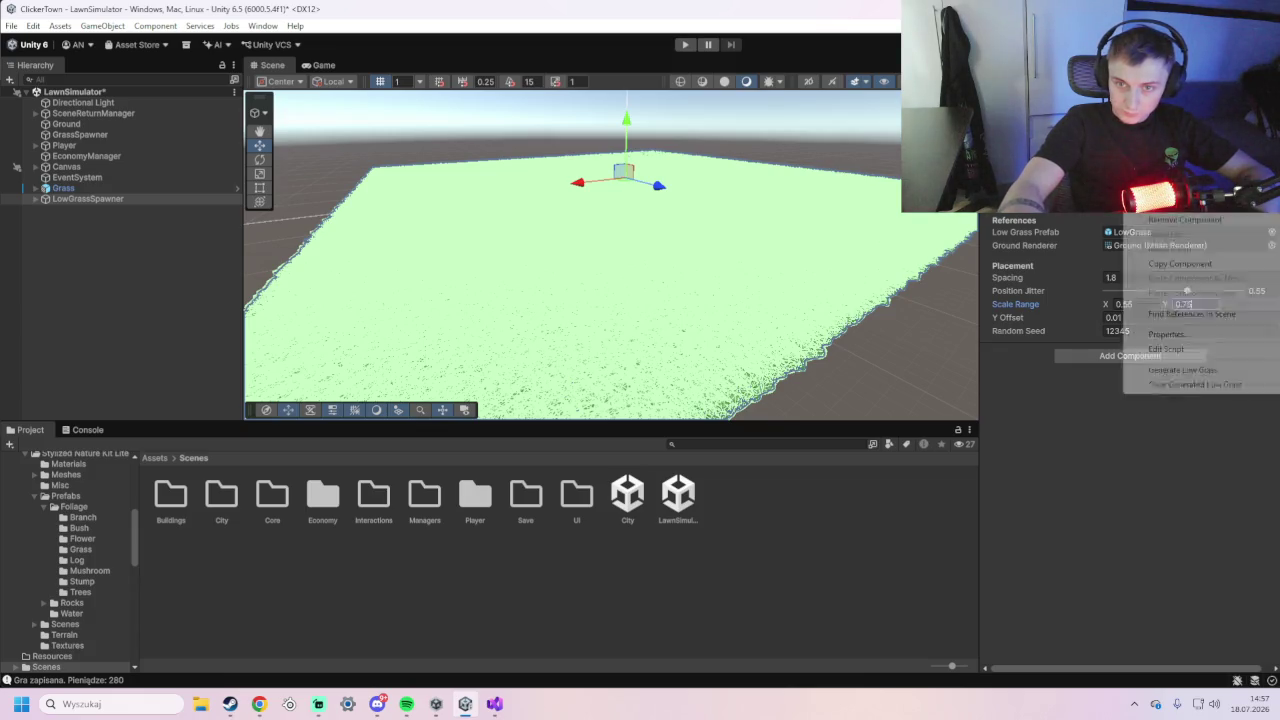
- Generate Low Grass with the new settings and orbit to view the whole plane
{"action": "left_click", "coordinate": [1198, 371]}
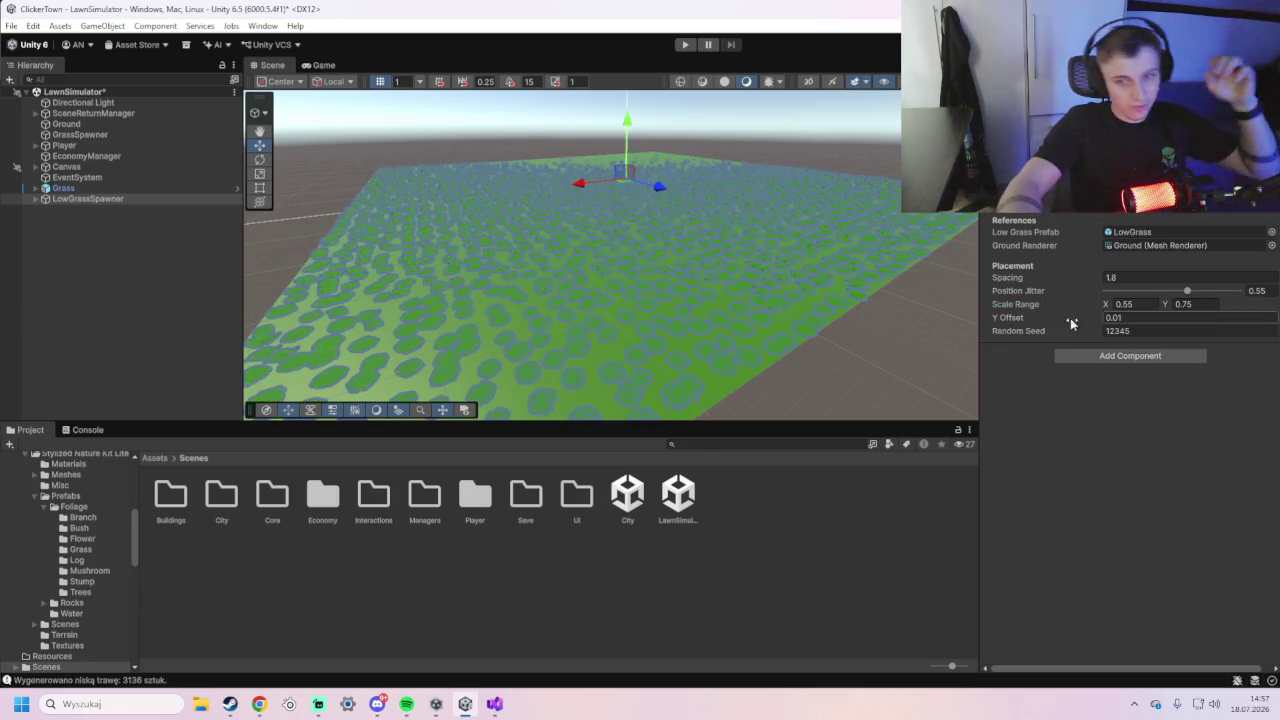
{"action": "scroll", "coordinate": [712, 350], "scroll_direction": "up", "scroll_amount": 5}
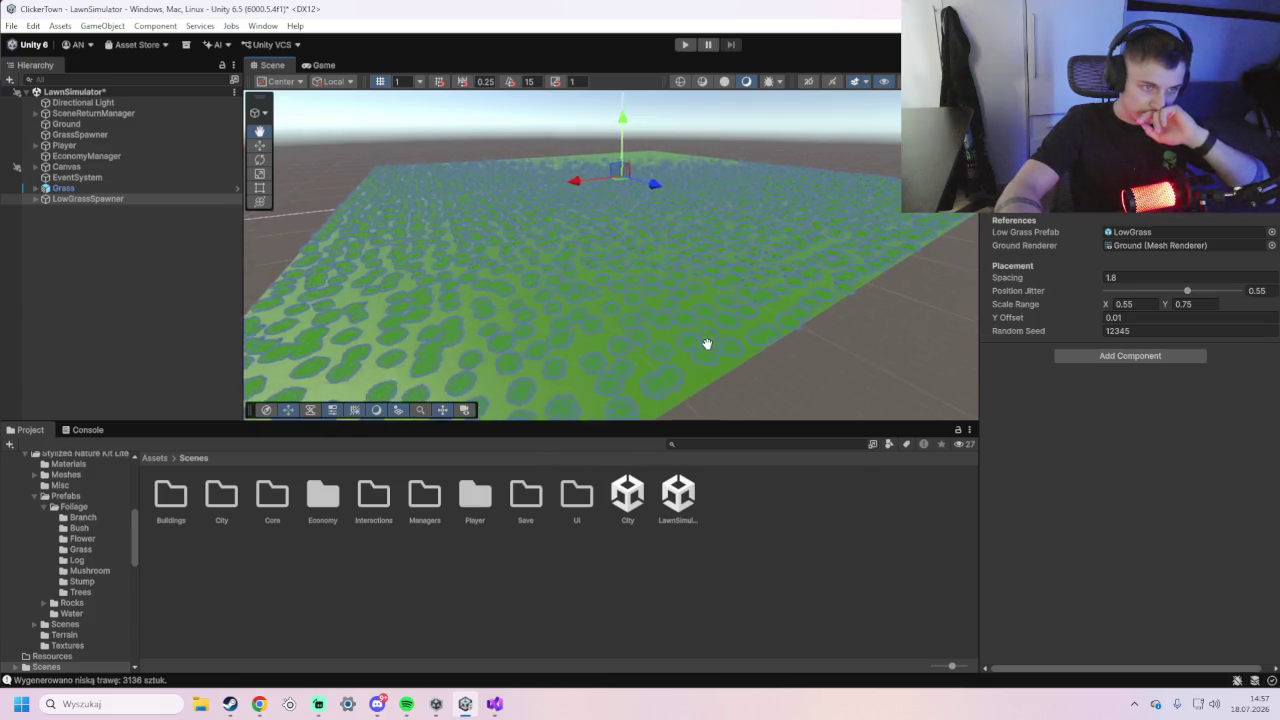
{"action": "scroll", "coordinate": [707, 314], "scroll_direction": "down", "scroll_amount": 5}
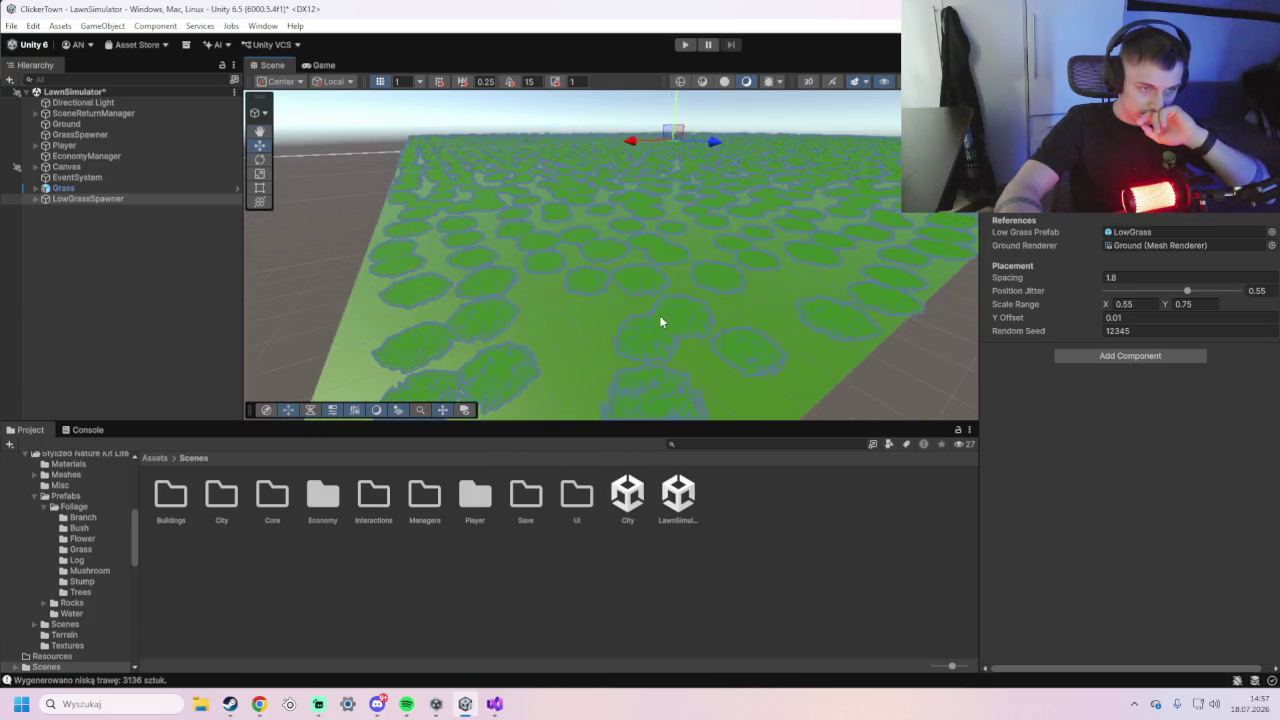
{"action": "mouse_move", "coordinate": [643, 345]}
{"action": "left_mouse_down"}
{"action": "mouse_move", "coordinate": [643, 286]}
{"action": "mouse_move", "coordinate": [620, 320]}
{"action": "left_mouse_up"}
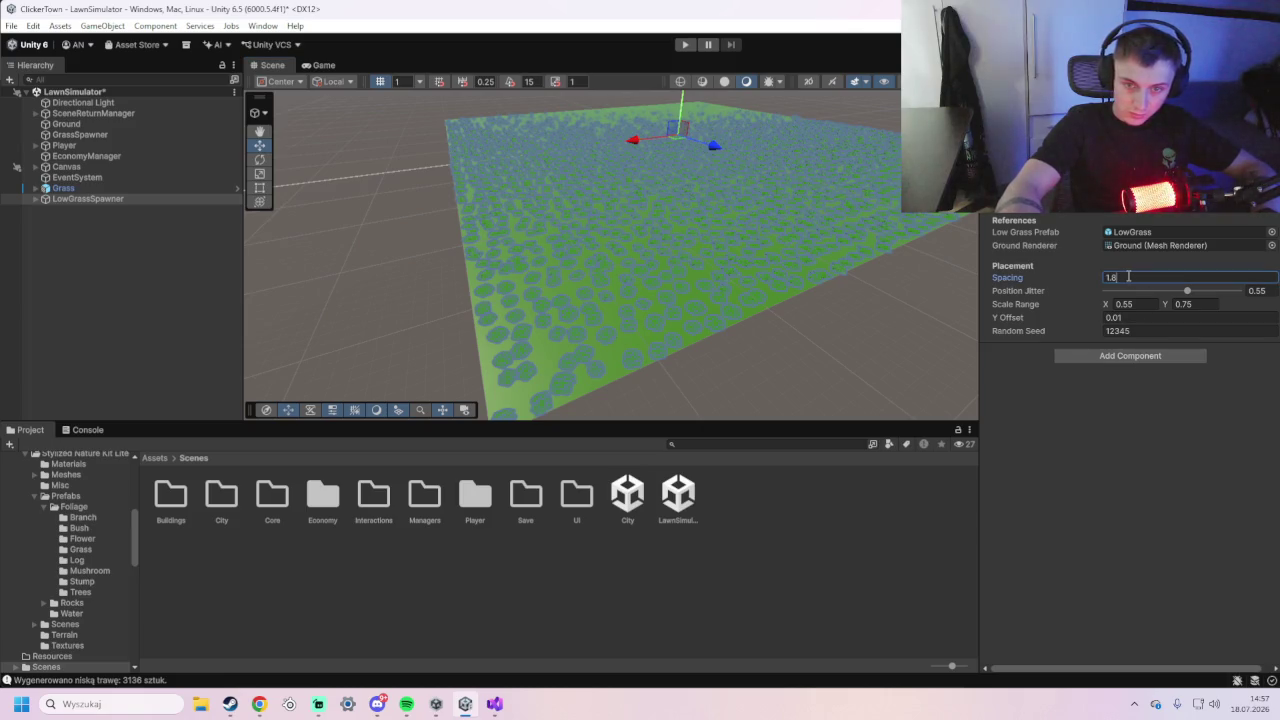
- Change Spacing's last digit to 5, regenerate the low grass, and start Play mode
{"action": "key", "text": "BackSpace"}
{"action": "type", "text": "5"}
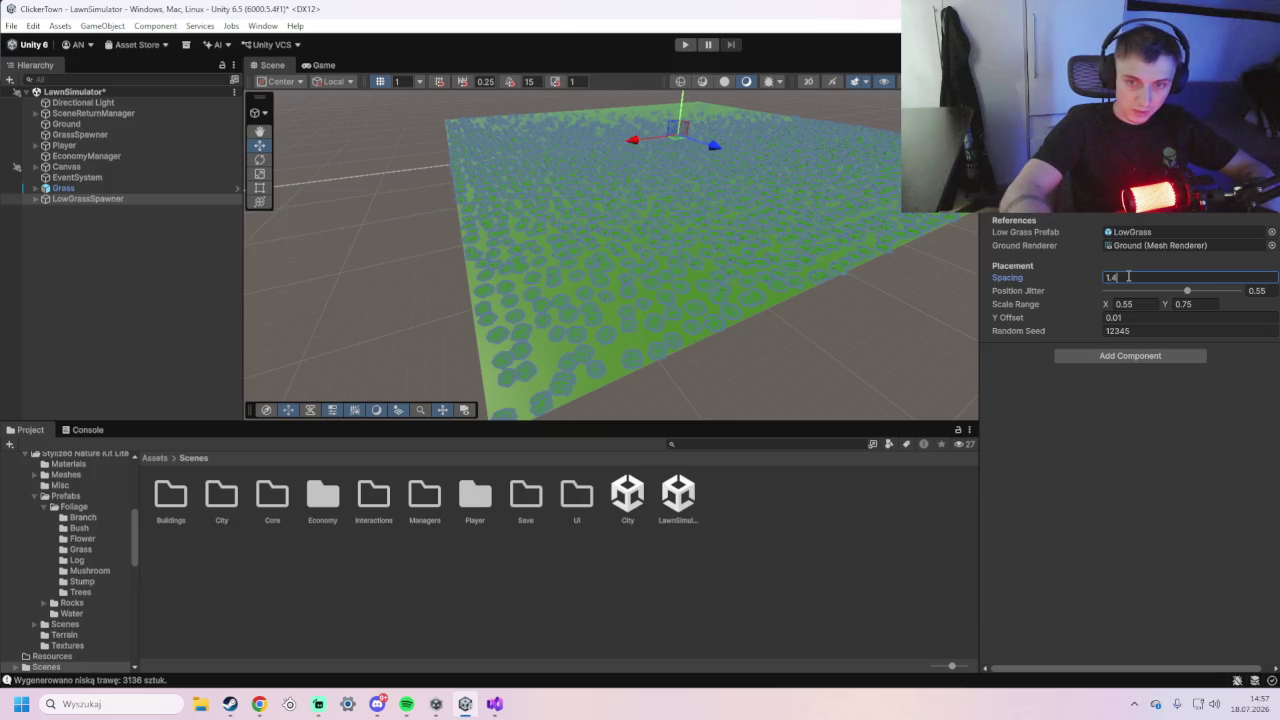
{"action": "right_click", "coordinate": [1225, 205]}
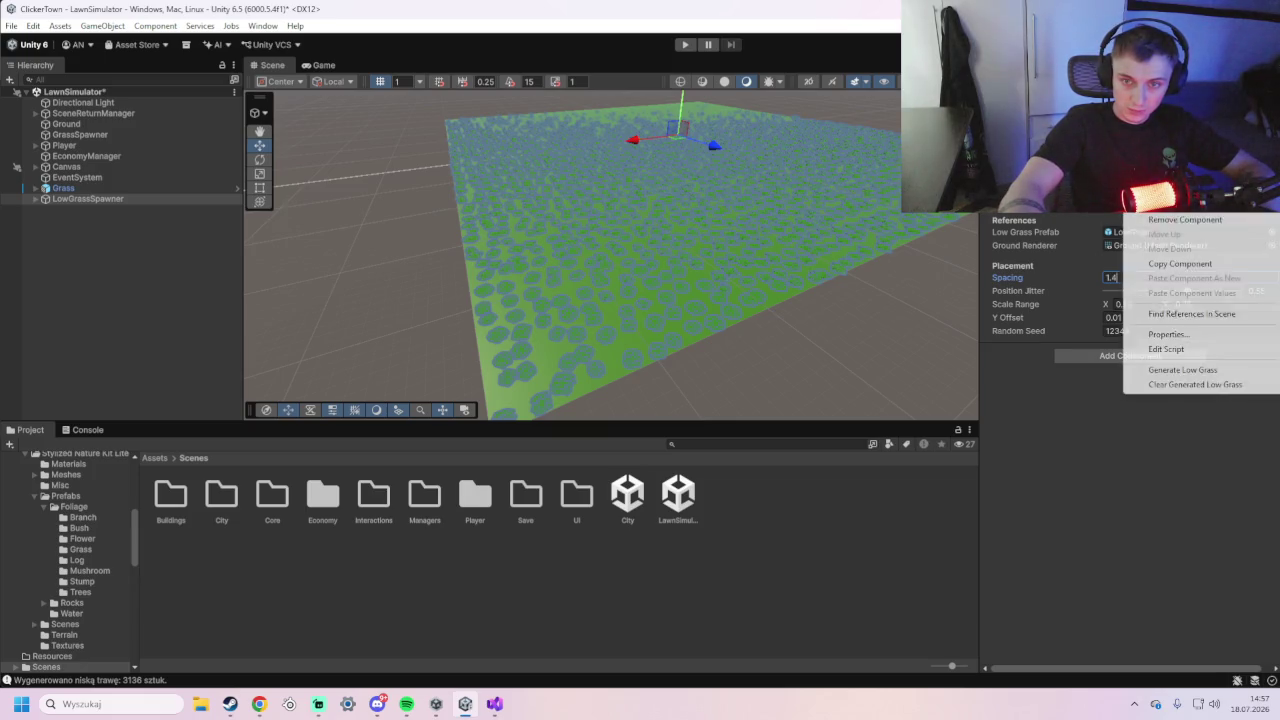
{"action": "left_click", "coordinate": [1189, 371]}
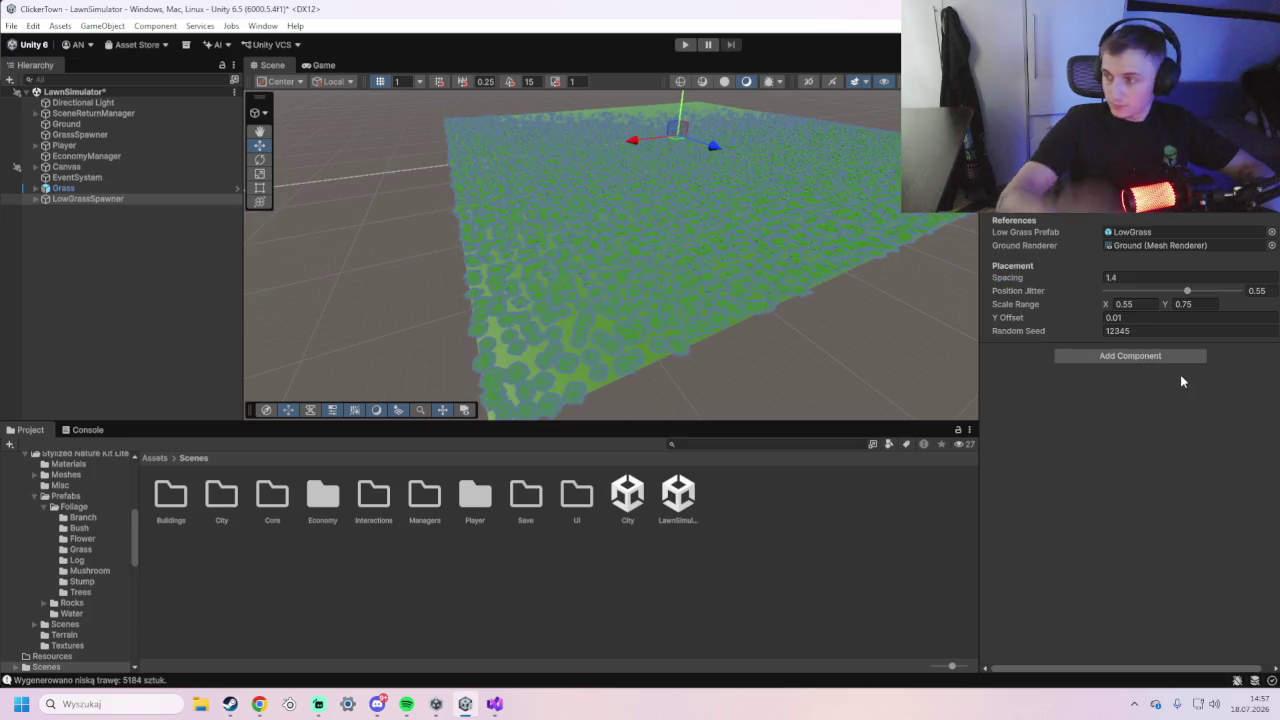
{"action": "left_click", "coordinate": [685, 44]}
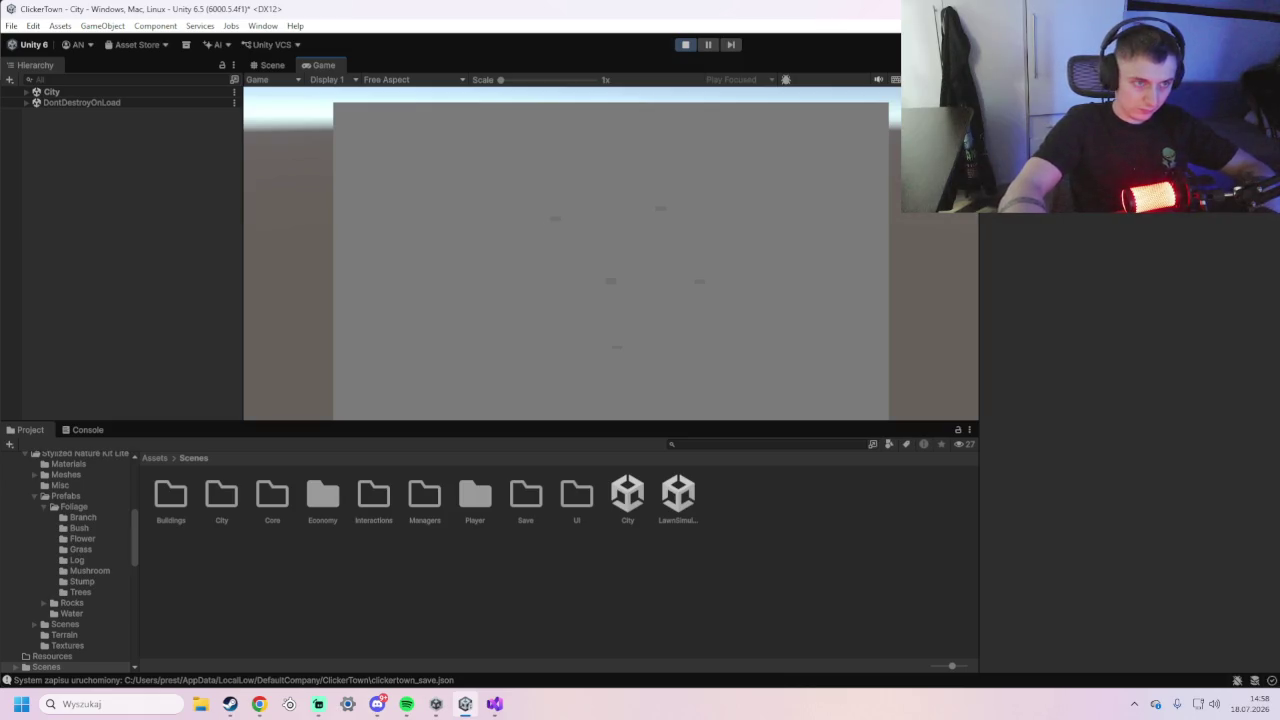
- Stop the play test and open the Prefabs folder from the Assets root
{"action": "left_click", "coordinate": [685, 44]}
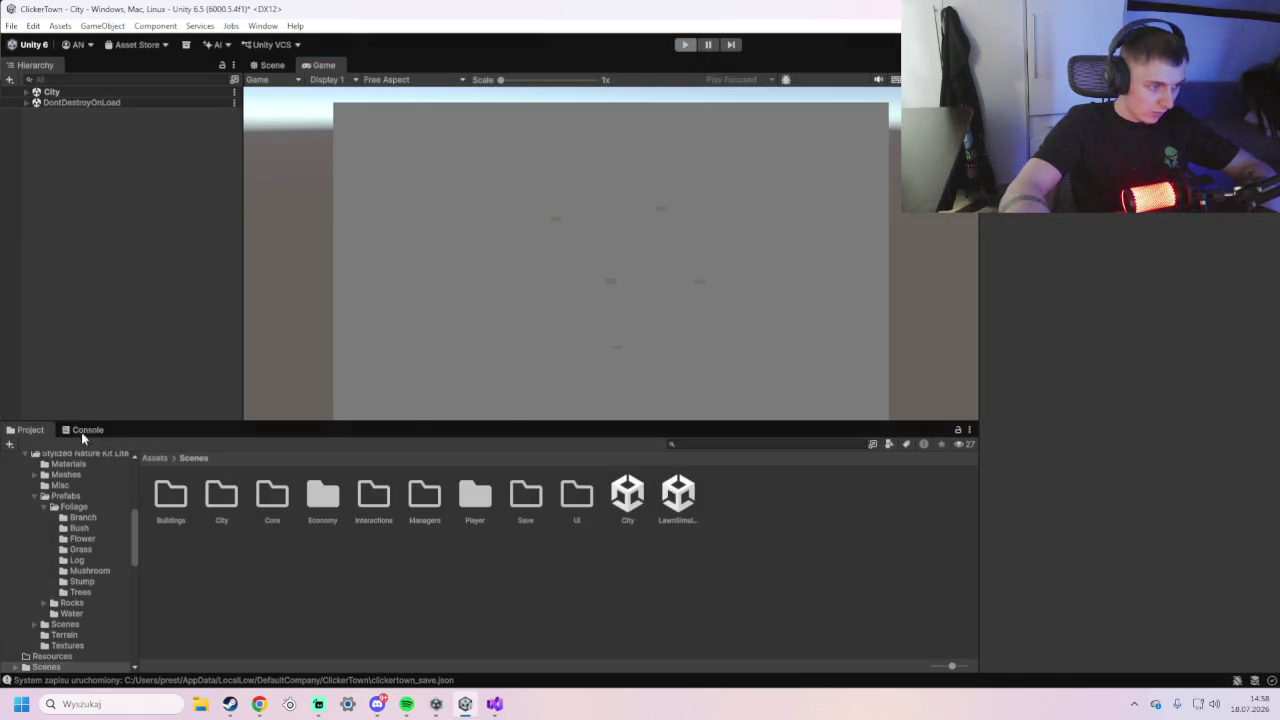
{"action": "scroll", "coordinate": [70, 480], "scroll_direction": "up", "scroll_amount": 10}
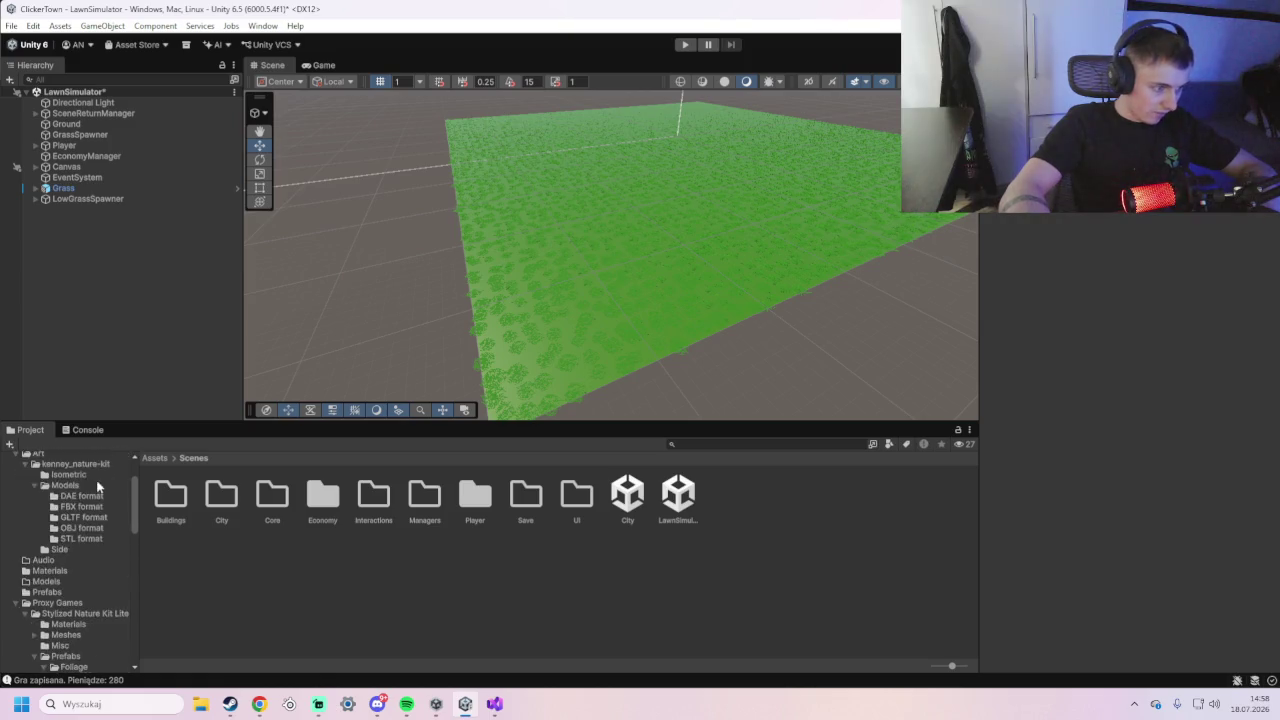
{"action": "left_click", "coordinate": [40, 511]}
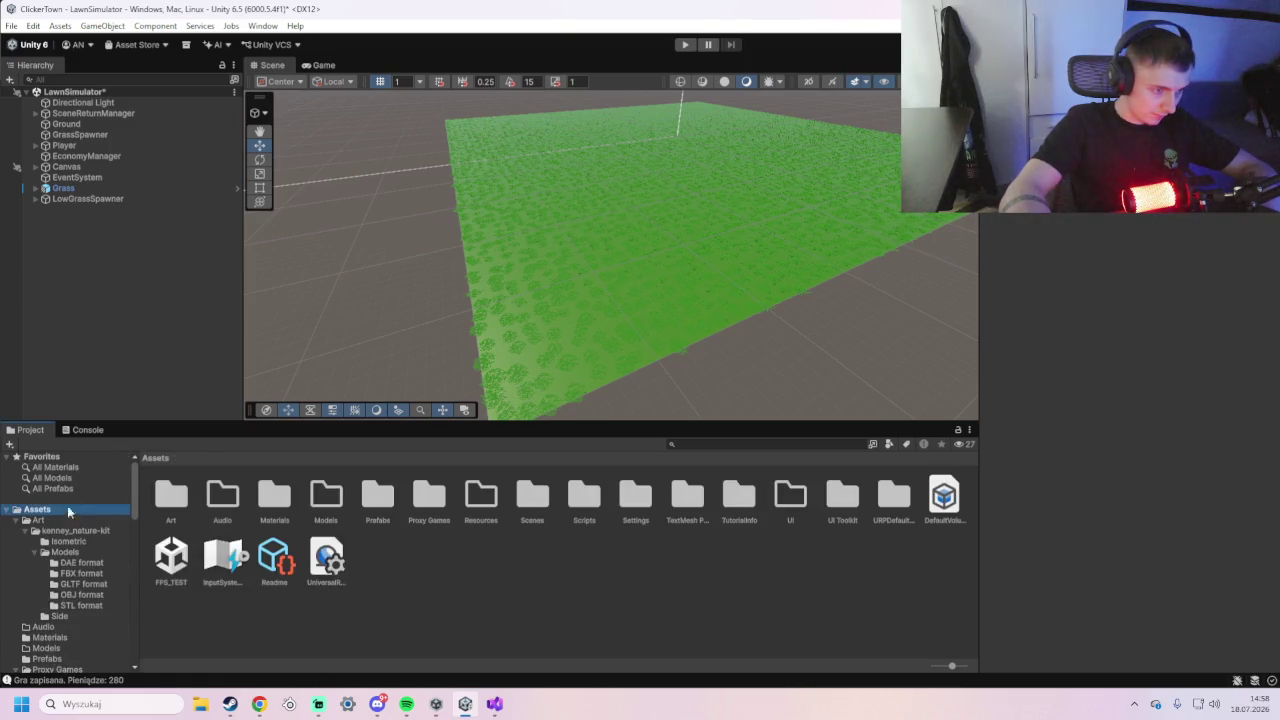
{"action": "double_click", "coordinate": [365, 500]}
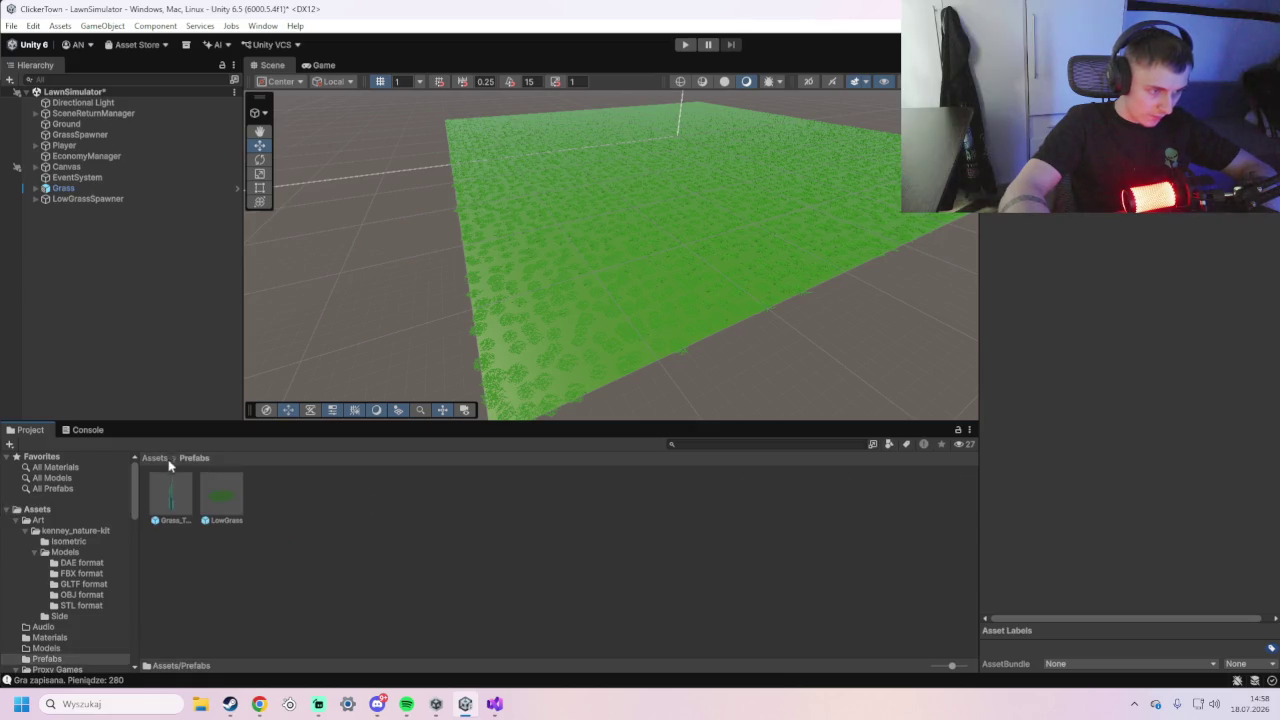
{"action": "left_click", "coordinate": [39, 511]}
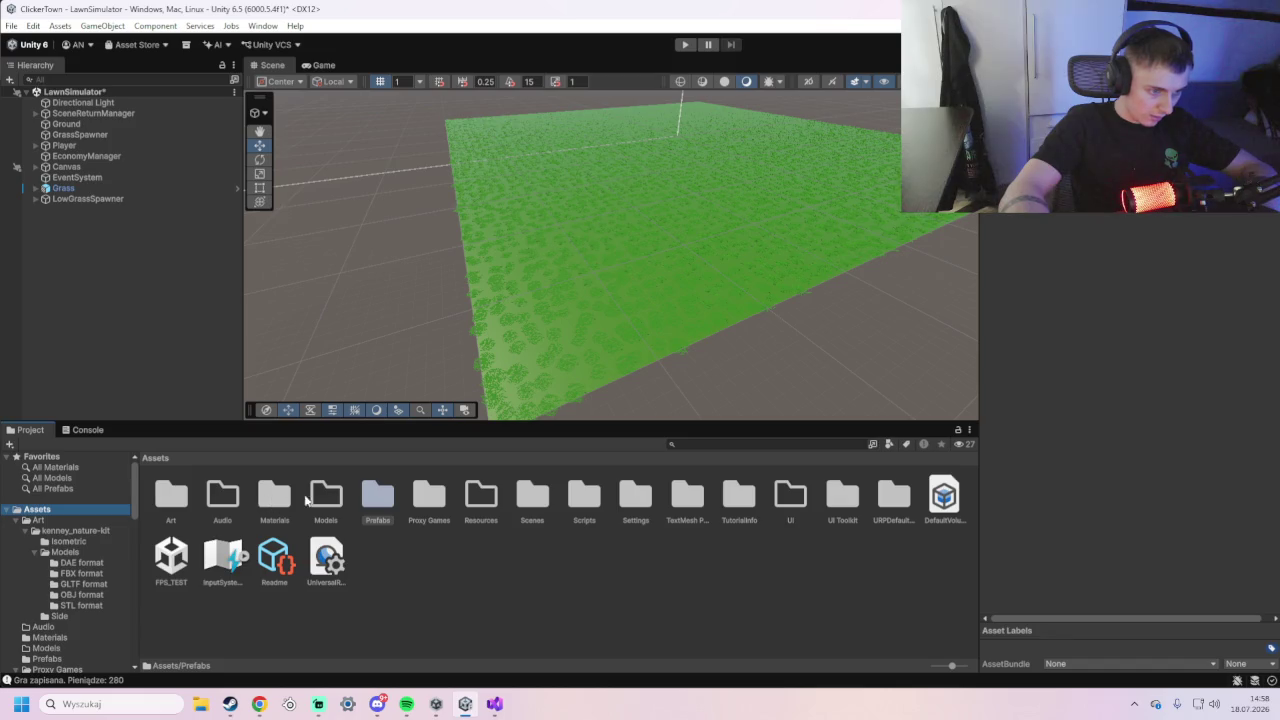
{"action": "double_click", "coordinate": [414, 500]}
{"action": "left_click", "coordinate": [161, 498]}
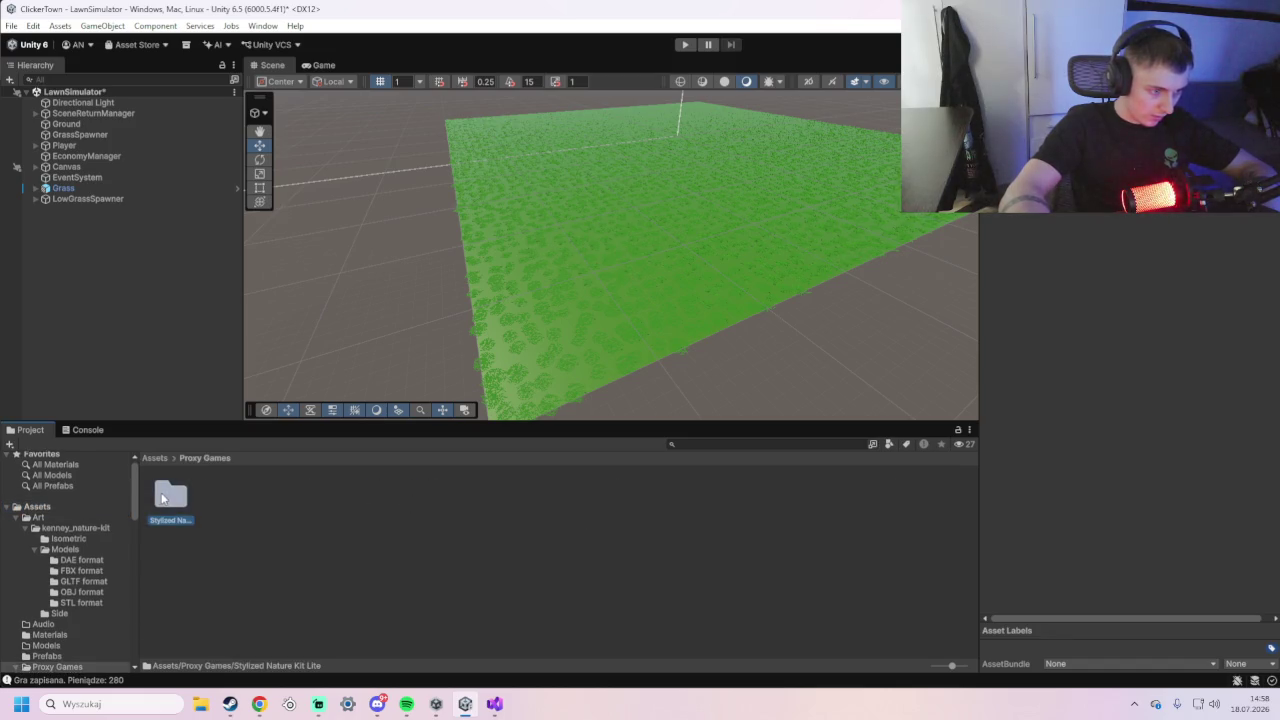
{"action": "double_click", "coordinate": [163, 498]}
{"action": "double_click", "coordinate": [322, 497]}
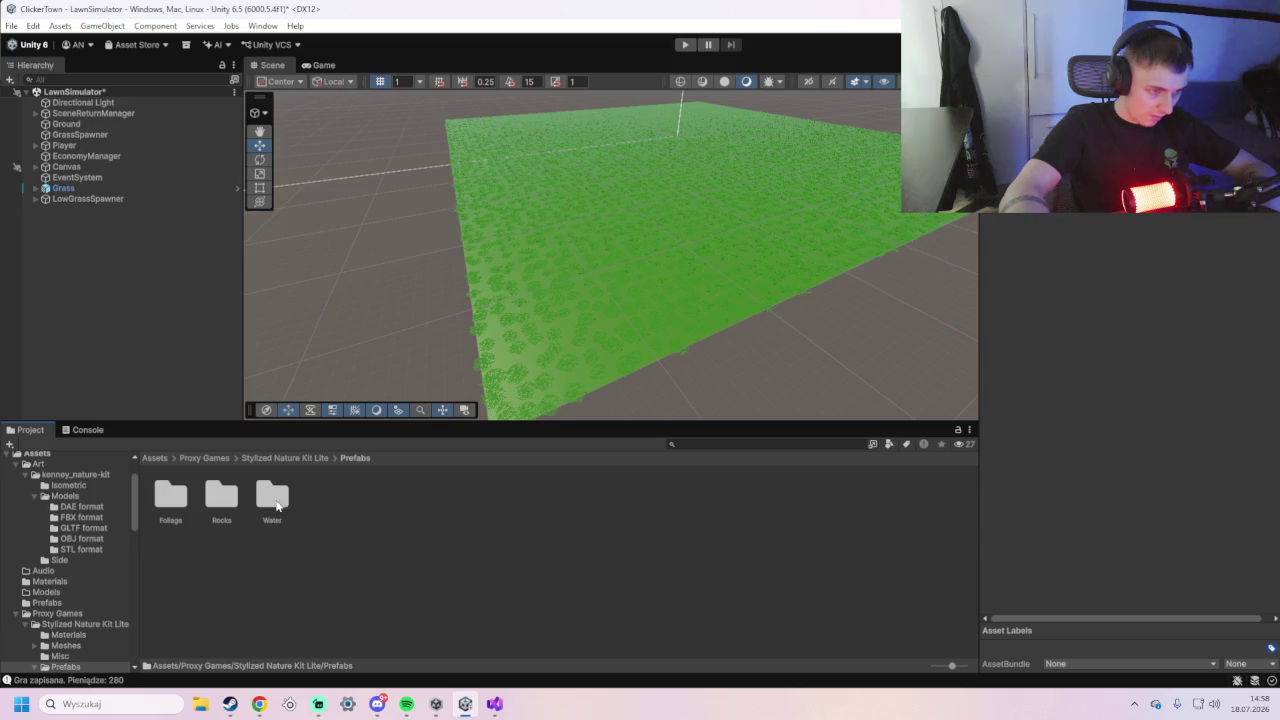
{"action": "double_click", "coordinate": [171, 495]}
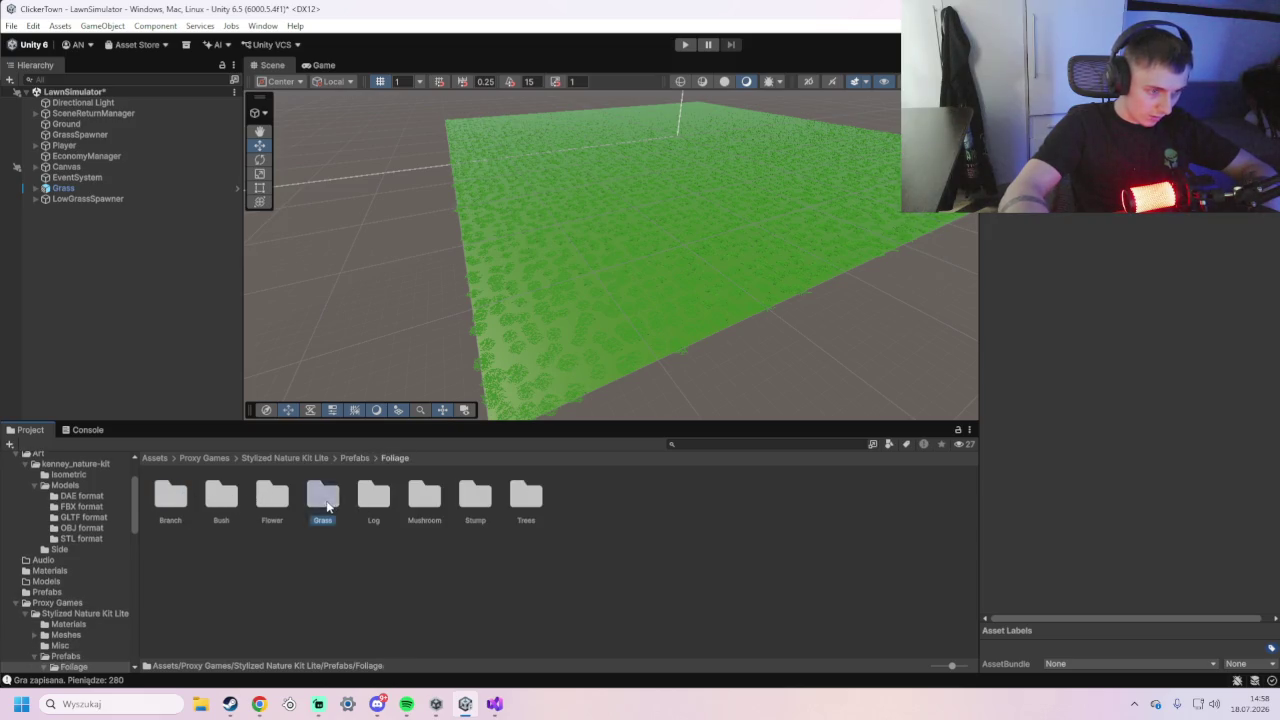
{"action": "double_click", "coordinate": [325, 497]}
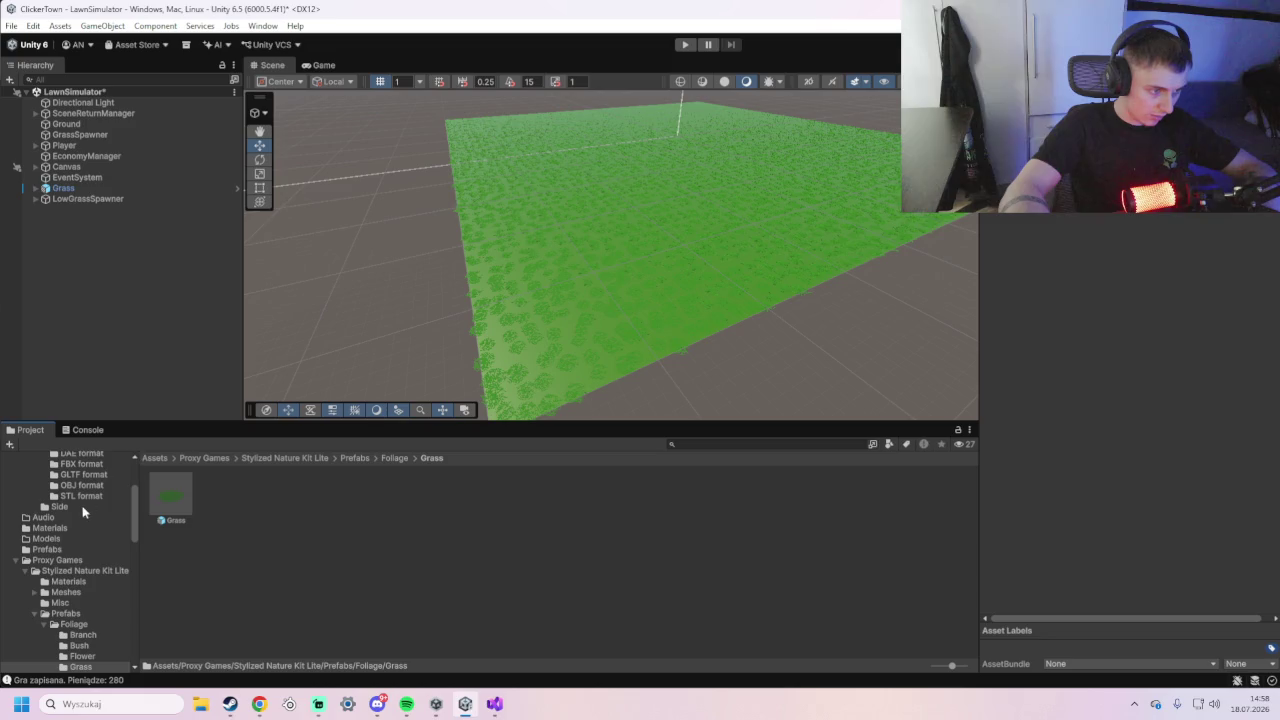
{"action": "left_click", "coordinate": [392, 457]}
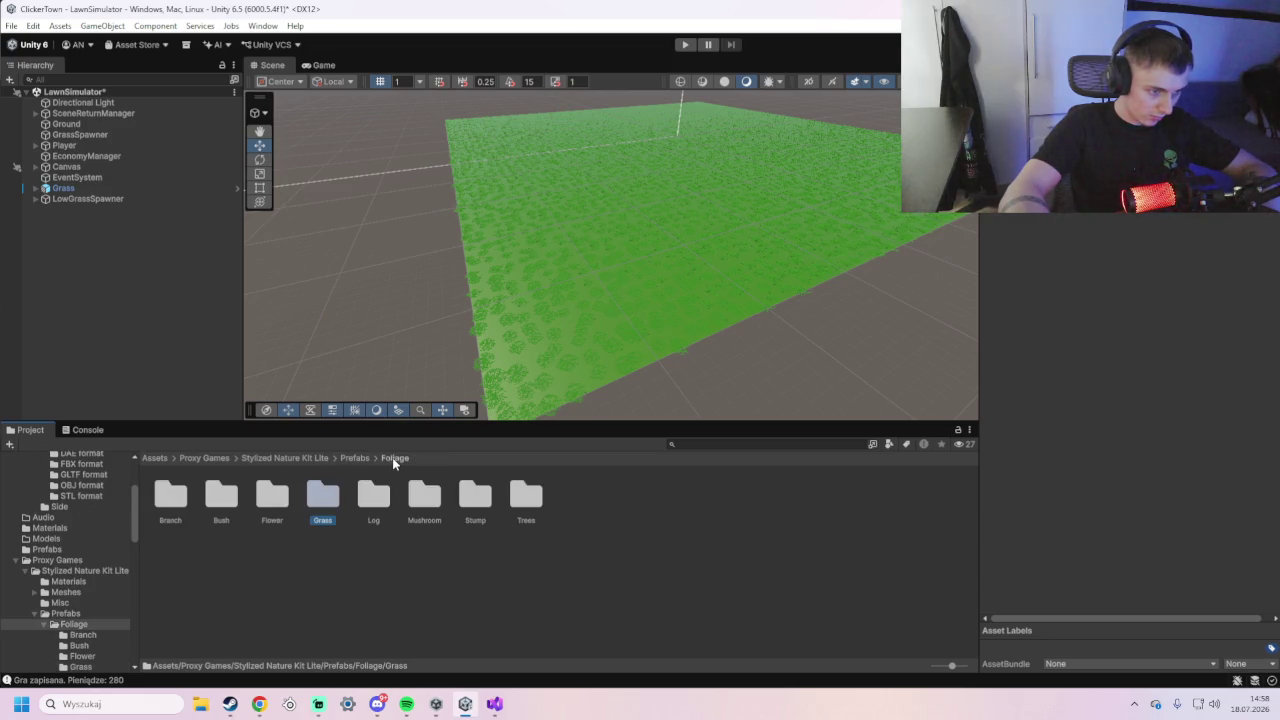
{"action": "double_click", "coordinate": [213, 496]}
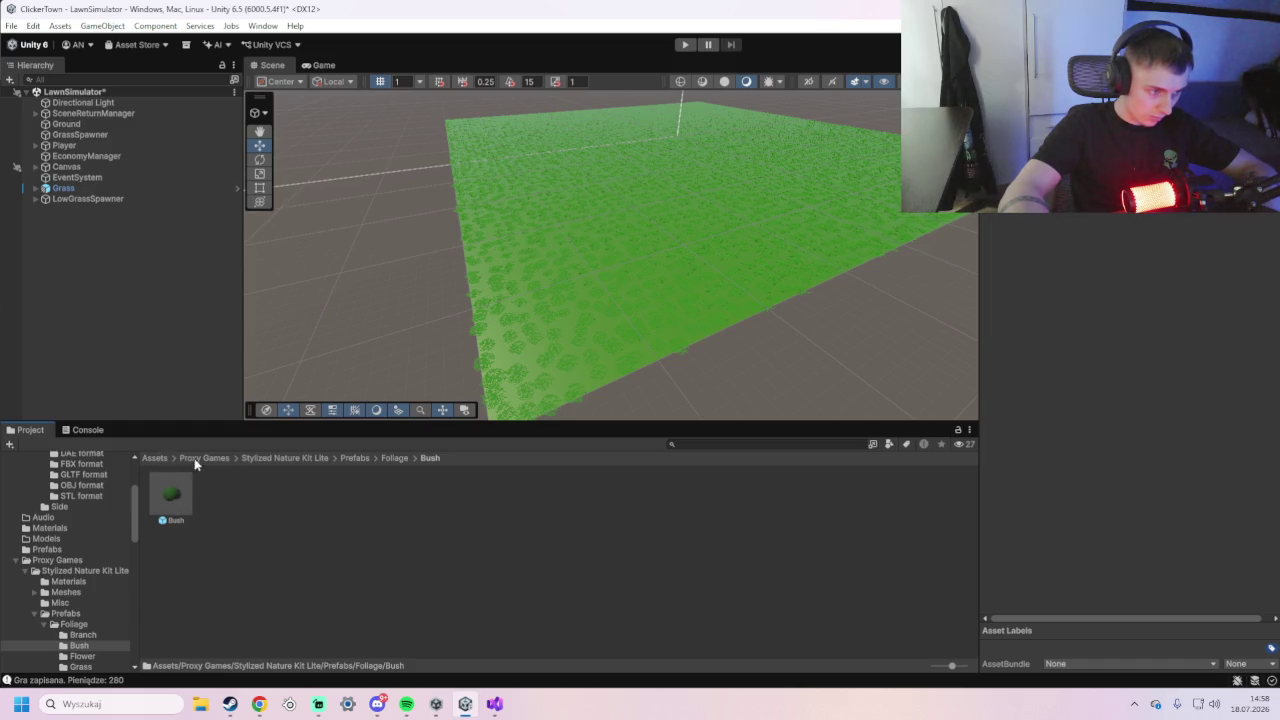
{"action": "left_click", "coordinate": [296, 458]}
{"action": "double_click", "coordinate": [176, 503]}
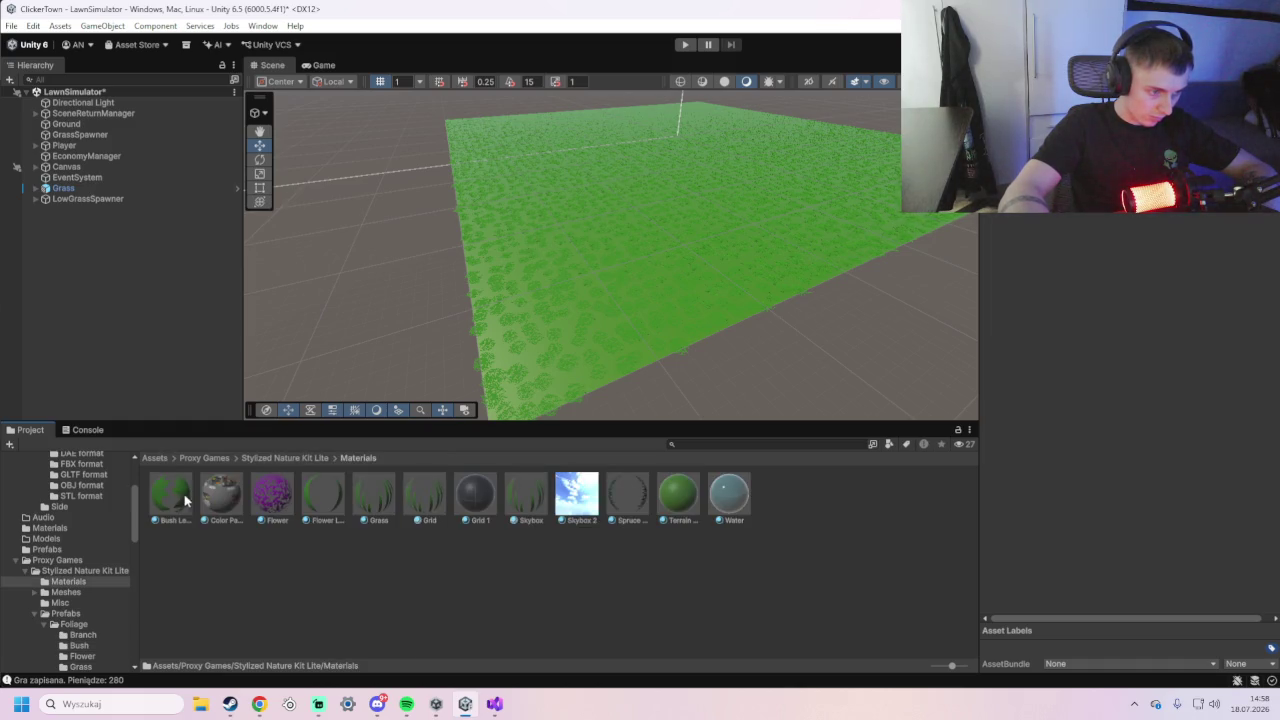
{"action": "left_click", "coordinate": [300, 458]}
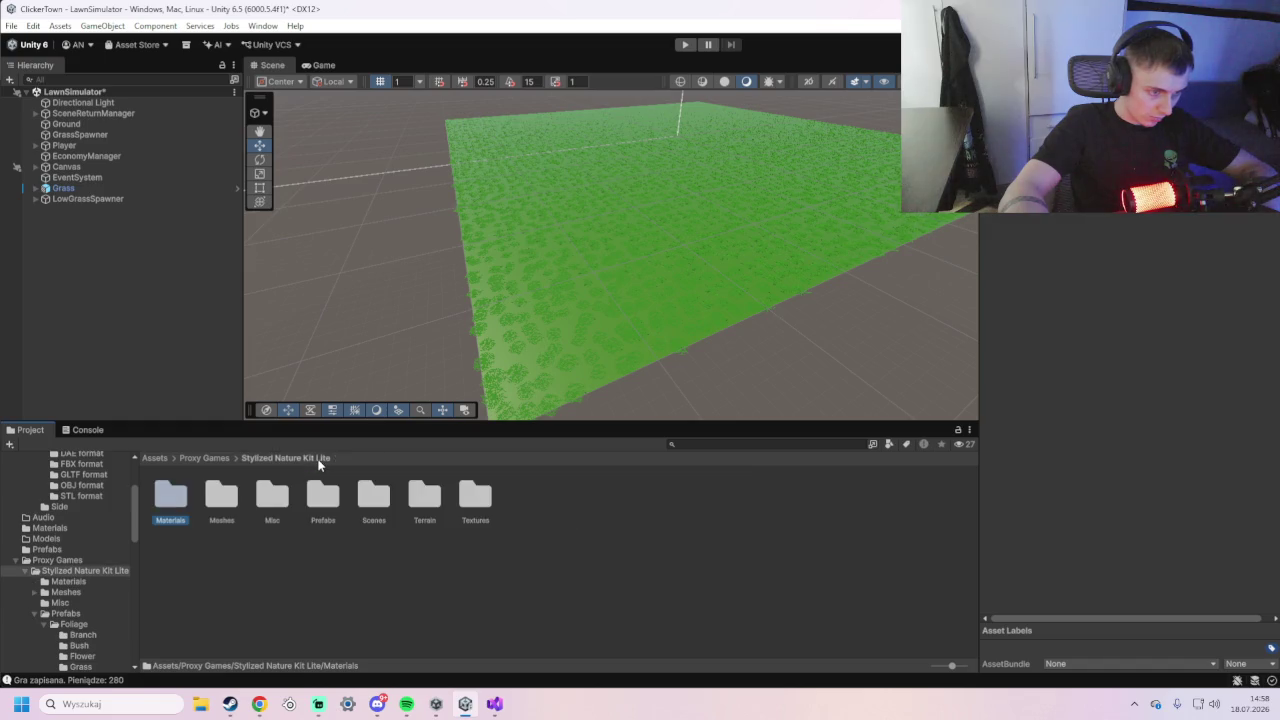
{"action": "double_click", "coordinate": [358, 494]}
{"action": "left_click", "coordinate": [164, 503]}
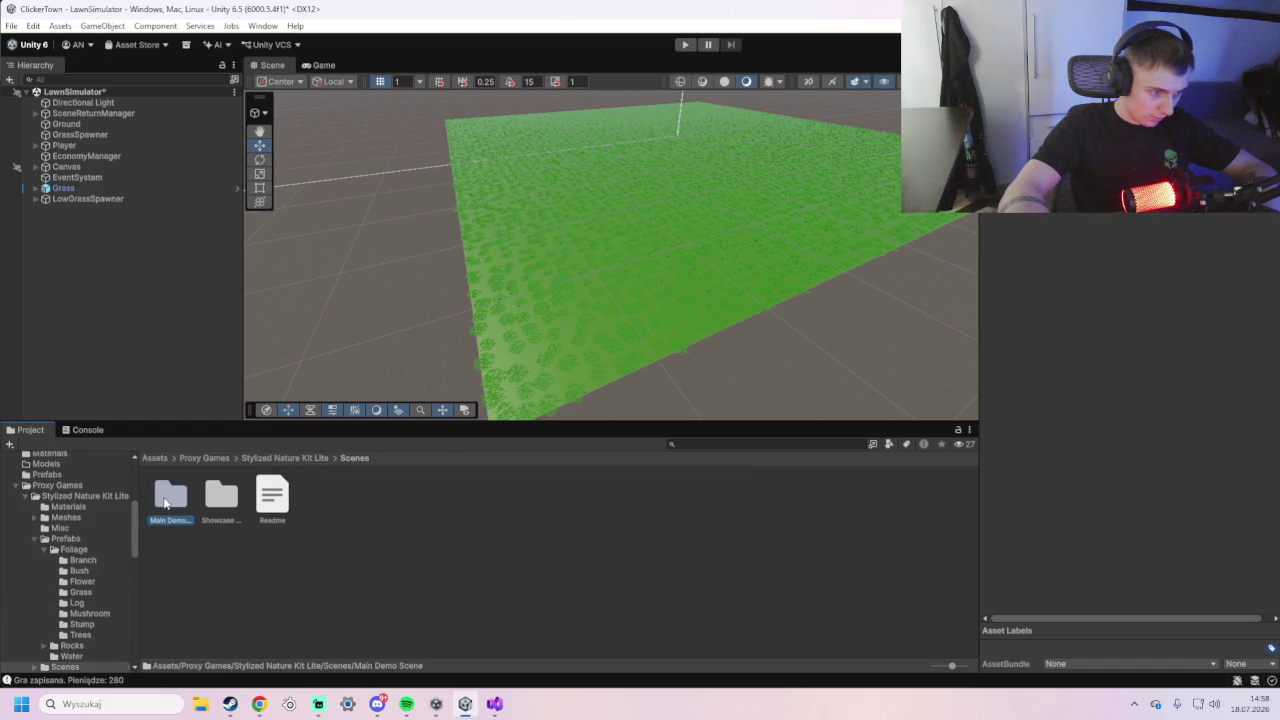
{"action": "double_click", "coordinate": [165, 503]}
{"action": "left_click", "coordinate": [208, 460]}
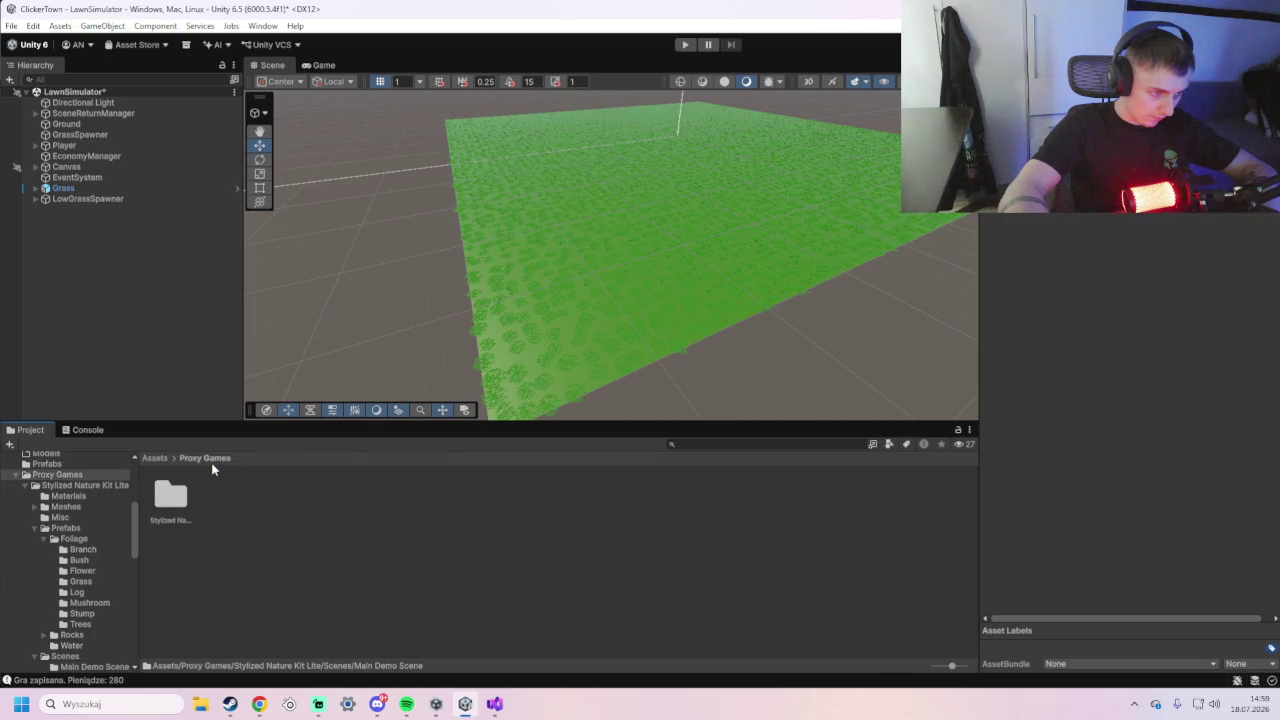
{"action": "left_click", "coordinate": [180, 458]}
{"action": "left_click", "coordinate": [156, 460]}
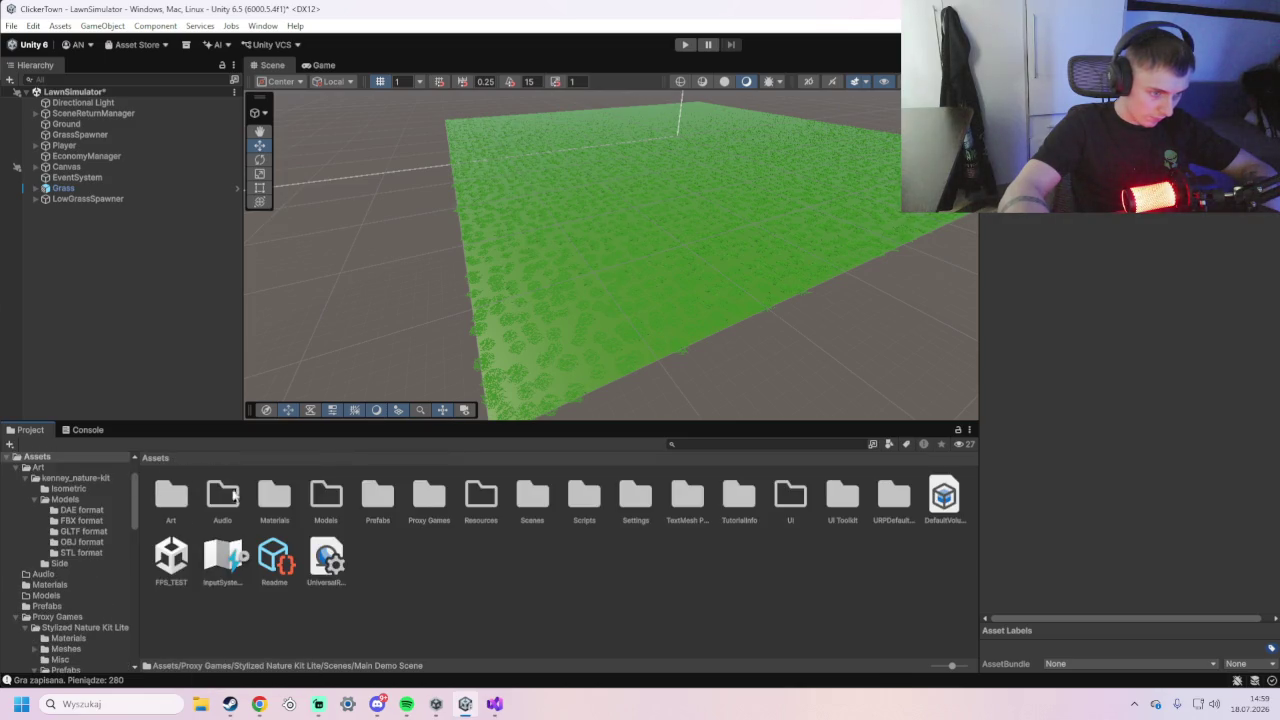
{"action": "double_click", "coordinate": [385, 504]}
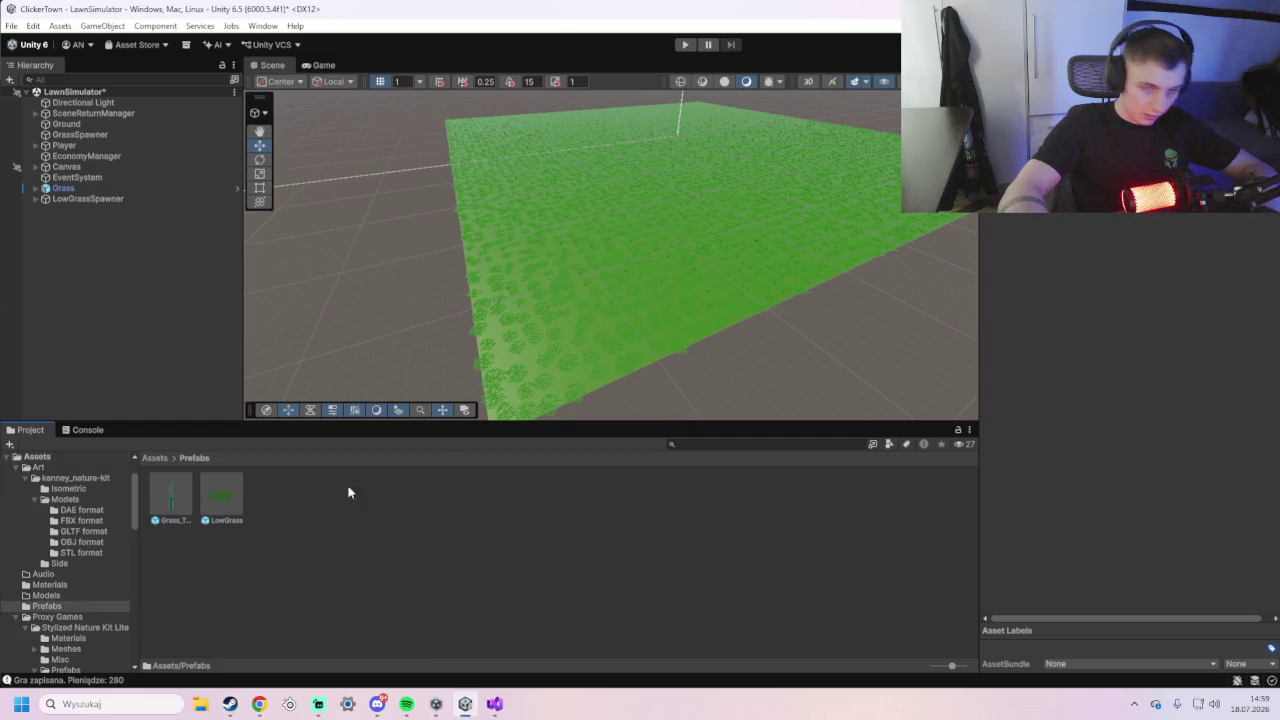
{"action": "left_click", "coordinate": [90, 200]}
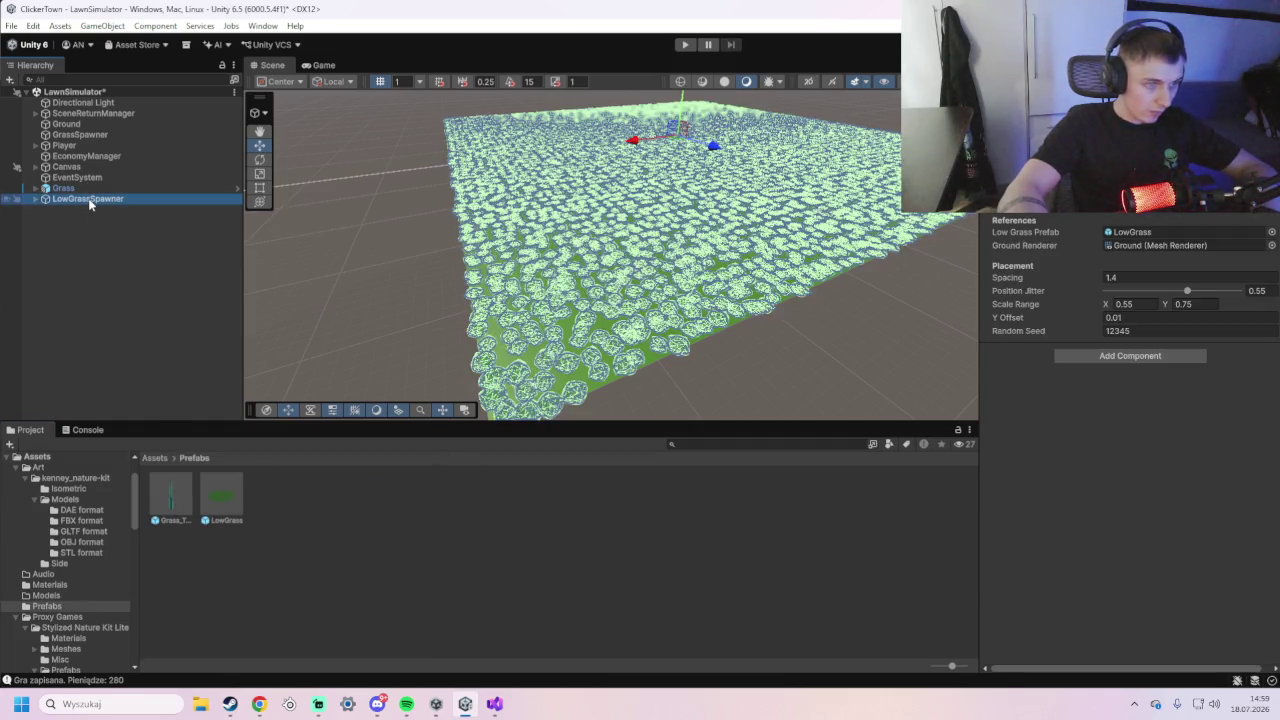
- Regenerate the low grass at Spacing 1.3 (5929 pieces), then browse to the Scenes folder
{"action": "left_click", "coordinate": [1150, 278]}
{"action": "type", "text": "1.3"}
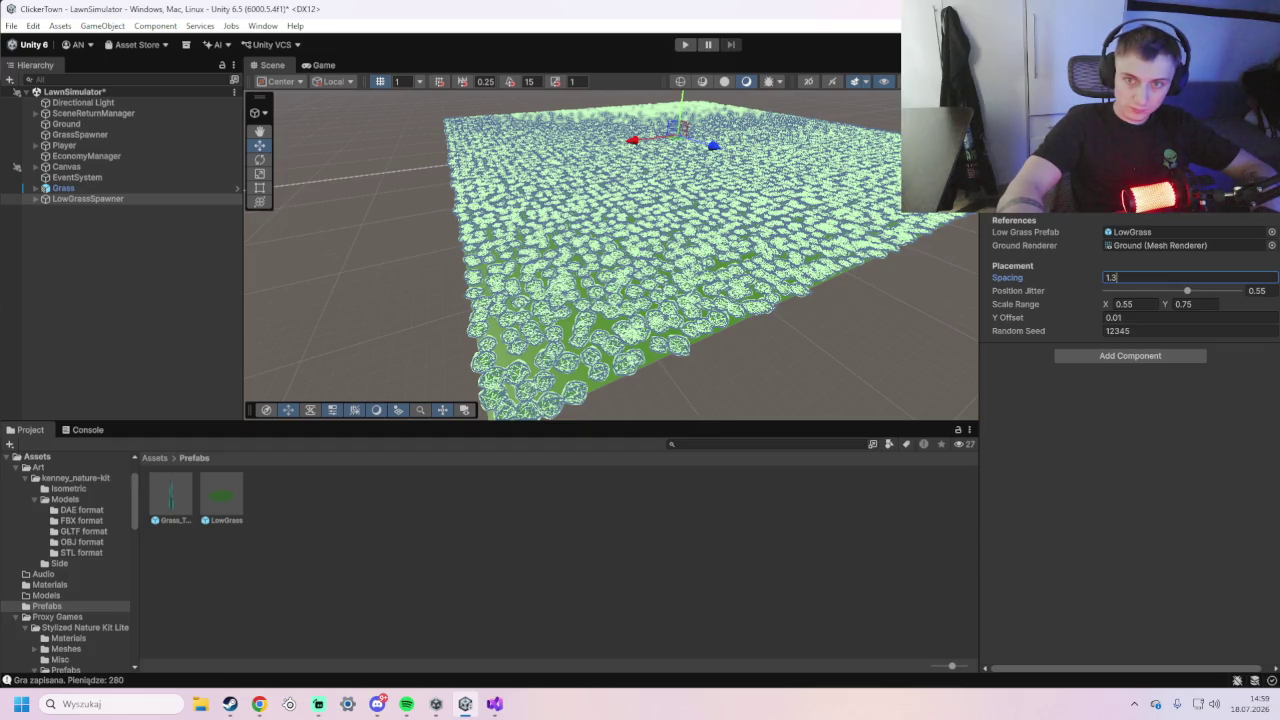
{"action": "right_click", "coordinate": [1134, 205]}
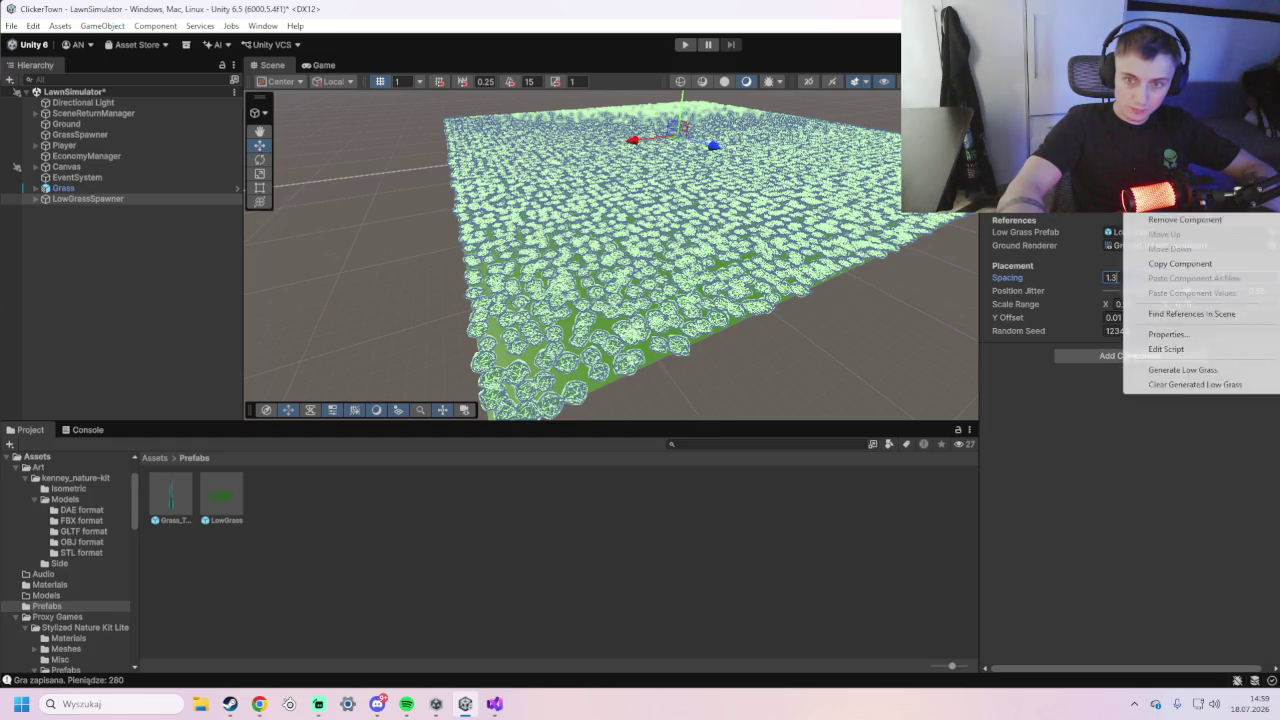
{"action": "left_click", "coordinate": [1192, 368]}
{"action": "key", "text": "Return"}
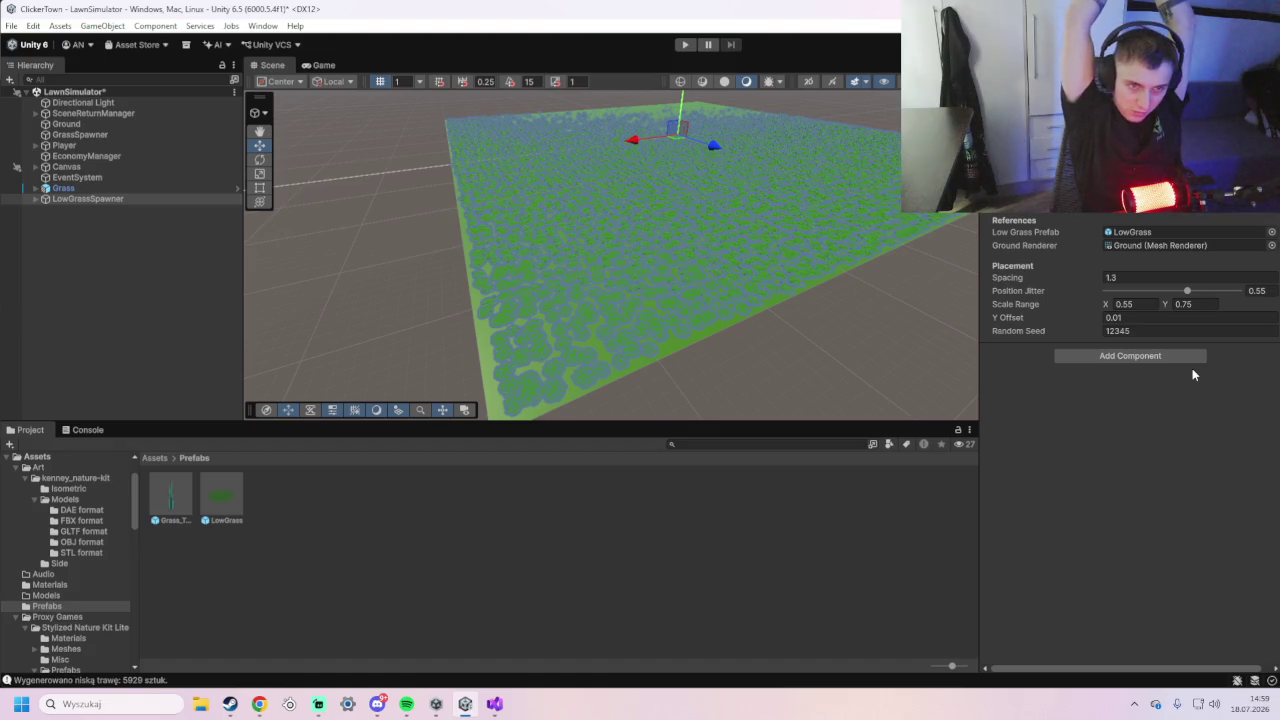
{"action": "mouse_move", "coordinate": [960, 302]}
{"action": "left_mouse_down"}
{"action": "mouse_move", "coordinate": [894, 329]}
{"action": "mouse_move", "coordinate": [875, 357]}
{"action": "mouse_move", "coordinate": [814, 343]}
{"action": "mouse_move", "coordinate": [789, 421]}
{"action": "mouse_move", "coordinate": [763, 343]}
{"action": "mouse_move", "coordinate": [717, 451]}
{"action": "mouse_move", "coordinate": [734, 271]}
{"action": "mouse_move", "coordinate": [724, 260]}
{"action": "mouse_move", "coordinate": [703, 306]}
{"action": "left_mouse_up"}
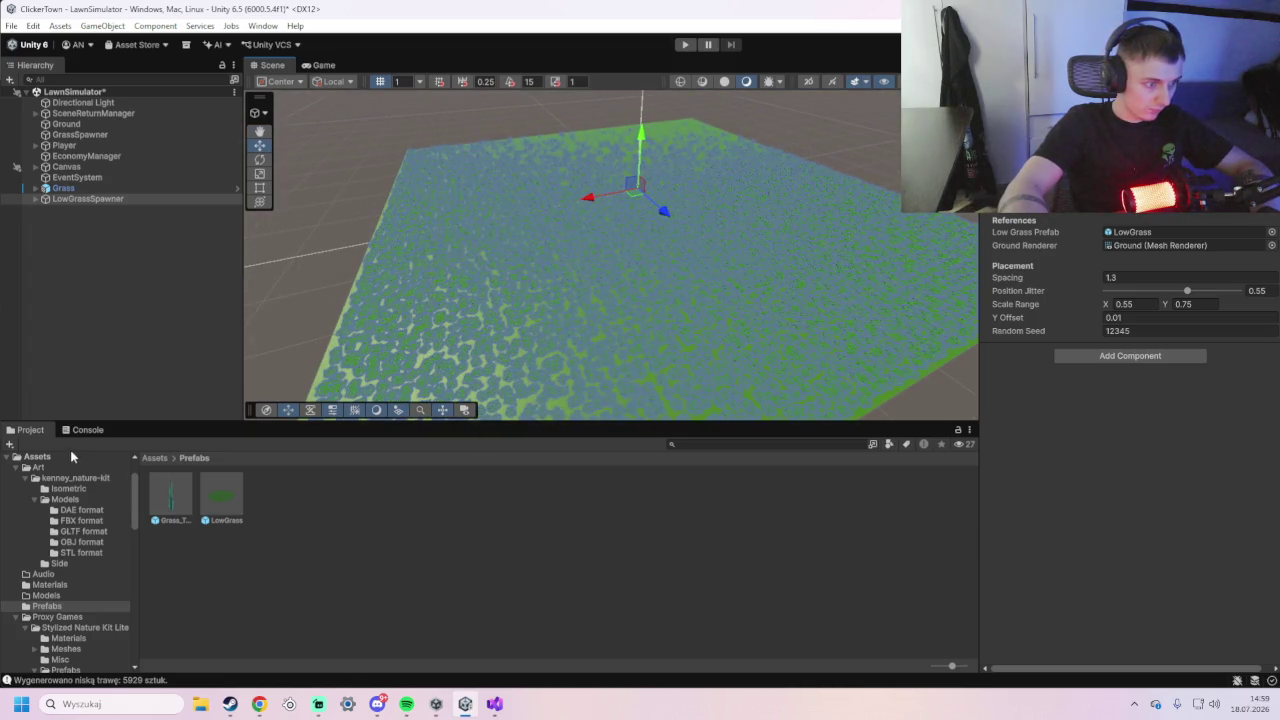
{"action": "left_click", "coordinate": [155, 458]}
{"action": "double_click", "coordinate": [540, 497]}
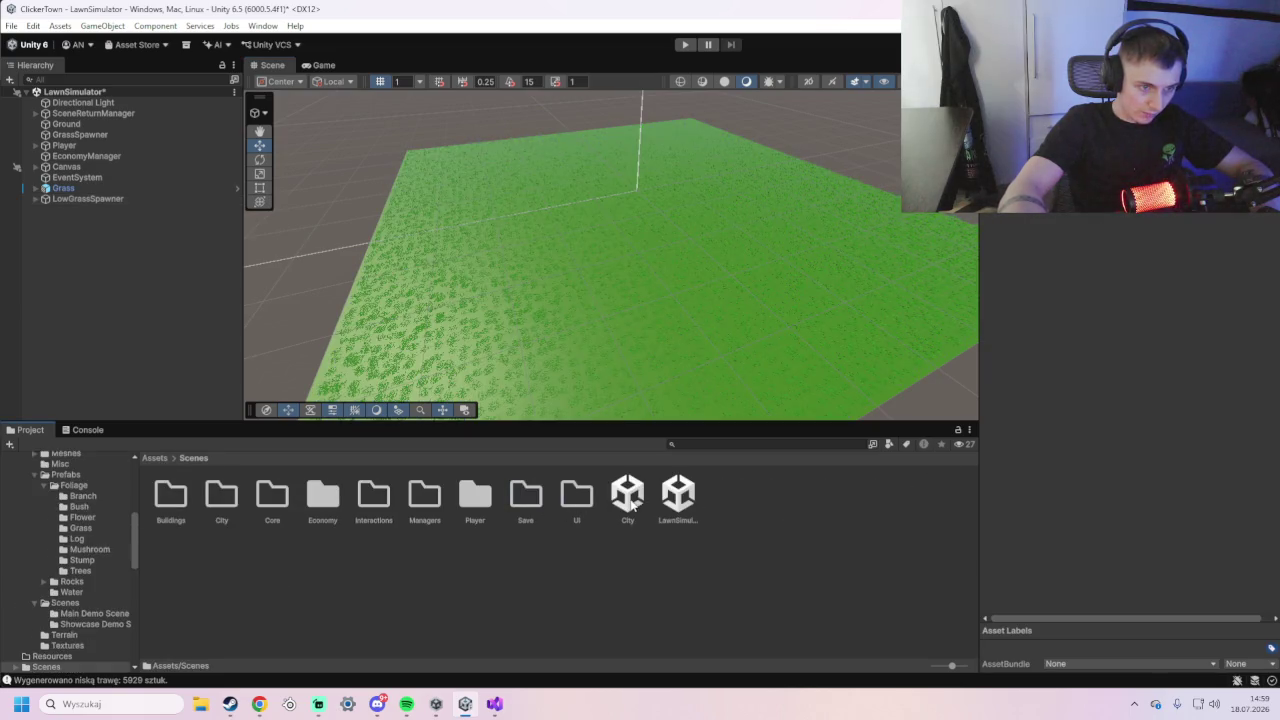
- Save LawnSimulator, open the City scene, and select the ShootingBuilding object
{"action": "double_click", "coordinate": [630, 500]}
{"action": "left_click", "coordinate": [612, 379]}
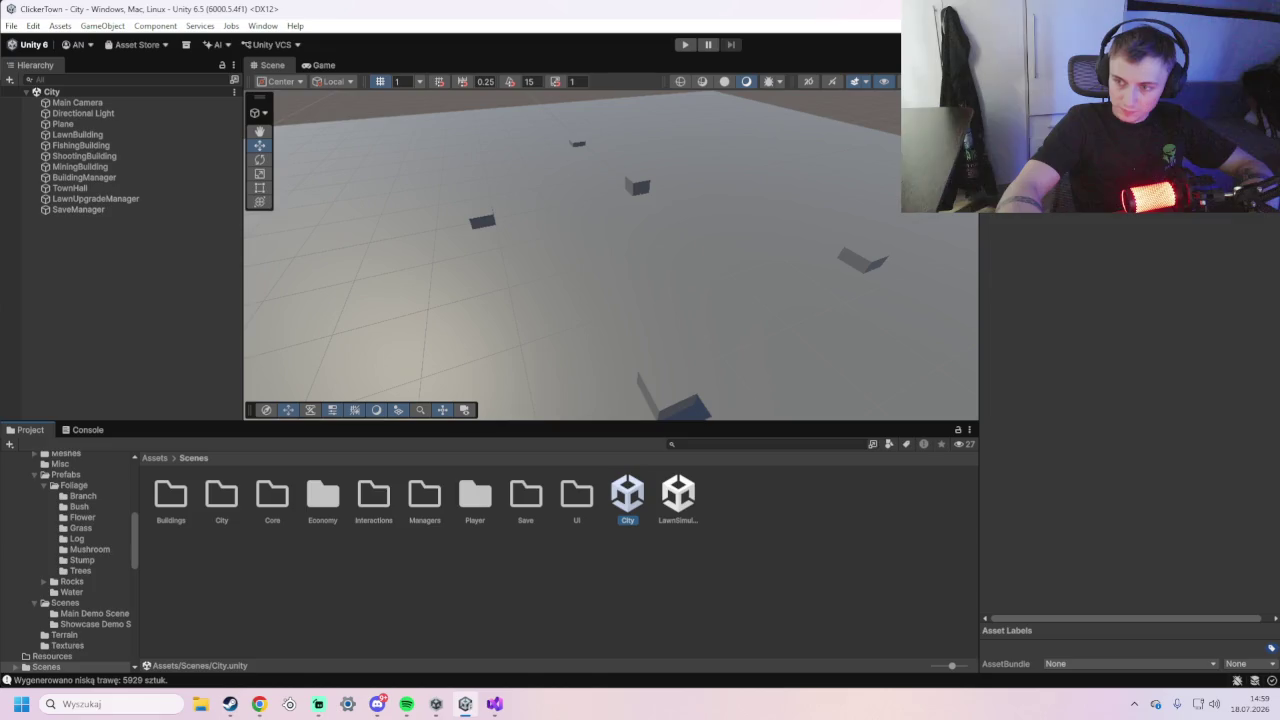
{"action": "scroll", "coordinate": [644, 187], "scroll_direction": "down", "scroll_amount": 6}
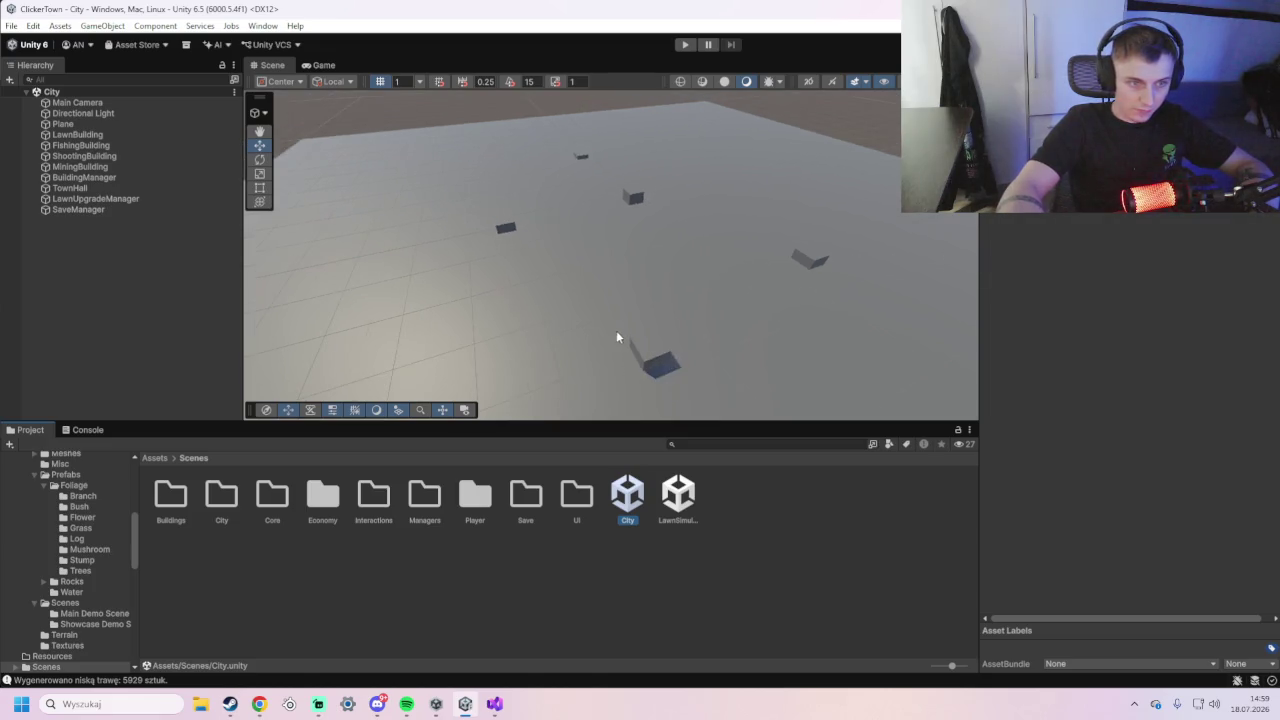
{"action": "left_click", "coordinate": [630, 298]}
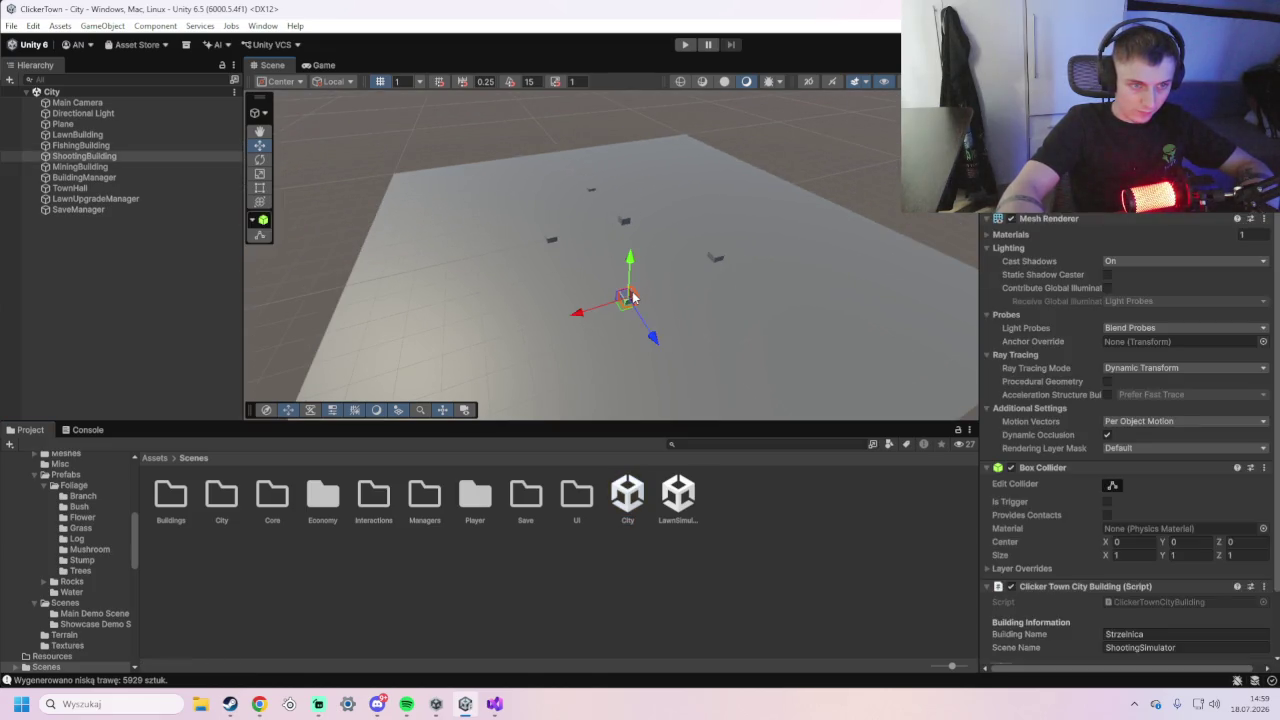
- Play-test from City with the lawn upgrade panel, then stop and open the Scenes folder
{"action": "left_click", "coordinate": [681, 46]}
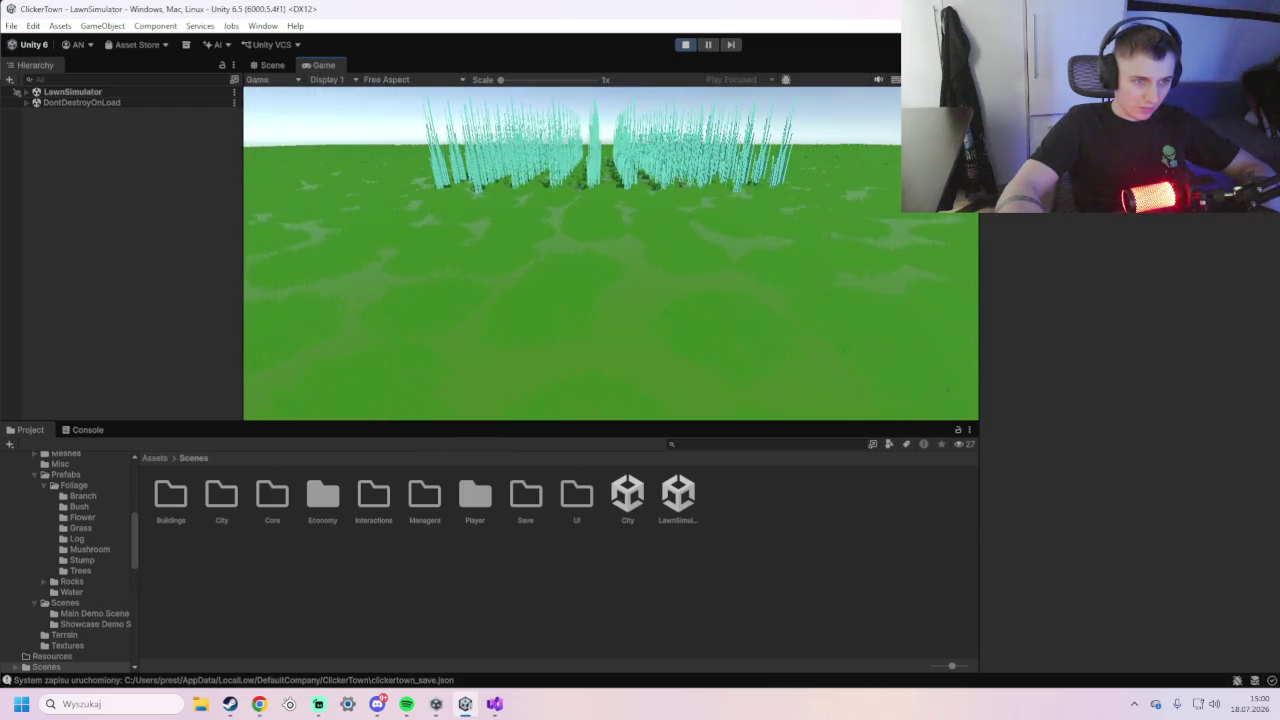
{"action": "key", "text": "Tab"}
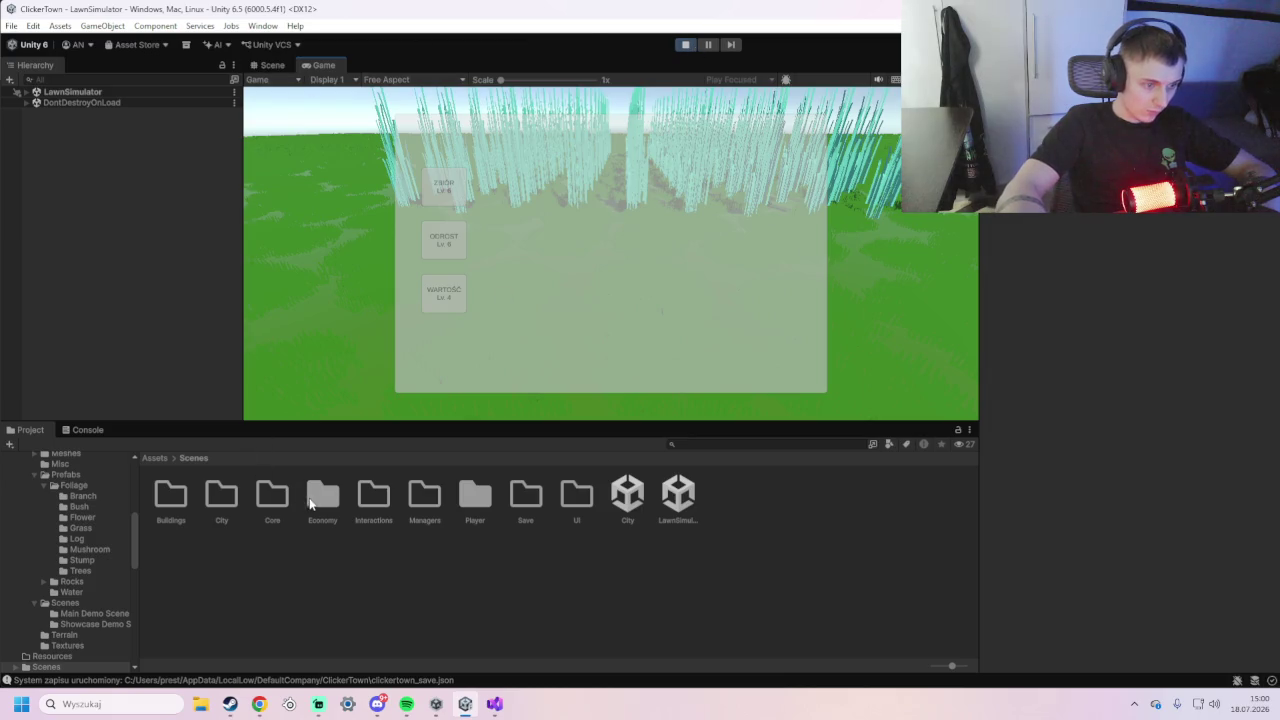
{"action": "left_click", "coordinate": [154, 458]}
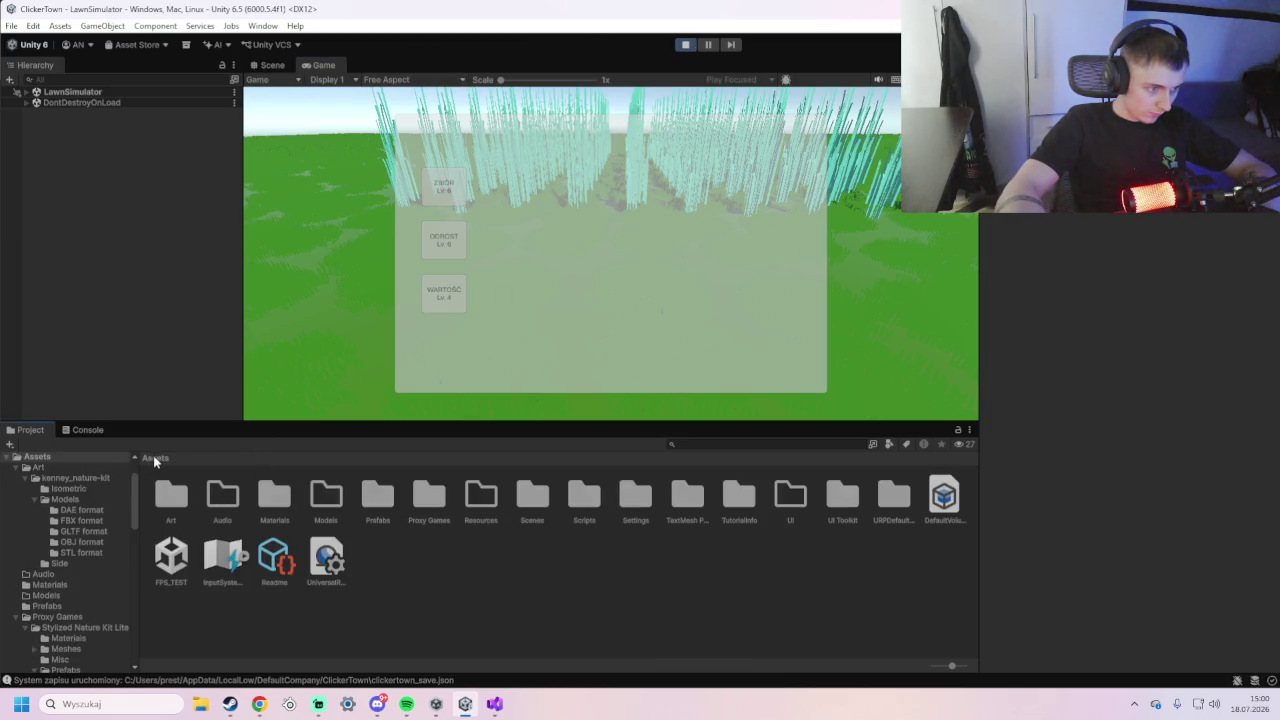
{"action": "key", "text": "ctrl+p"}
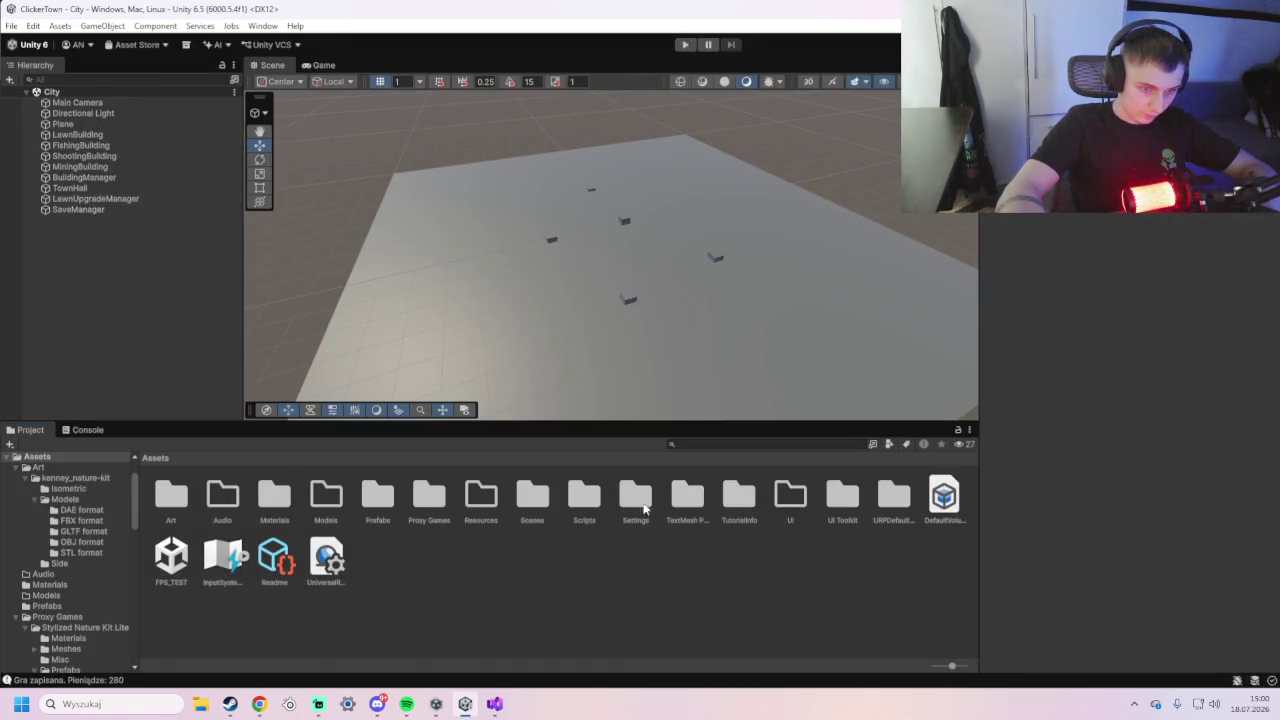
{"action": "double_click", "coordinate": [527, 498]}
- Open LawnSimulator and browse to Proxy Games/Stylized Nature Kit Lite/Materials
{"action": "double_click", "coordinate": [665, 499]}
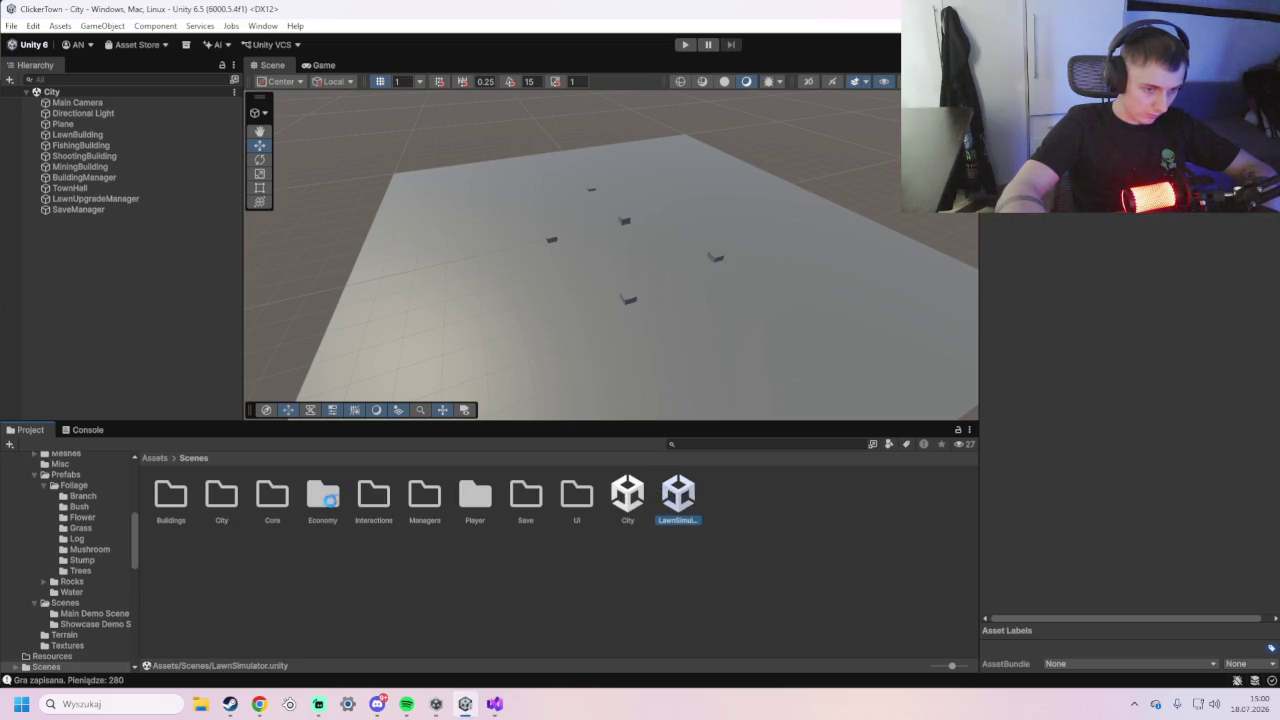
{"action": "left_click", "coordinate": [153, 457]}
{"action": "left_click", "coordinate": [267, 509]}
{"action": "double_click", "coordinate": [430, 498]}
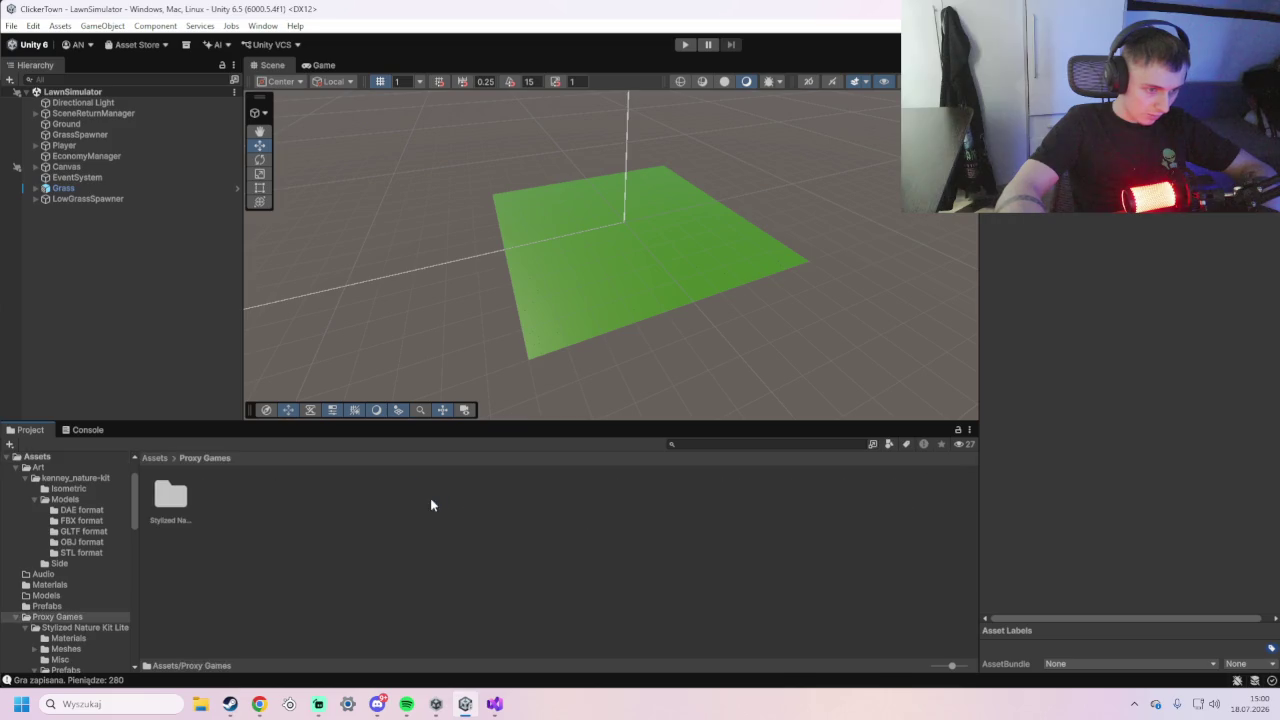
{"action": "double_click", "coordinate": [184, 503]}
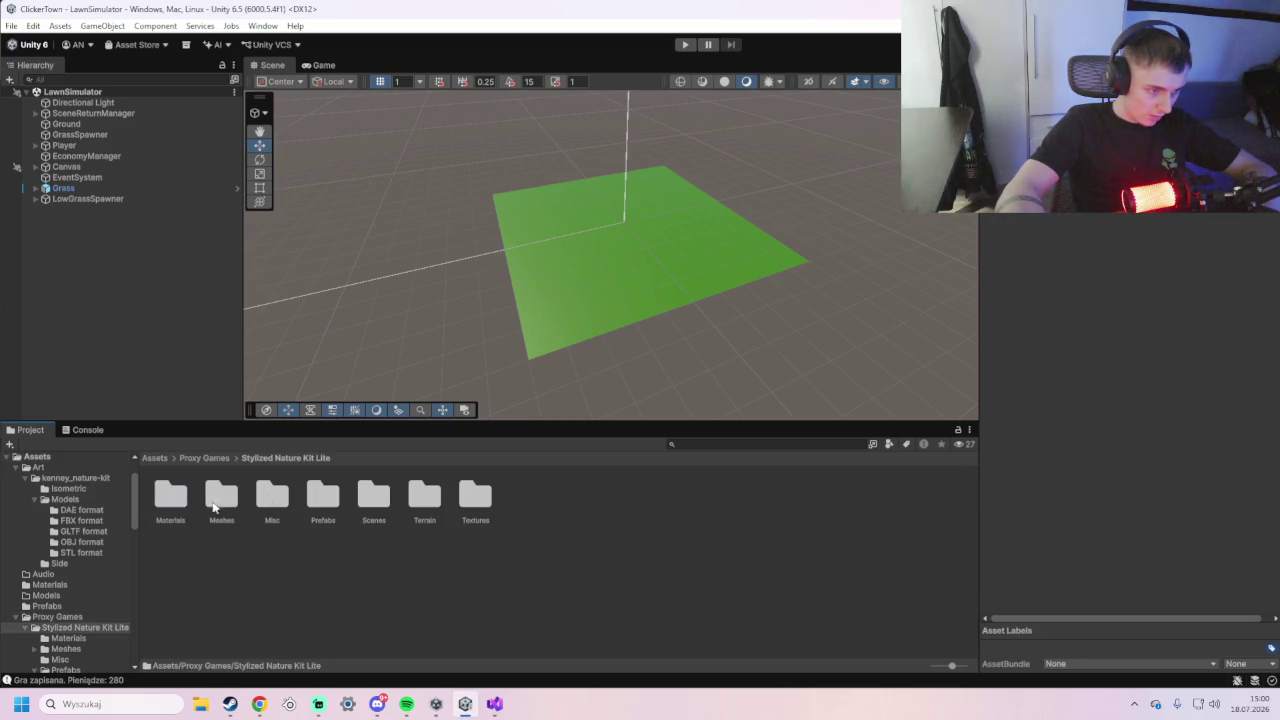
{"action": "double_click", "coordinate": [167, 507]}
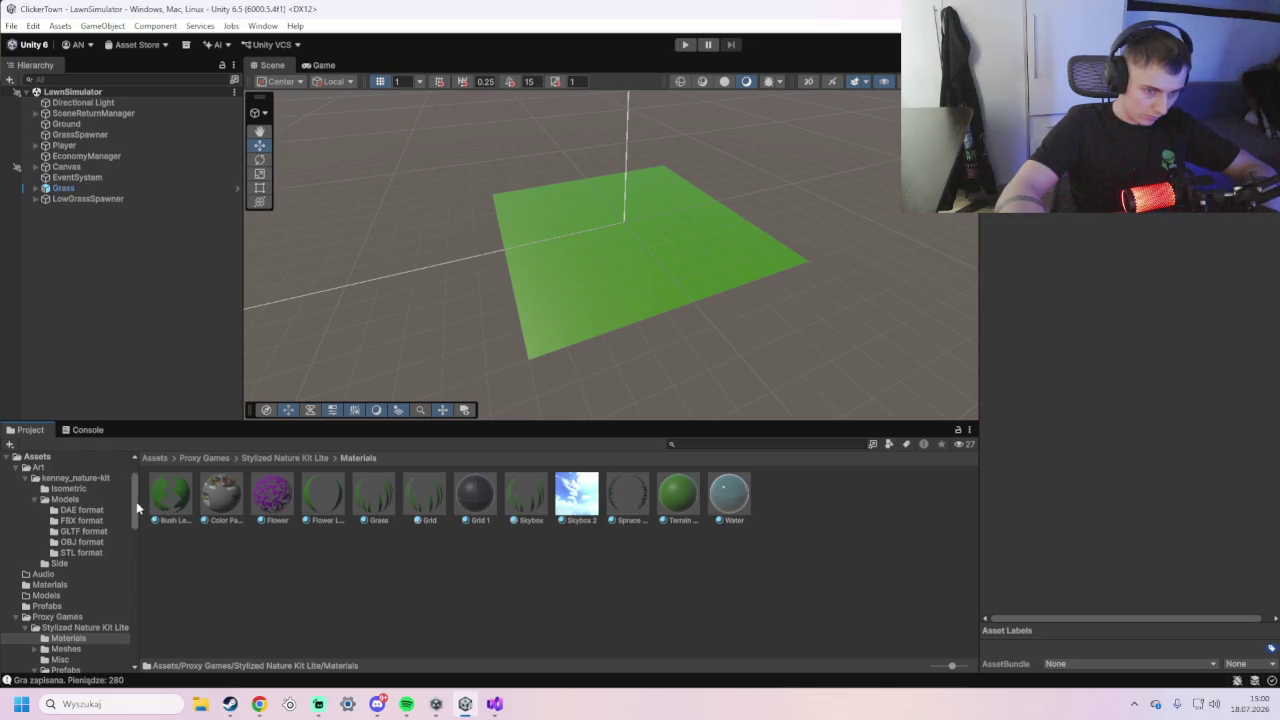
- Try several kit materials, apply Skybox 2 as the scene sky, and start Play mode
{"action": "mouse_move", "coordinate": [165, 493]}
{"action": "left_mouse_down"}
{"action": "mouse_move", "coordinate": [551, 343]}
{"action": "mouse_move", "coordinate": [509, 354]}
{"action": "mouse_move", "coordinate": [446, 414]}
{"action": "mouse_move", "coordinate": [171, 499]}
{"action": "left_mouse_up"}
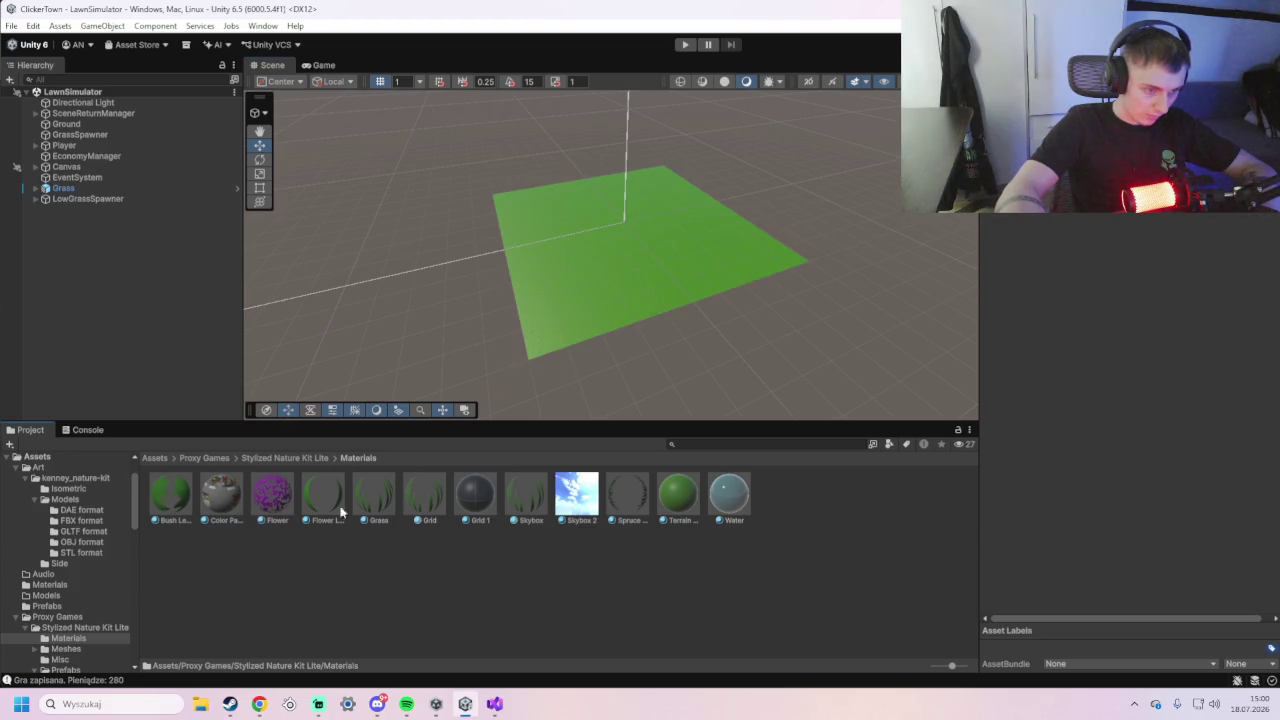
{"action": "left_click_drag", "start_coordinate": [669, 494], "coordinate": [547, 348]}
{"action": "mouse_move", "coordinate": [731, 513]}
{"action": "left_mouse_down"}
{"action": "mouse_move", "coordinate": [563, 334]}
{"action": "mouse_move", "coordinate": [666, 457]}
{"action": "mouse_move", "coordinate": [729, 502]}
{"action": "left_mouse_up"}
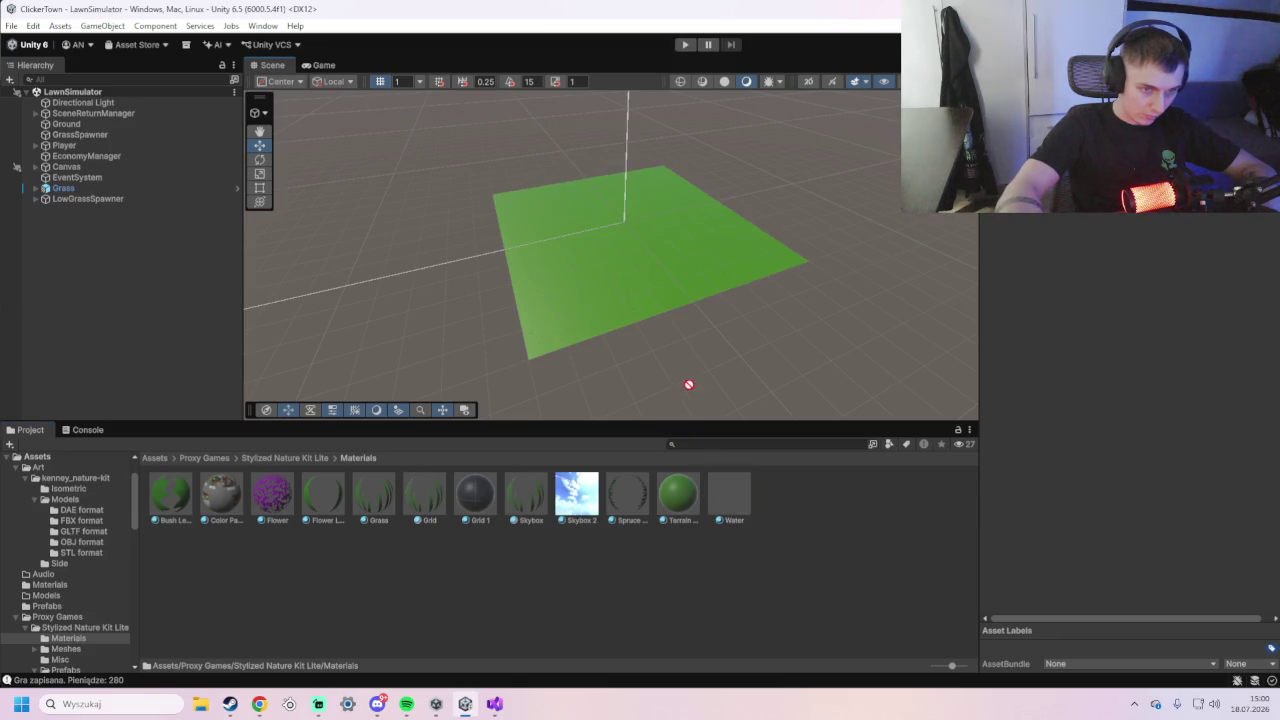
{"action": "left_click_drag", "start_coordinate": [598, 496], "coordinate": [431, 345]}
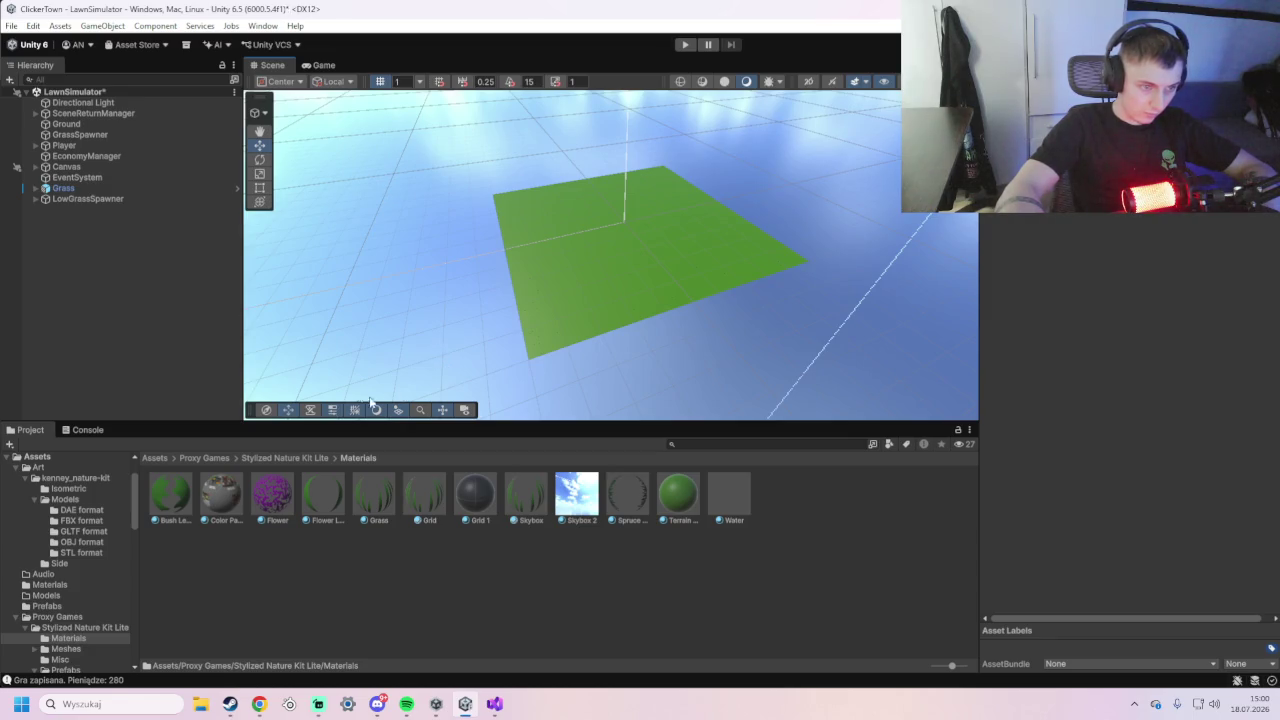
{"action": "left_click", "coordinate": [685, 45]}
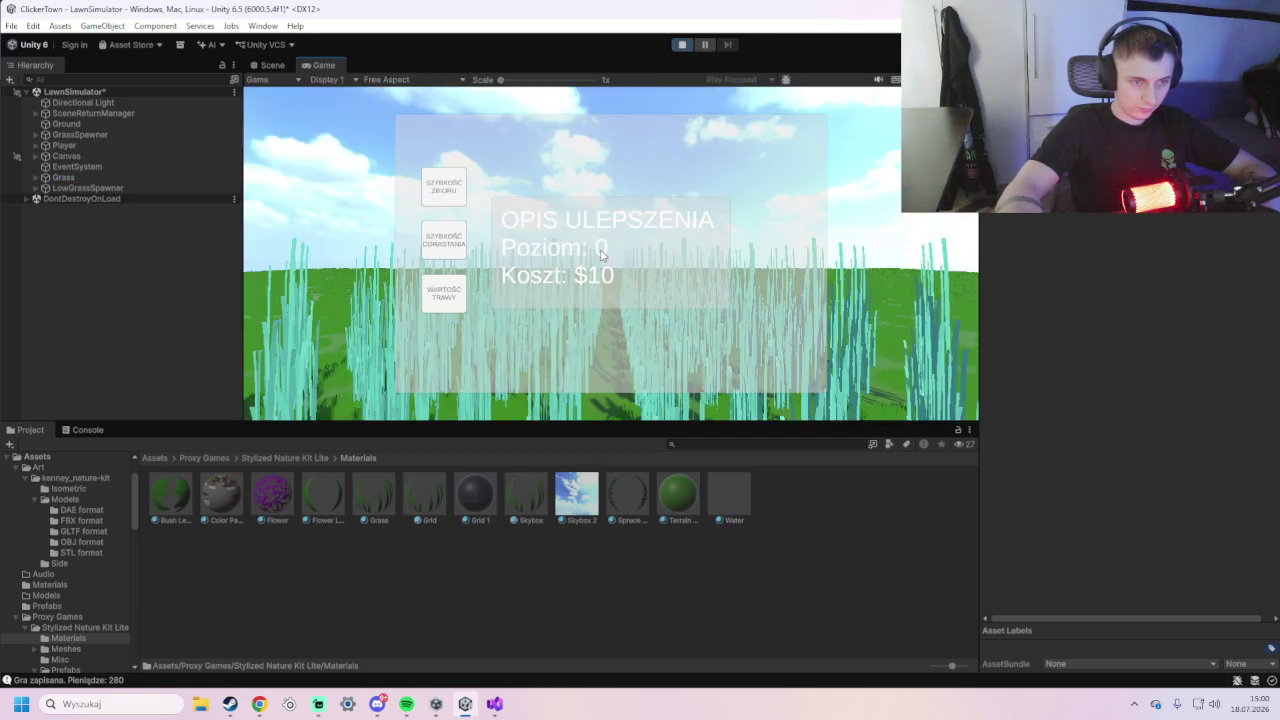
{"action": "left_click", "coordinate": [557, 80]}
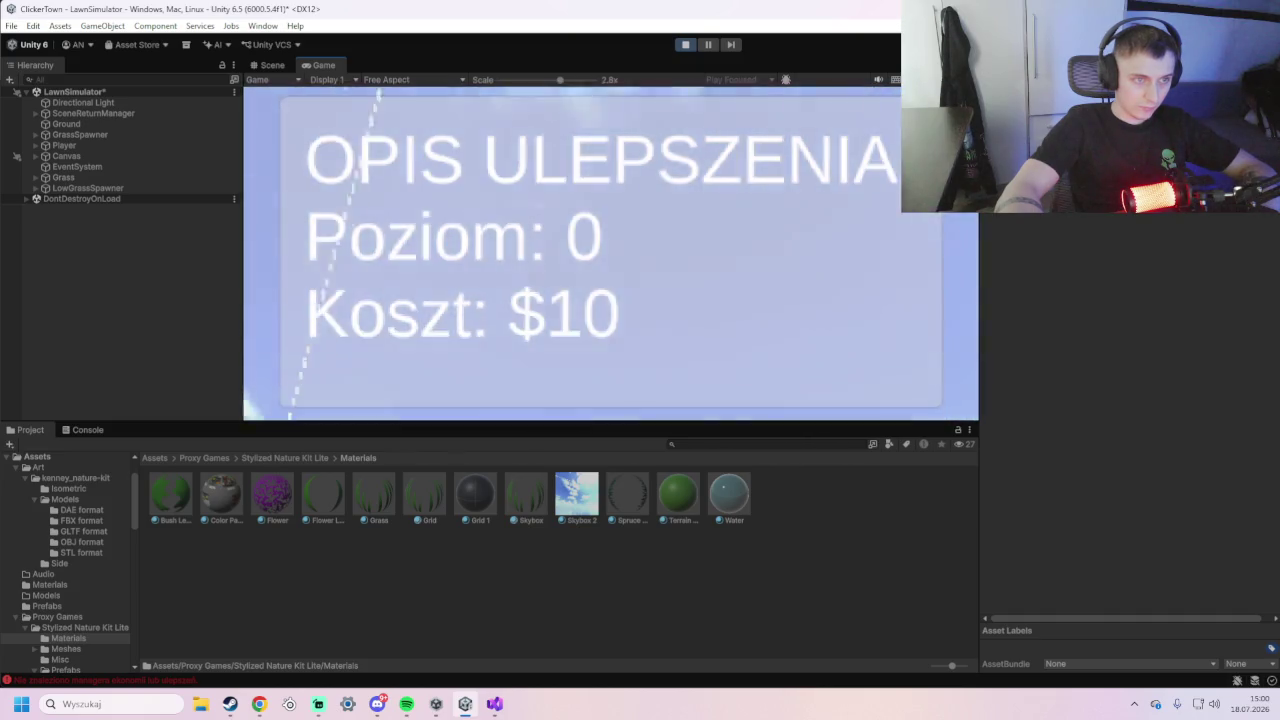
{"action": "left_click_drag", "start_coordinate": [557, 80], "coordinate": [500, 82]}
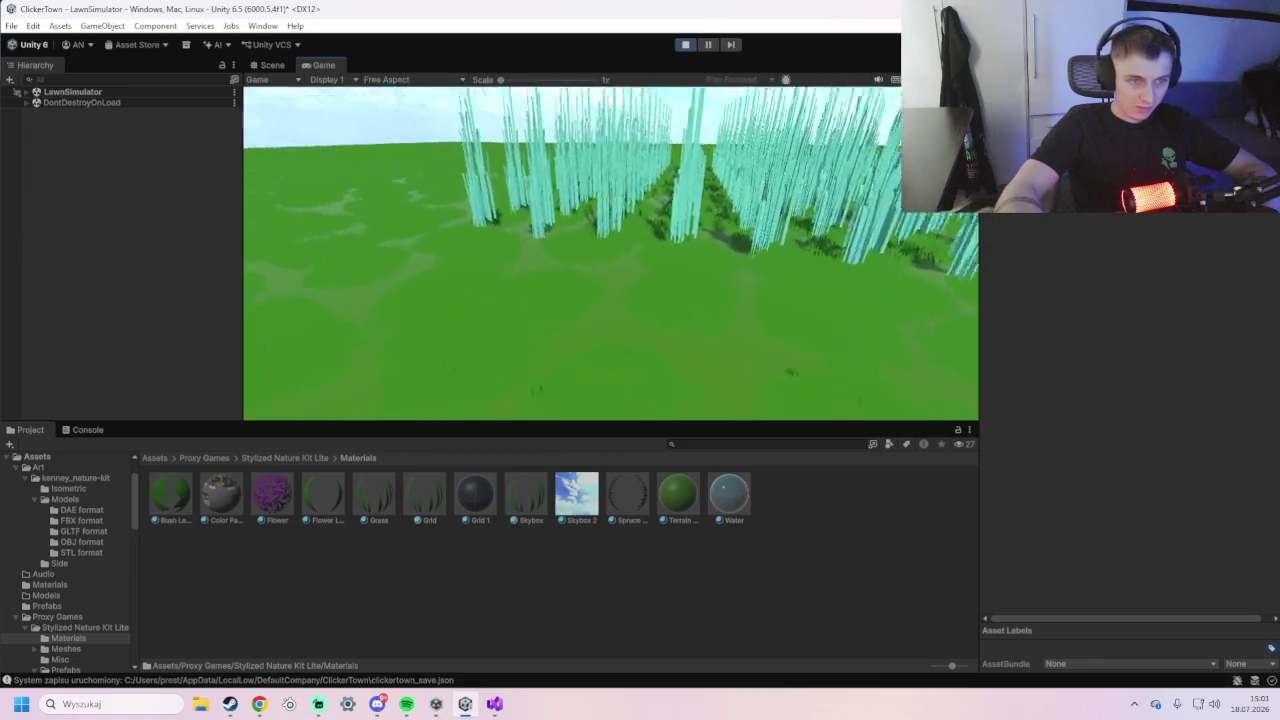
{"action": "key", "text": "Tab"}
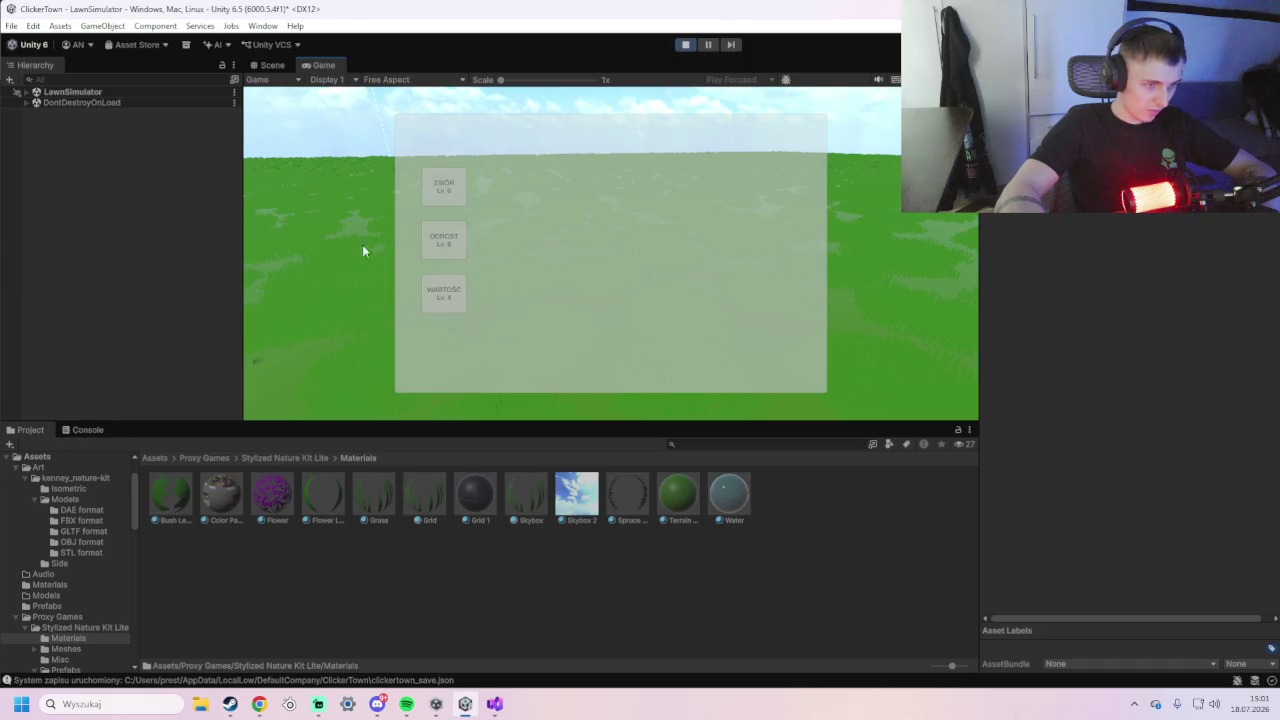
{"action": "left_click", "coordinate": [684, 46]}
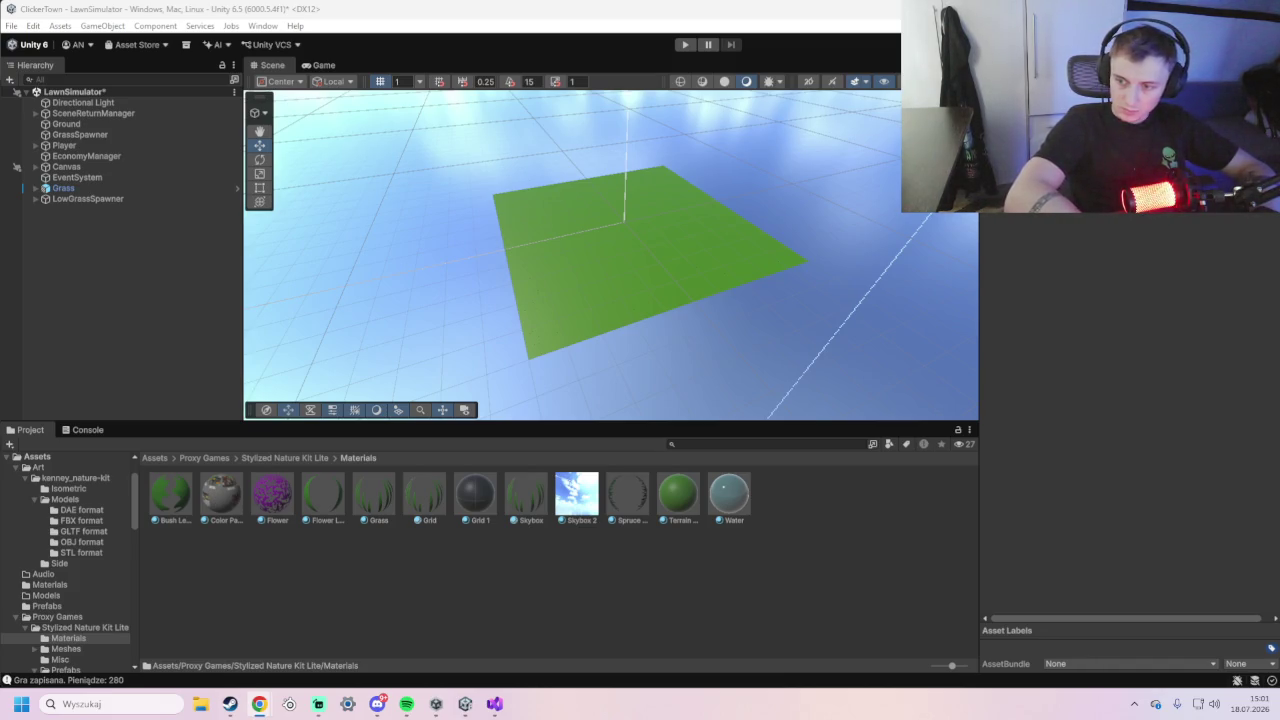
- Zoom in on the grass and check the LOD Group Fade Mode, keeping Cross Fade
{"action": "scroll", "coordinate": [600, 325], "scroll_direction": "up", "scroll_amount": 6}
{"action": "scroll", "coordinate": [585, 336], "scroll_direction": "up", "scroll_amount": 3}
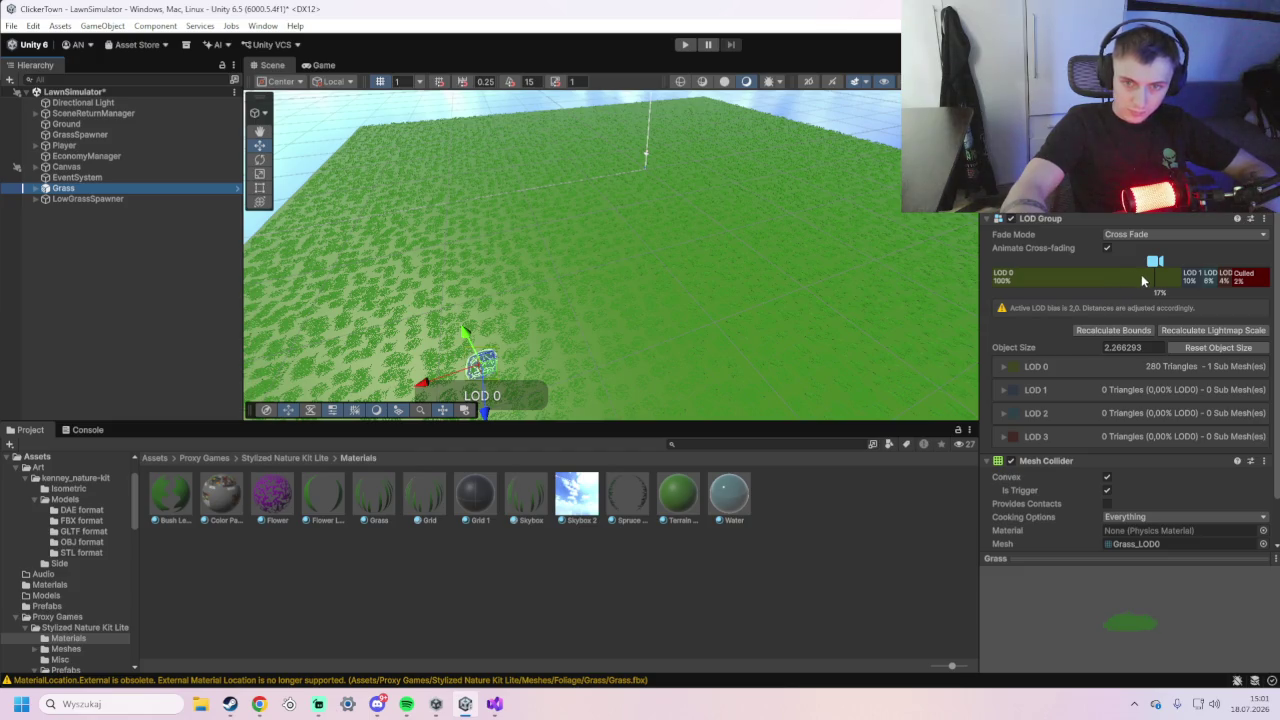
{"action": "left_click", "coordinate": [1147, 236]}
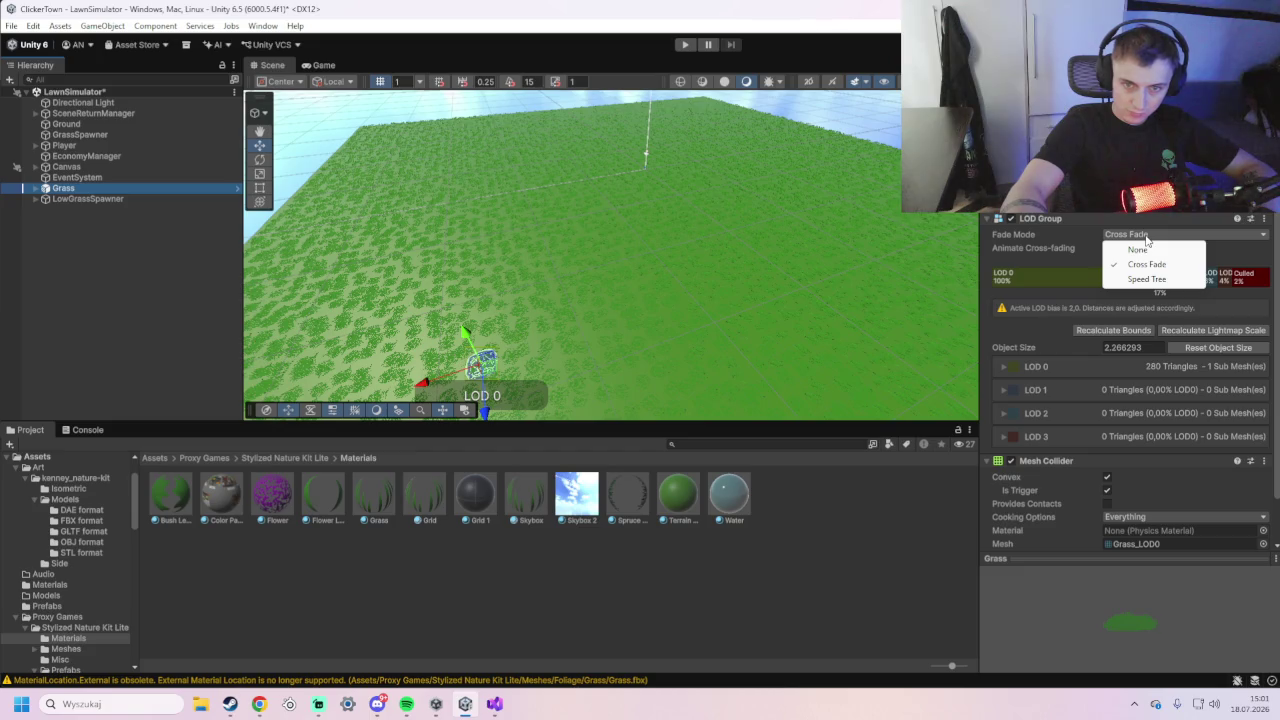
{"action": "left_click", "coordinate": [1249, 270]}
- Expand and collapse the LOD 0 row, then return to the Stylized Nature Kit Lite folder
{"action": "scroll", "coordinate": [1191, 257], "scroll_direction": "down", "scroll_amount": 1}
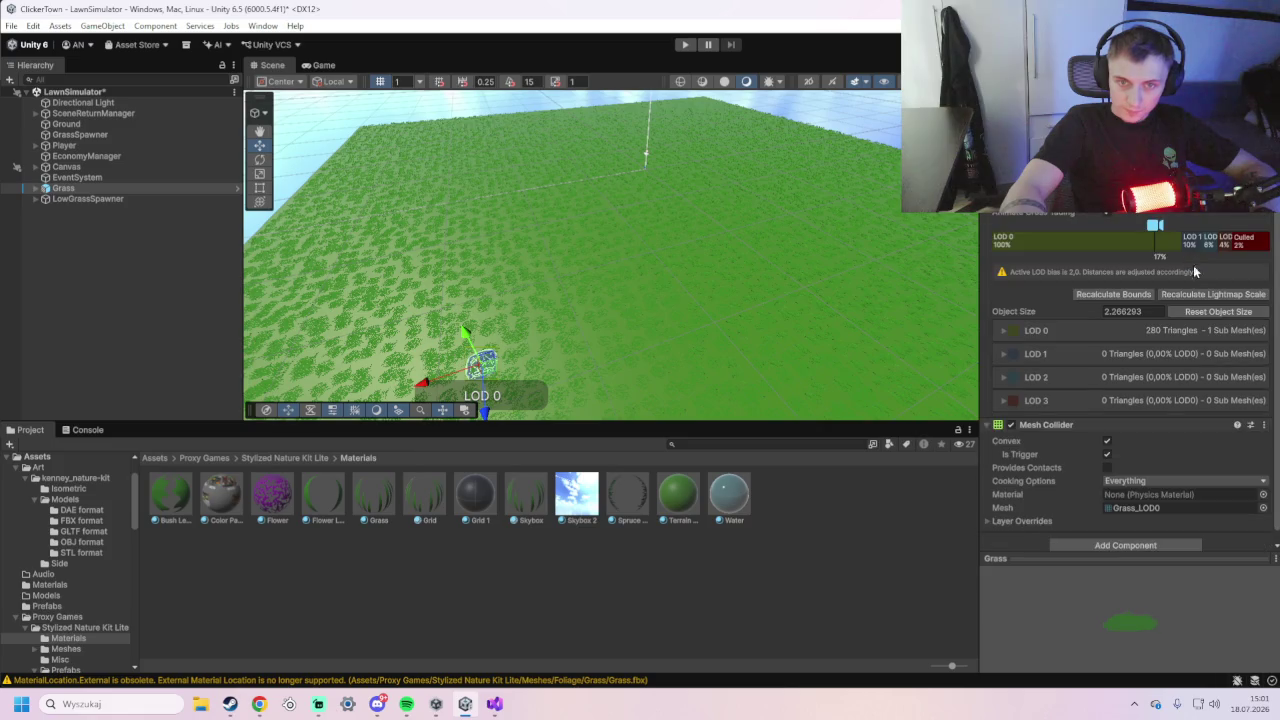
{"action": "left_click", "coordinate": [1010, 333]}
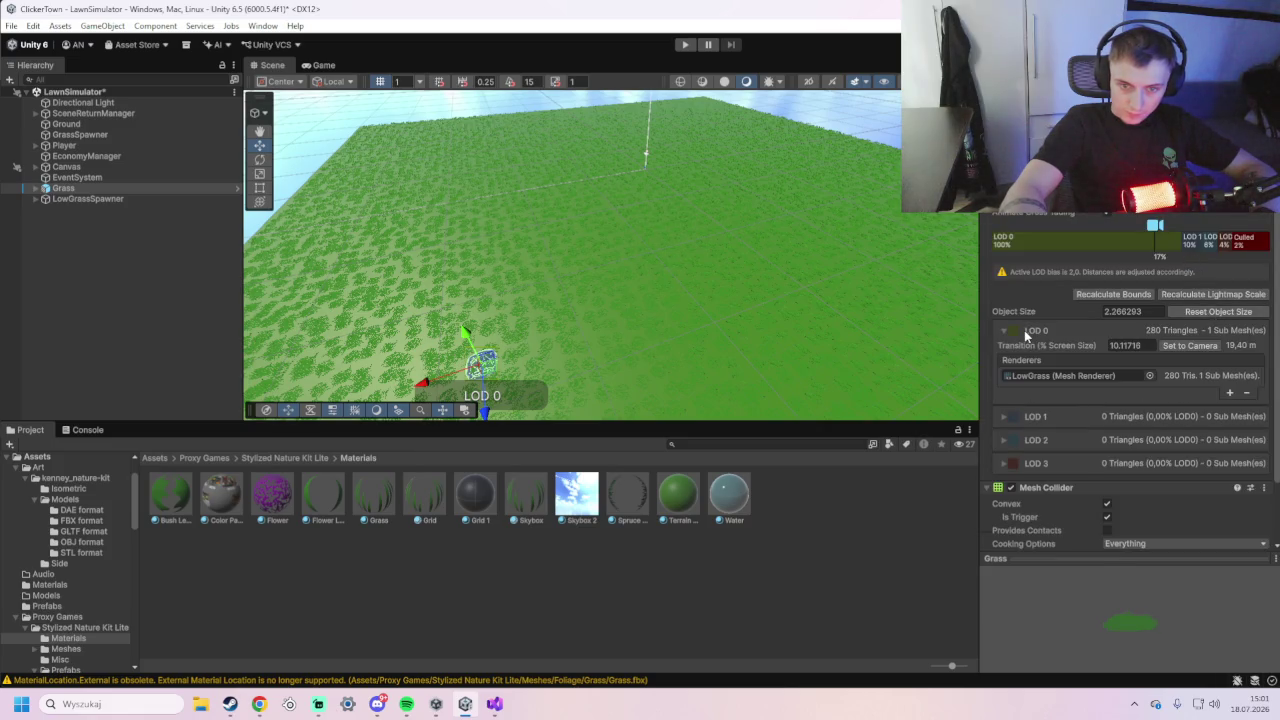
{"action": "left_click", "coordinate": [1021, 333]}
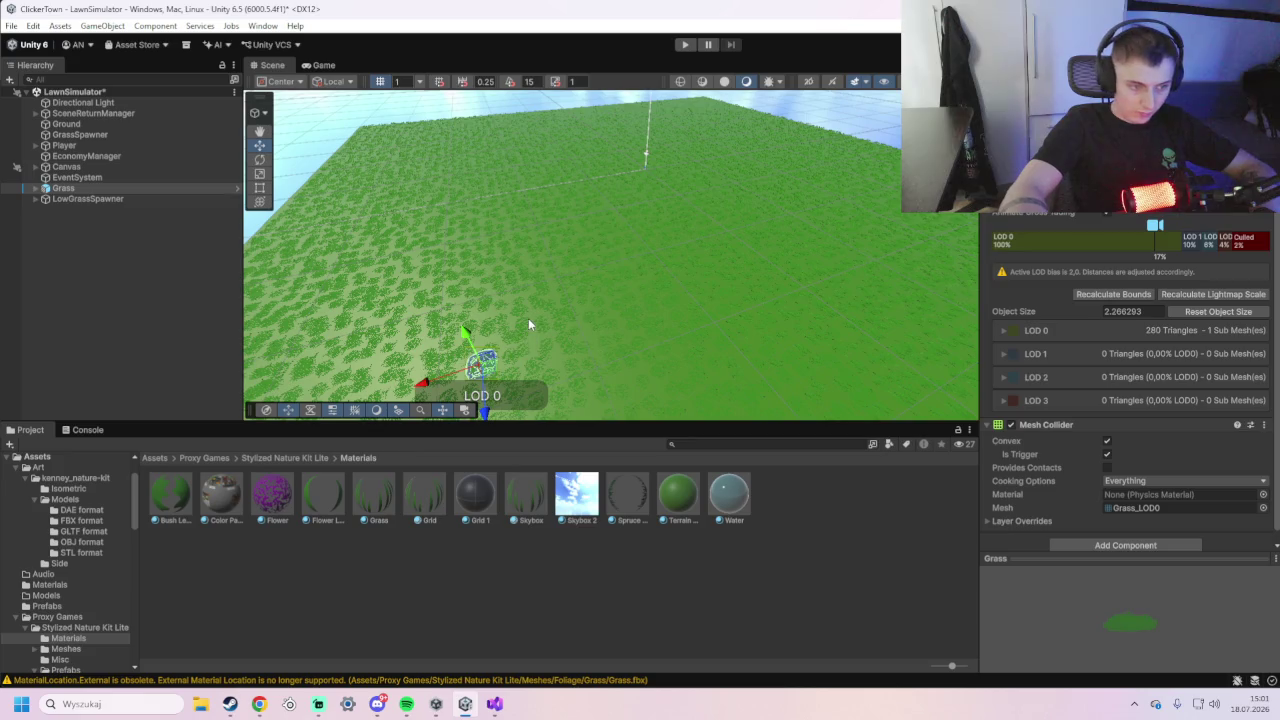
{"action": "left_click", "coordinate": [282, 458]}
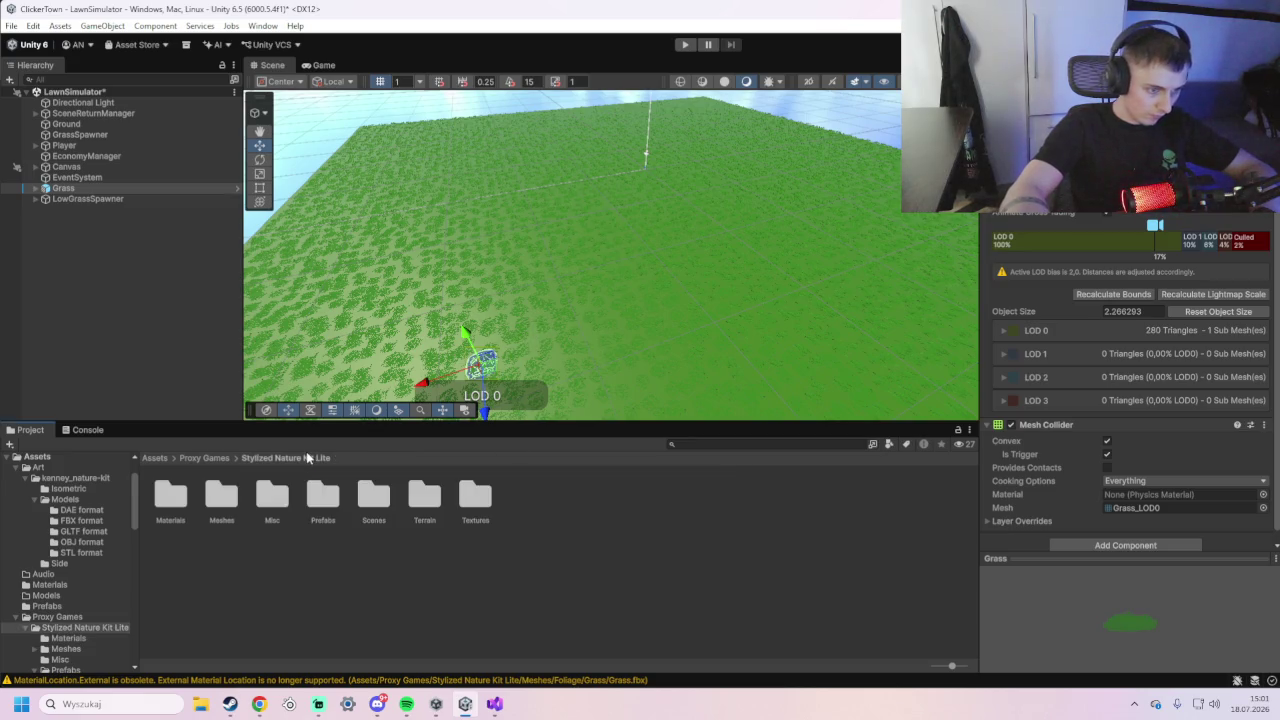
- Open the kit's Terrain folder and try dropping the Dirt and Sand layers onto the grass plane
{"action": "double_click", "coordinate": [426, 496]}
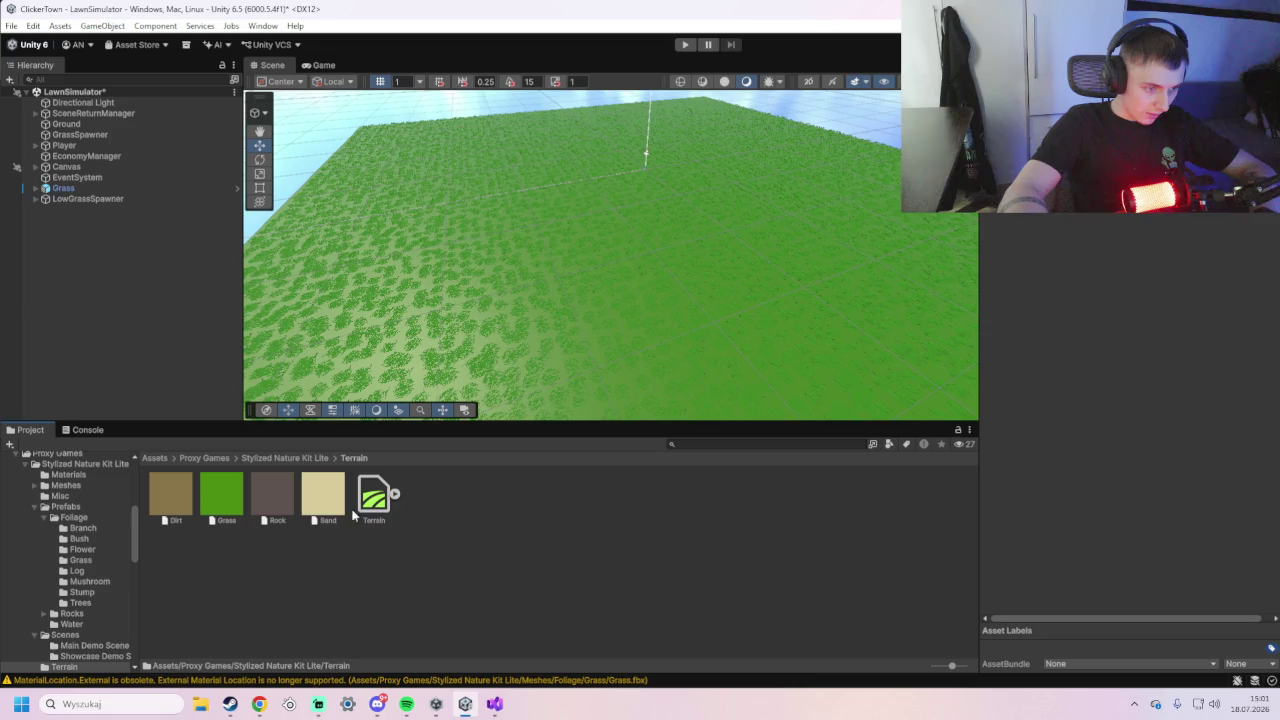
{"action": "mouse_move", "coordinate": [170, 494]}
{"action": "left_mouse_down"}
{"action": "mouse_move", "coordinate": [434, 325]}
{"action": "mouse_move", "coordinate": [449, 346]}
{"action": "mouse_move", "coordinate": [323, 208]}
{"action": "mouse_move", "coordinate": [357, 249]}
{"action": "left_mouse_up"}
{"action": "scroll", "coordinate": [357, 249], "scroll_direction": "down", "scroll_amount": 3}
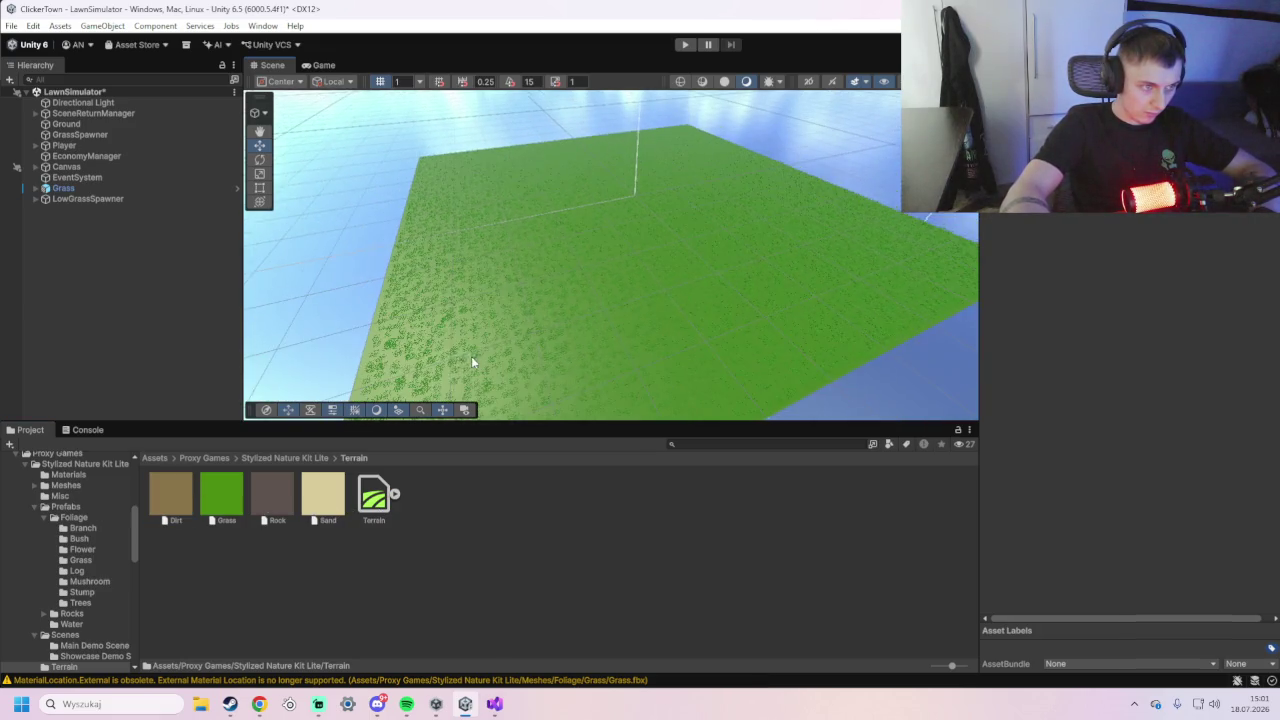
{"action": "left_click_drag", "start_coordinate": [513, 396], "coordinate": [533, 272]}
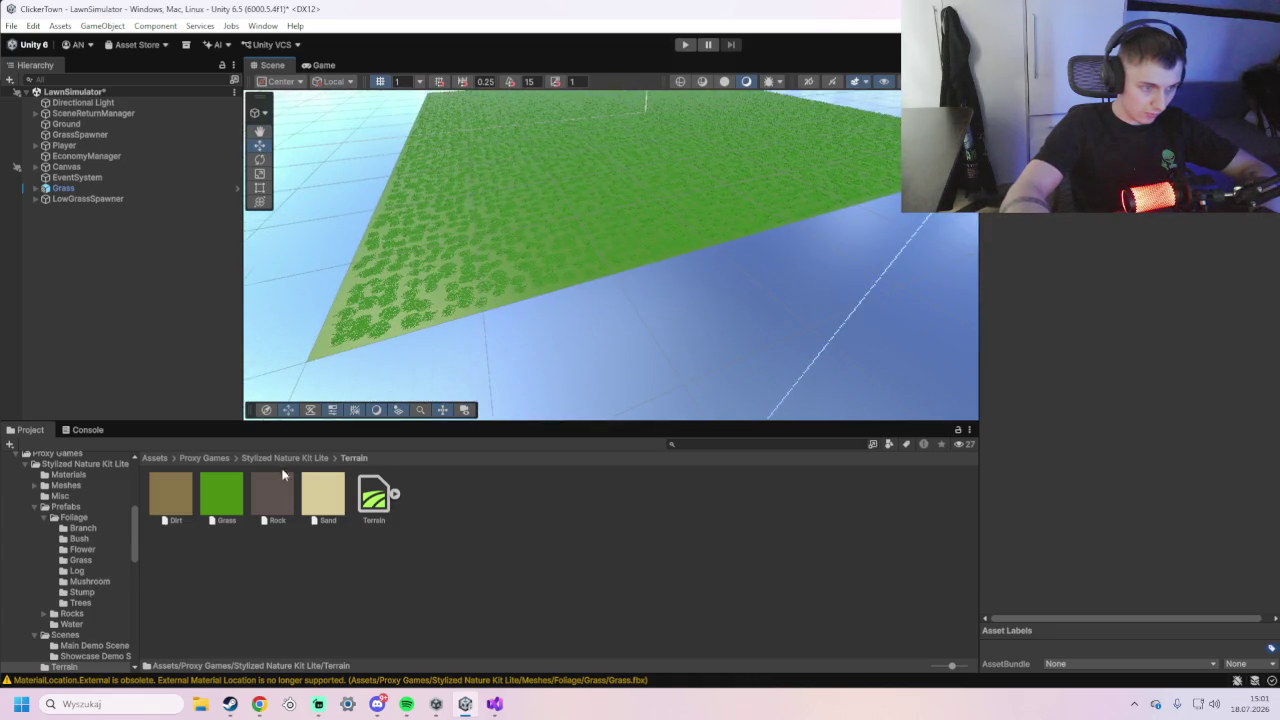
{"action": "mouse_move", "coordinate": [190, 490]}
{"action": "left_mouse_down"}
{"action": "mouse_move", "coordinate": [336, 333]}
{"action": "mouse_move", "coordinate": [504, 293]}
{"action": "mouse_move", "coordinate": [589, 320]}
{"action": "mouse_move", "coordinate": [632, 302]}
{"action": "left_mouse_up"}
{"action": "scroll", "coordinate": [504, 293], "scroll_direction": "down", "scroll_amount": 2}
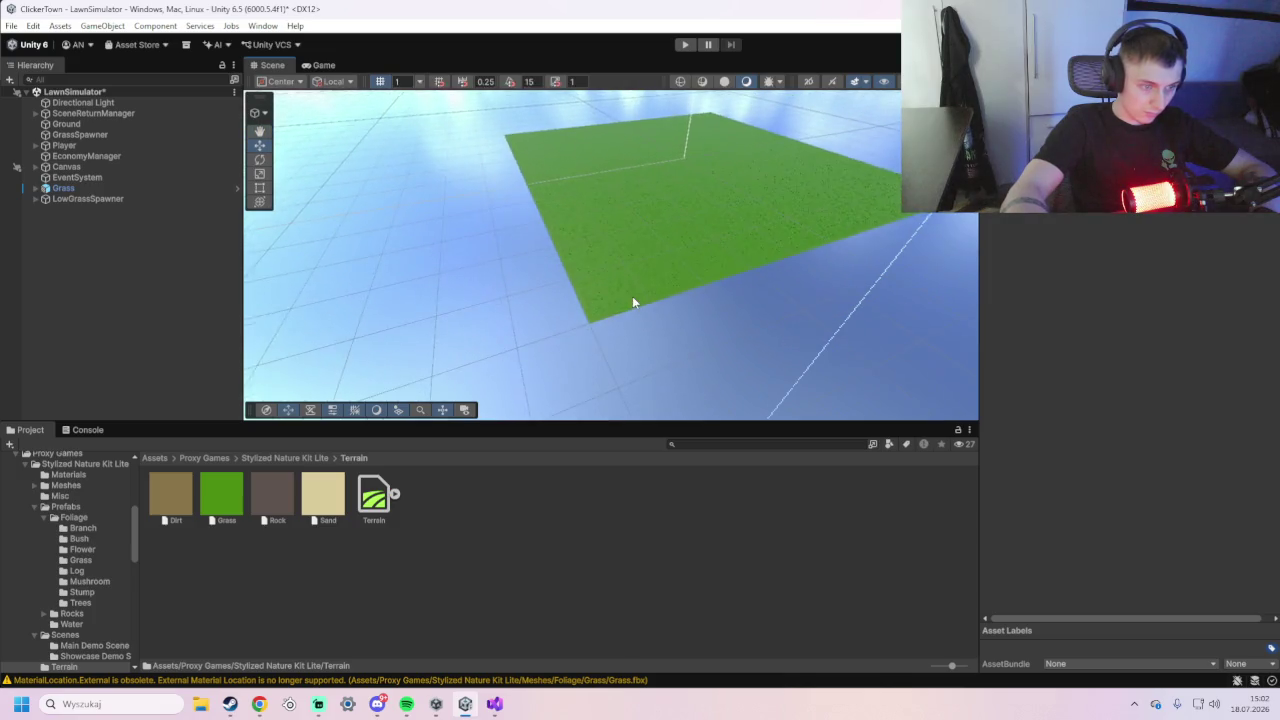
{"action": "scroll", "coordinate": [632, 302], "scroll_direction": "up", "scroll_amount": 2}
{"action": "left_click_drag", "start_coordinate": [337, 500], "coordinate": [610, 303]}
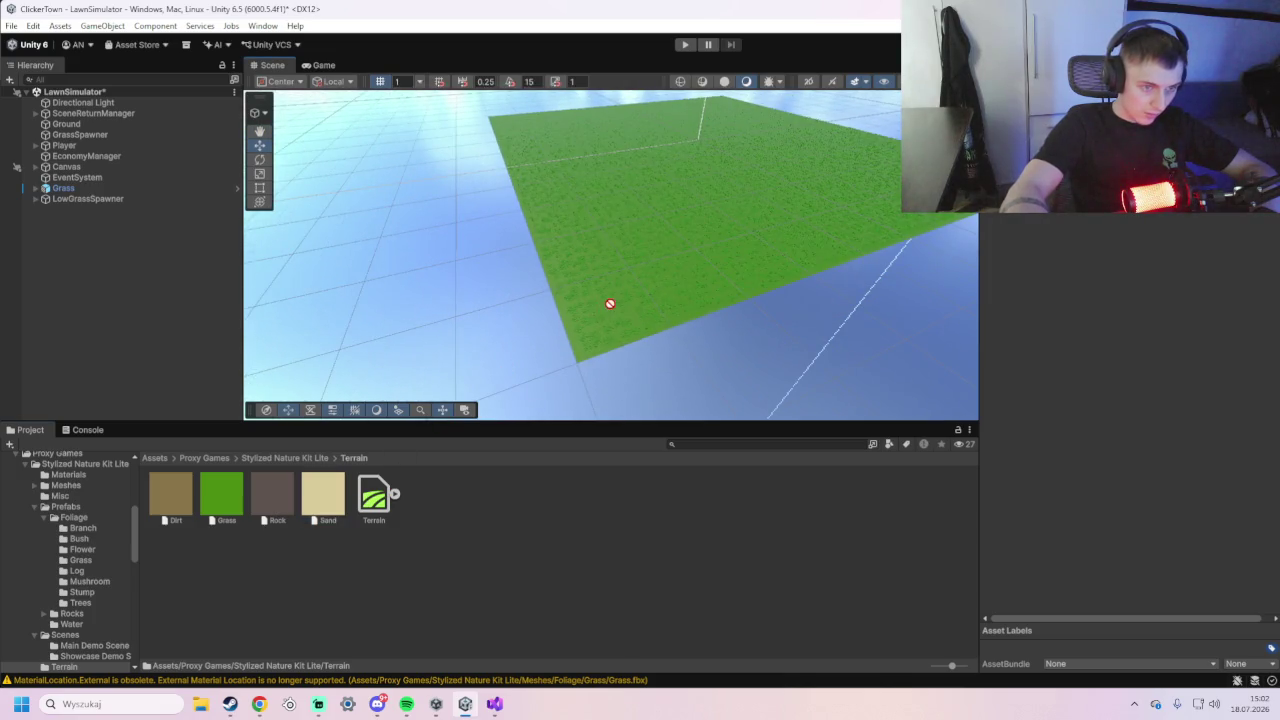
- Inspect the Dirt terrain layer's settings and preview, then select the Ground plane
{"action": "left_click", "coordinate": [176, 502]}
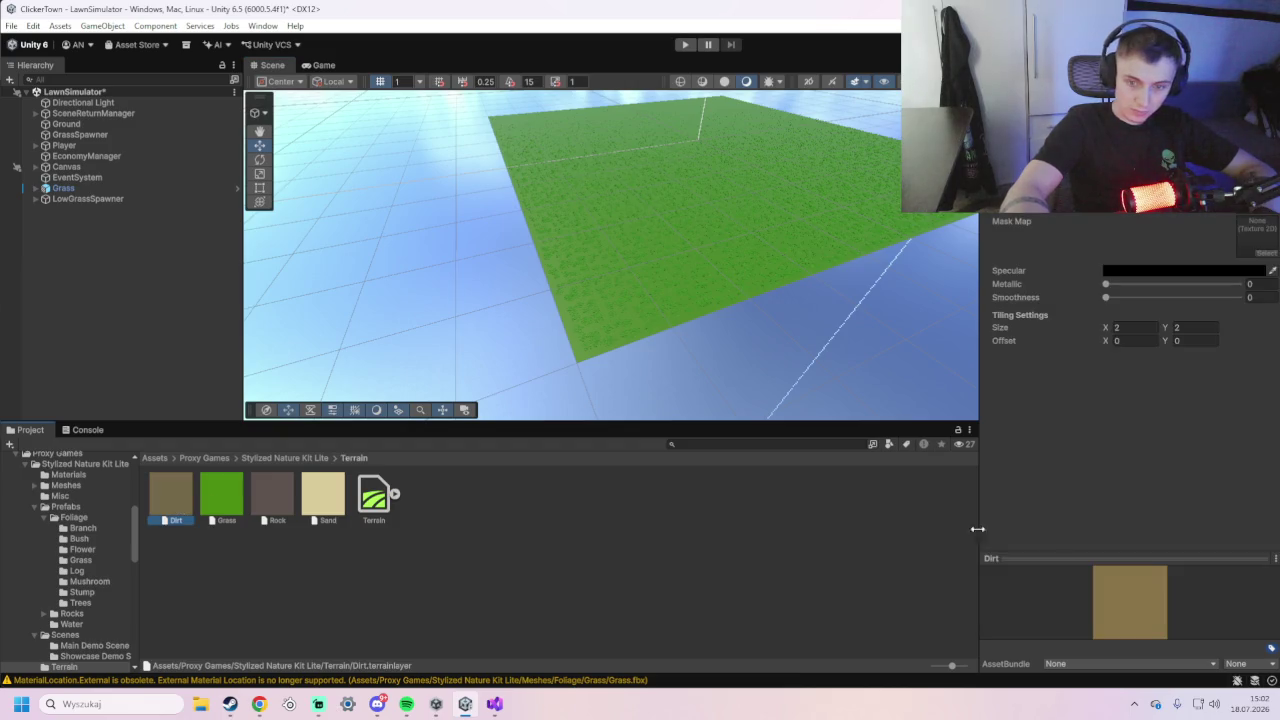
{"action": "left_click", "coordinate": [1272, 271]}
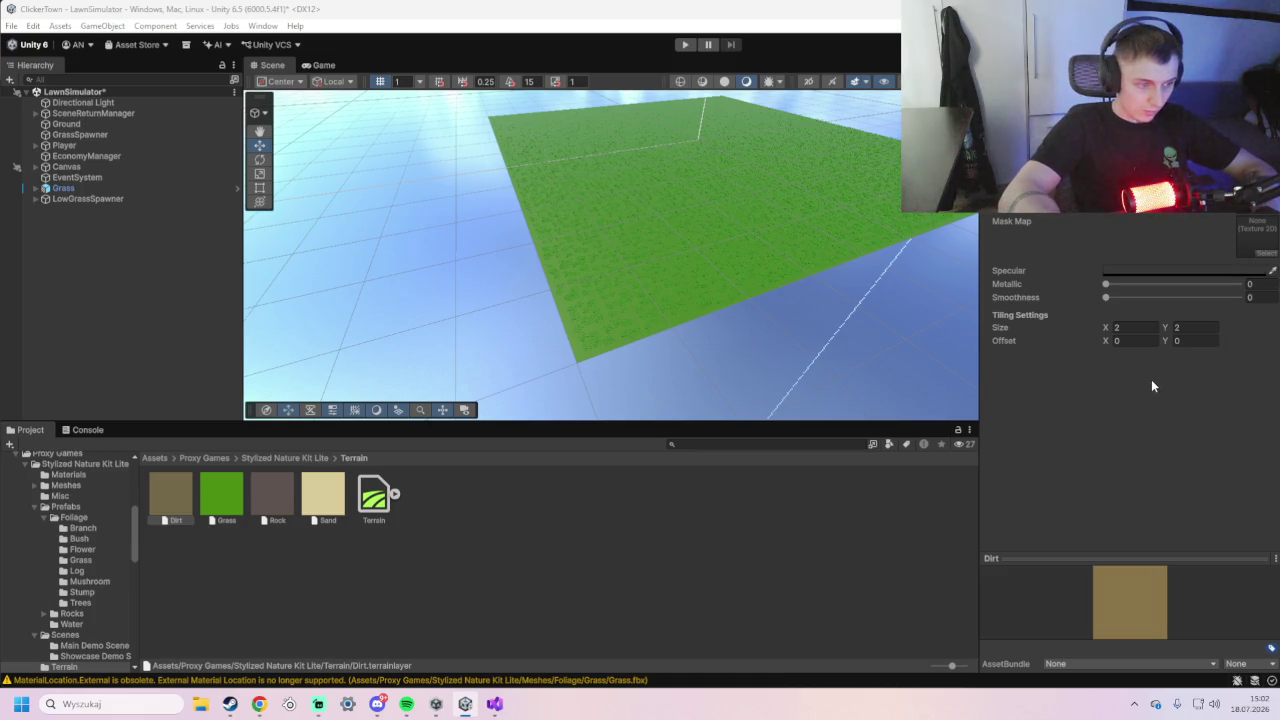
{"action": "key", "text": "BackSpace"}
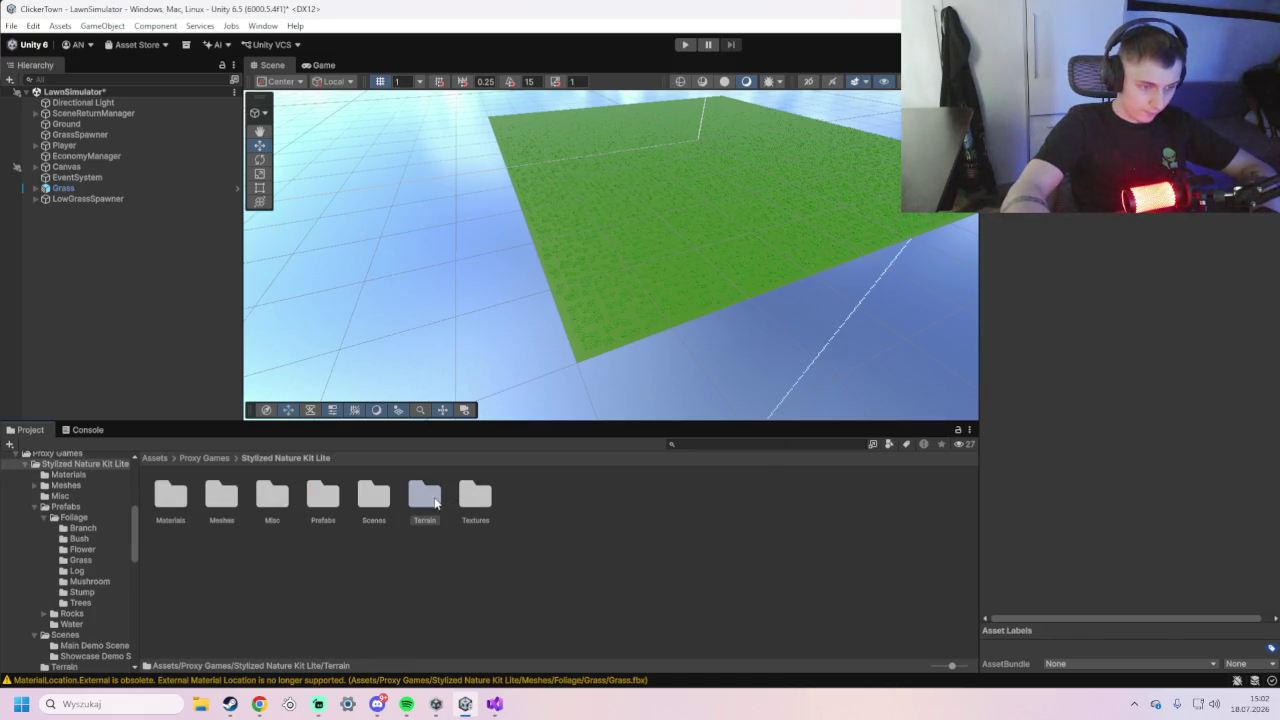
{"action": "double_click", "coordinate": [425, 497]}
{"action": "right_click", "coordinate": [175, 508]}
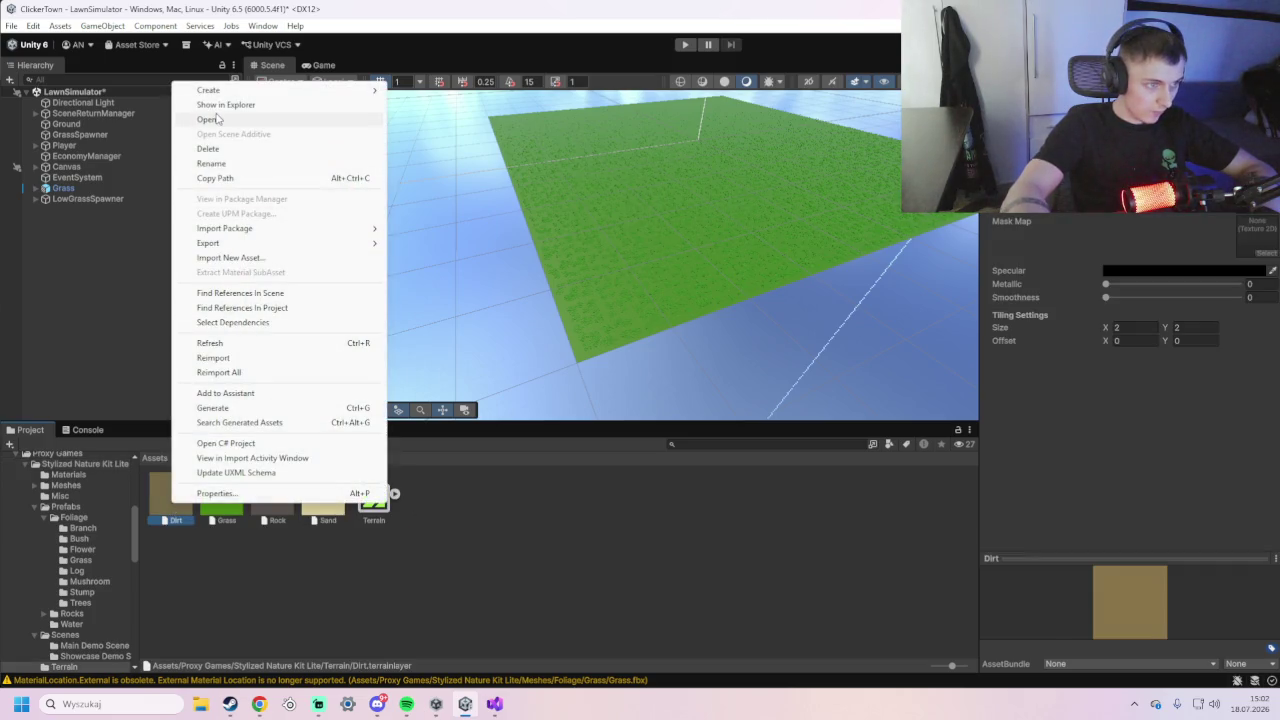
{"action": "left_click", "coordinate": [1192, 444]}
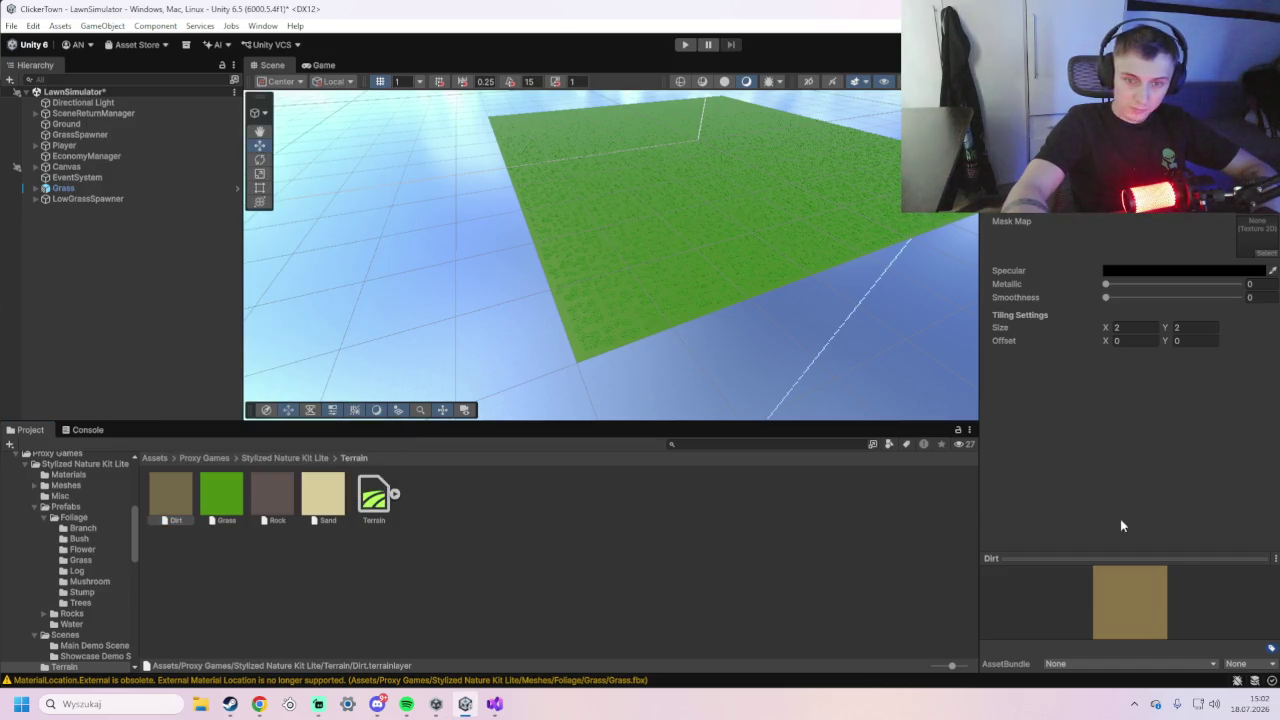
{"action": "left_click", "coordinate": [1018, 558]}
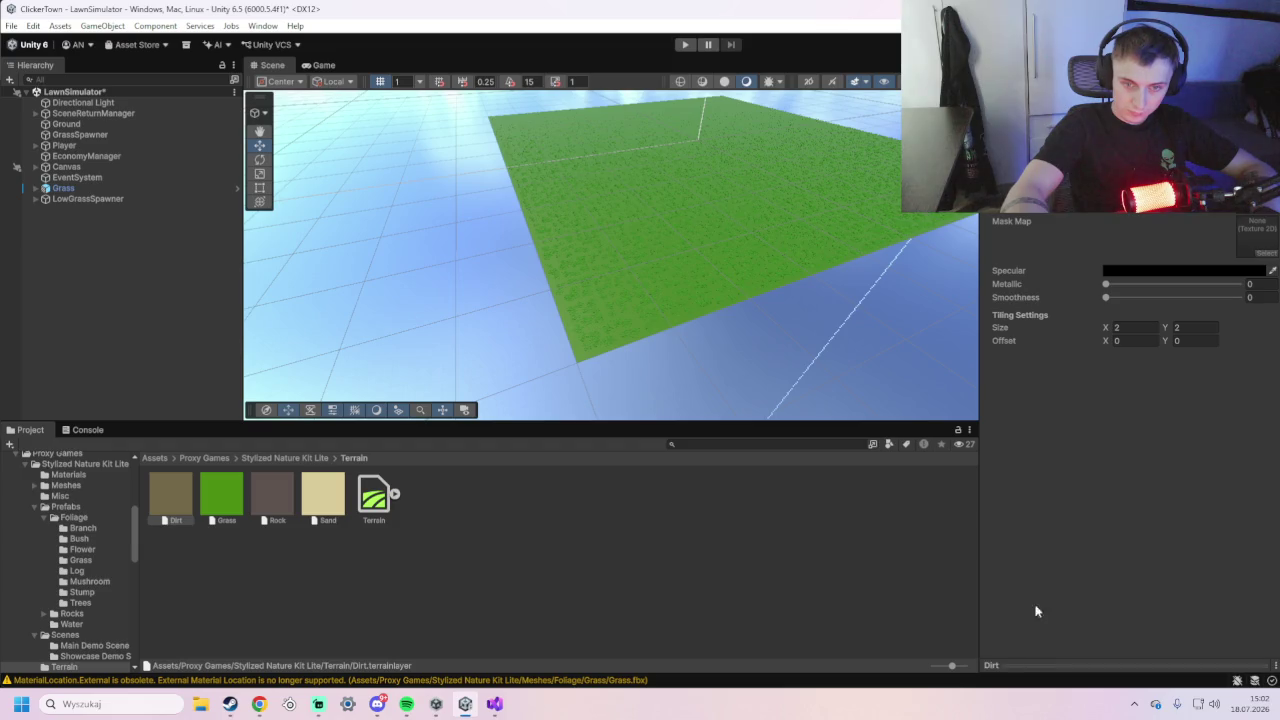
{"action": "left_click", "coordinate": [1038, 662]}
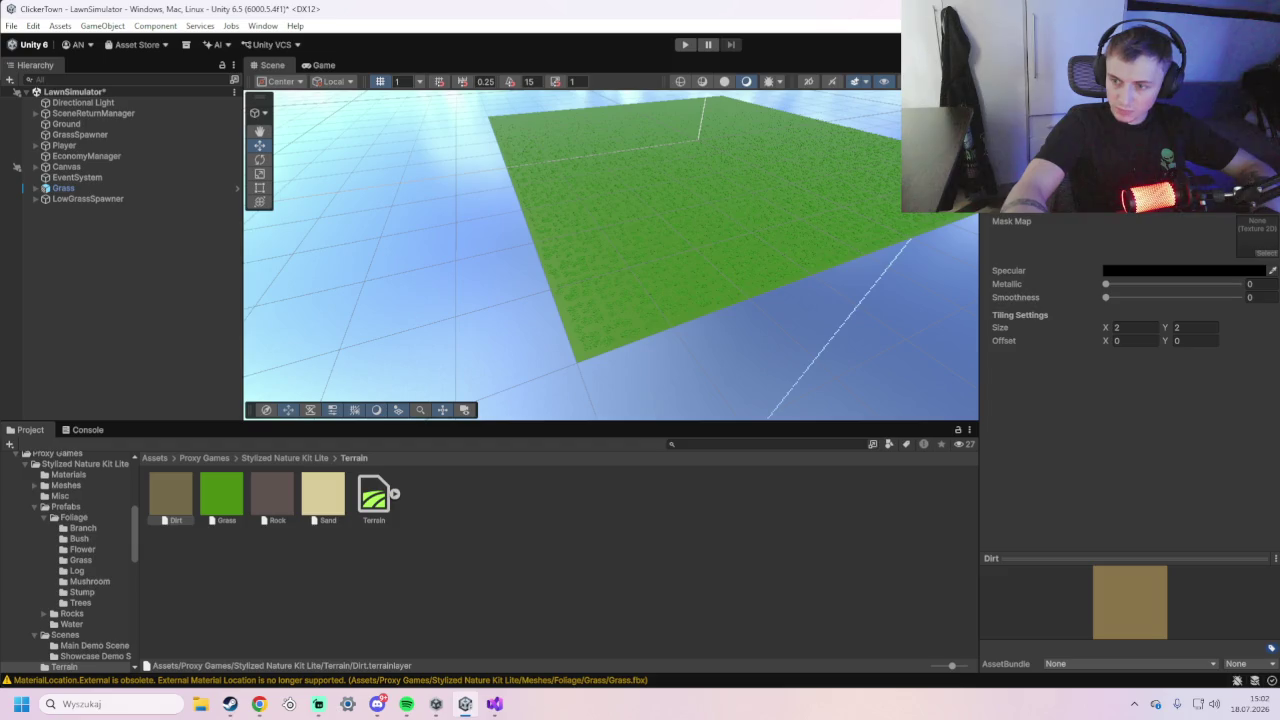
{"action": "key", "text": "alt+Tab"}
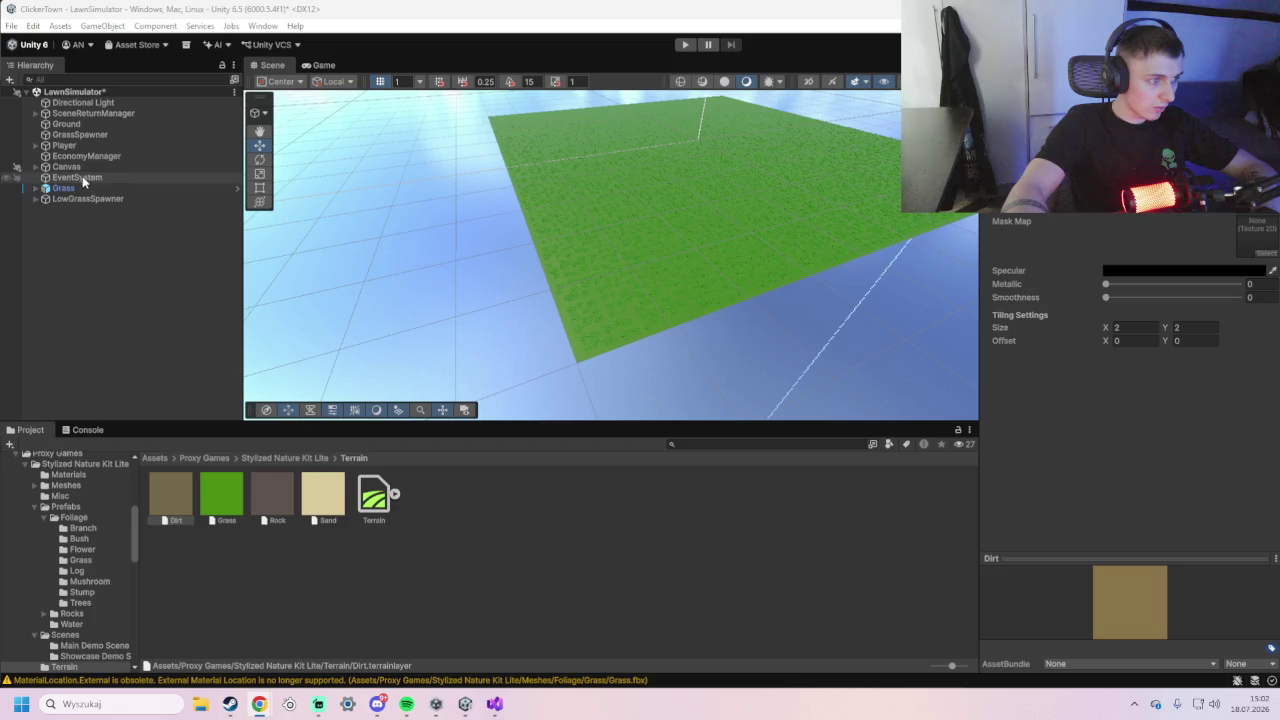
{"action": "left_click", "coordinate": [60, 124]}
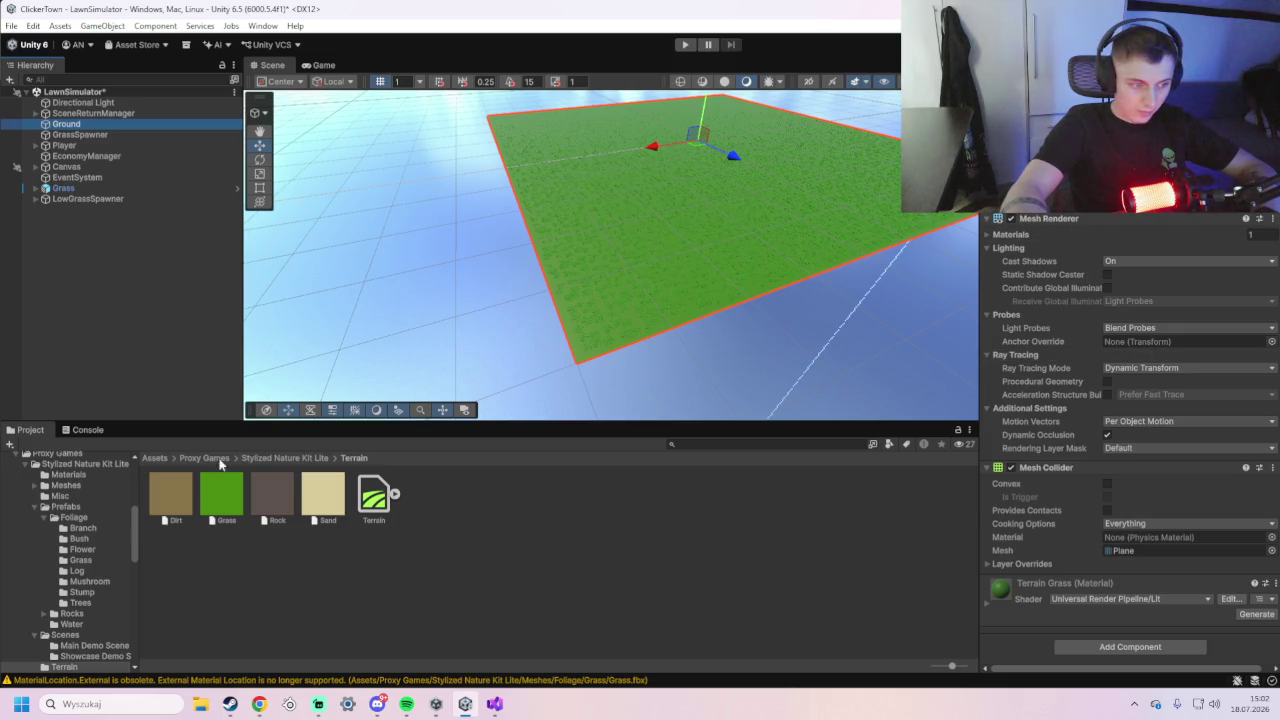
- Try the Dirt layer's tan as the Ground's Terrain Grass base colour
{"action": "mouse_move", "coordinate": [177, 513]}
{"action": "left_mouse_down"}
{"action": "mouse_move", "coordinate": [794, 549]}
{"action": "mouse_move", "coordinate": [1009, 591]}
{"action": "mouse_move", "coordinate": [1095, 497]}
{"action": "left_mouse_up"}
{"action": "mouse_move", "coordinate": [1004, 591]}
{"action": "left_mouse_down"}
{"action": "mouse_move", "coordinate": [157, 199]}
{"action": "mouse_move", "coordinate": [109, 124]}
{"action": "left_mouse_up"}
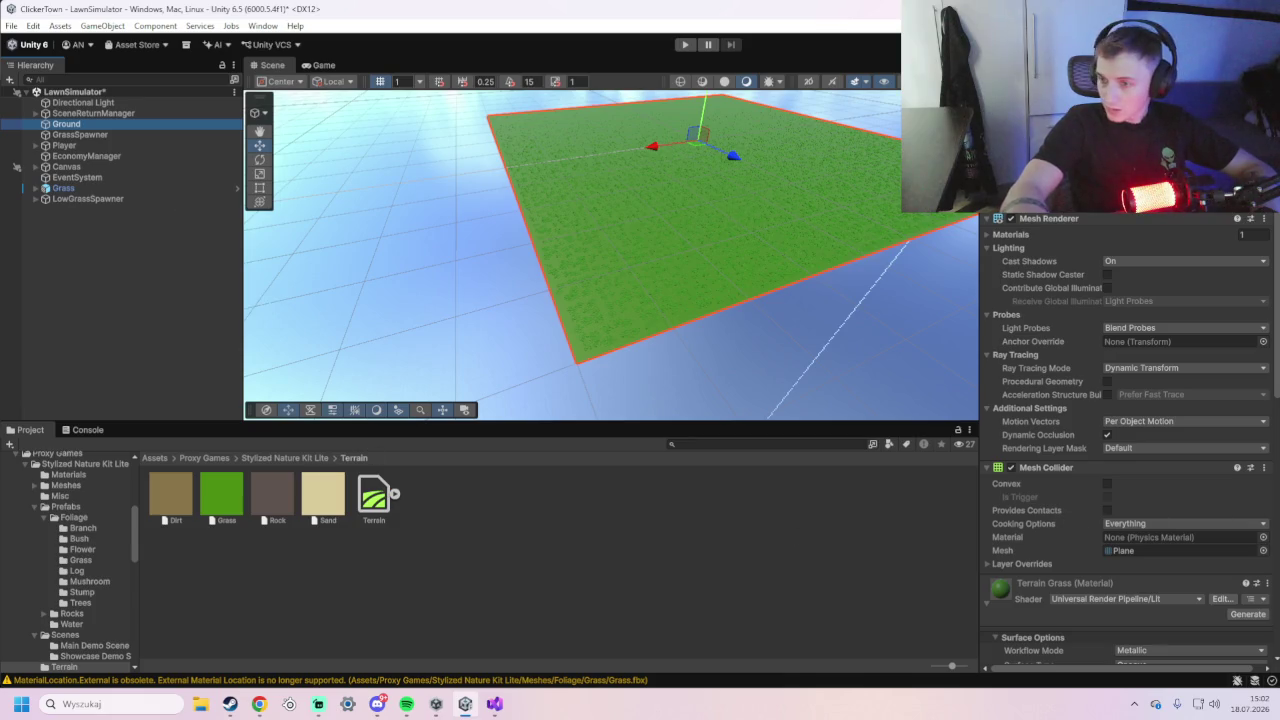
{"action": "scroll", "coordinate": [1173, 346], "scroll_direction": "down", "scroll_amount": 5}
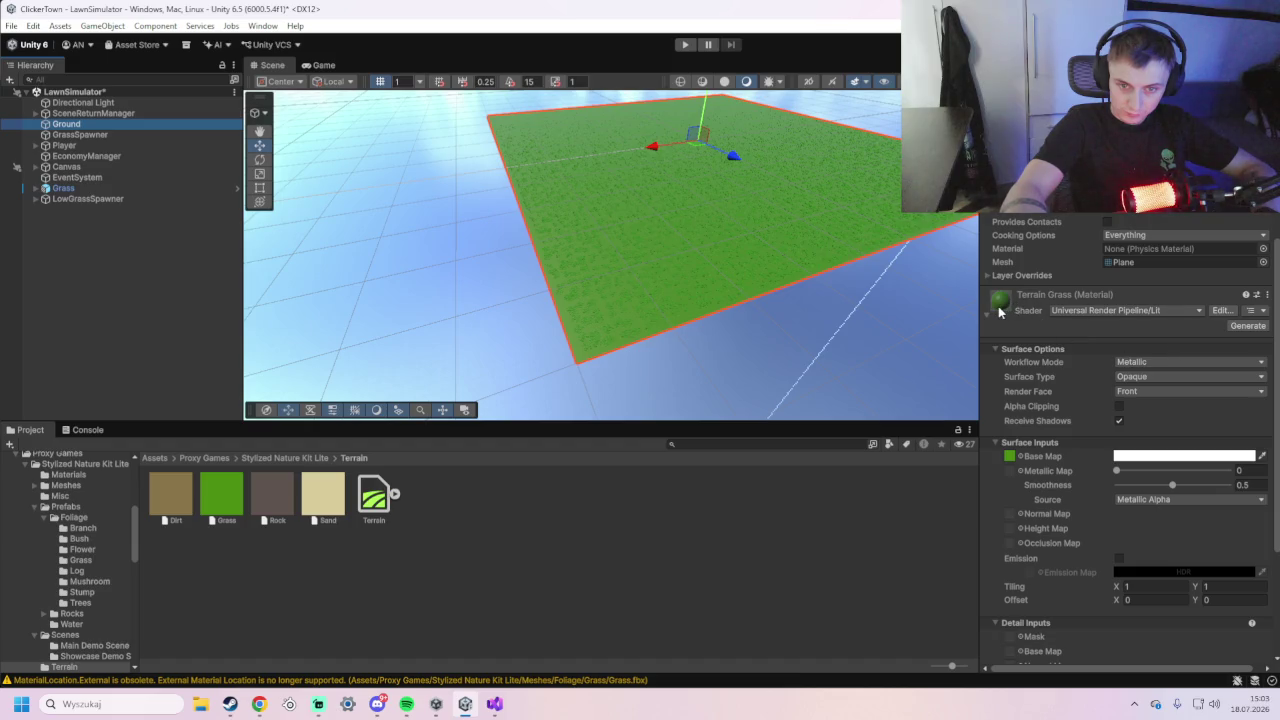
{"action": "left_click", "coordinate": [1178, 292]}
{"action": "left_click", "coordinate": [1005, 592]}
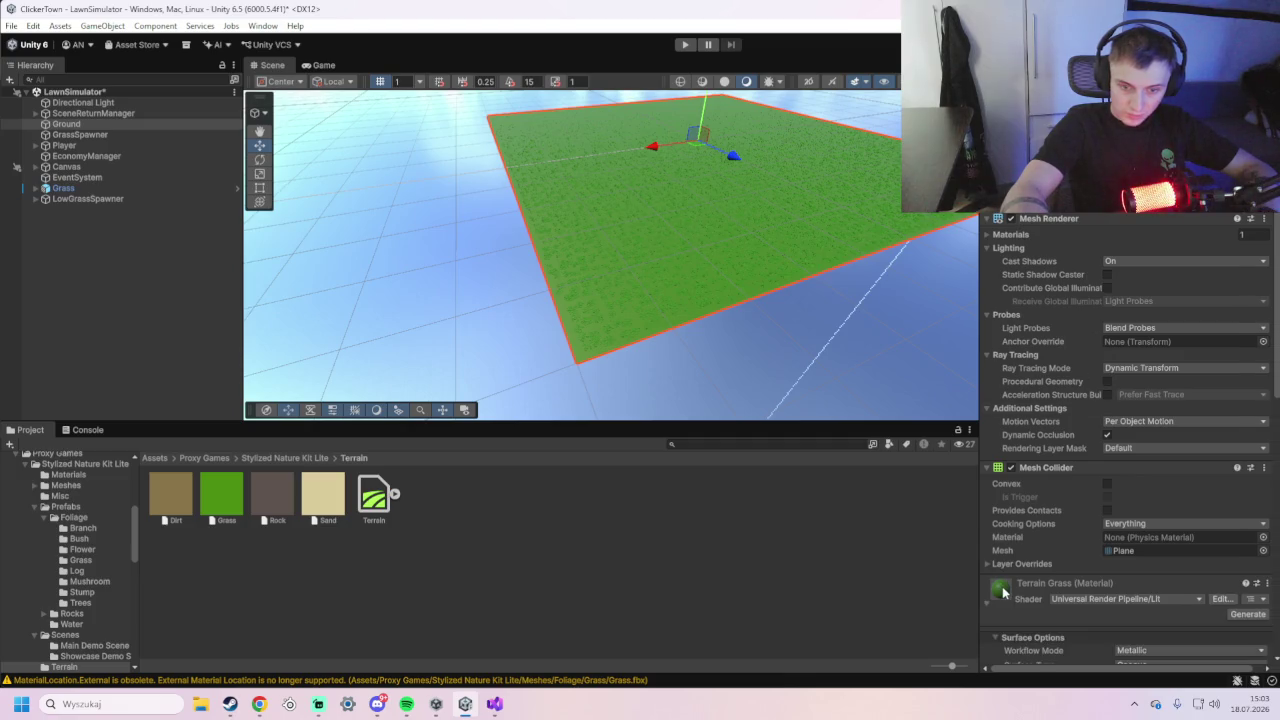
{"action": "scroll", "coordinate": [1105, 506], "scroll_direction": "down", "scroll_amount": 4}
{"action": "scroll", "coordinate": [1130, 499], "scroll_direction": "down", "scroll_amount": 1}
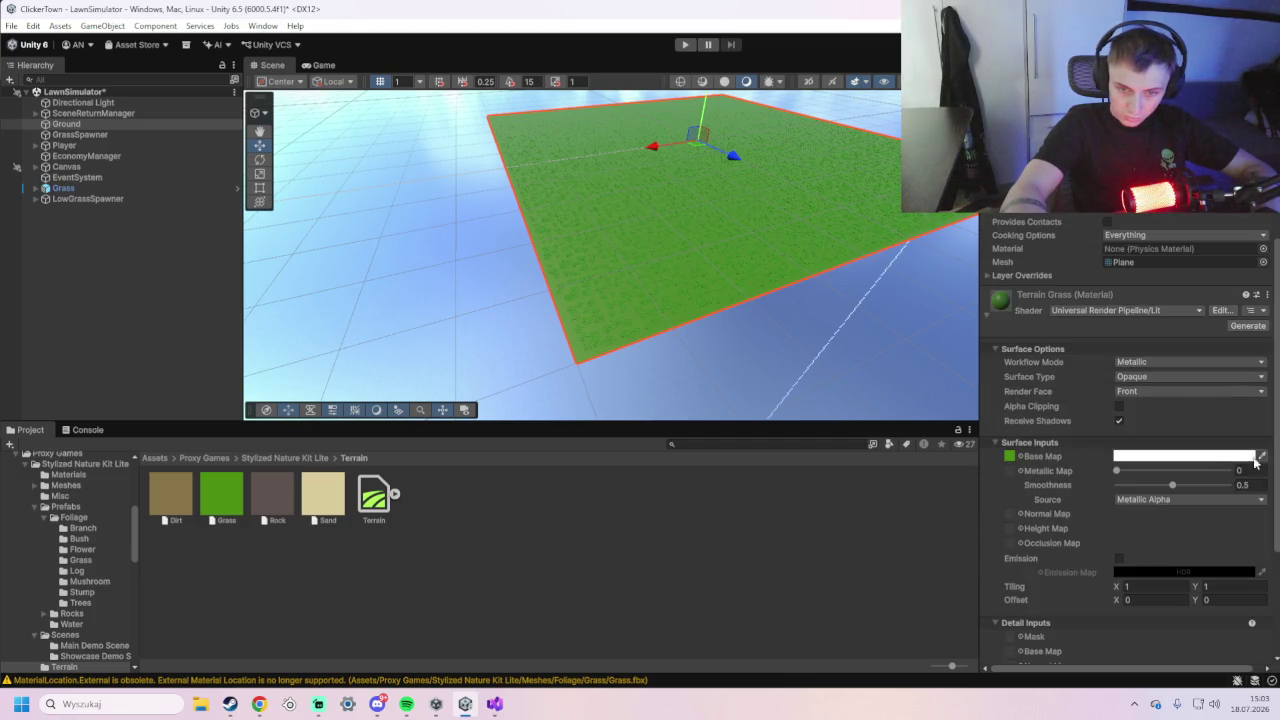
{"action": "left_click", "coordinate": [178, 494]}
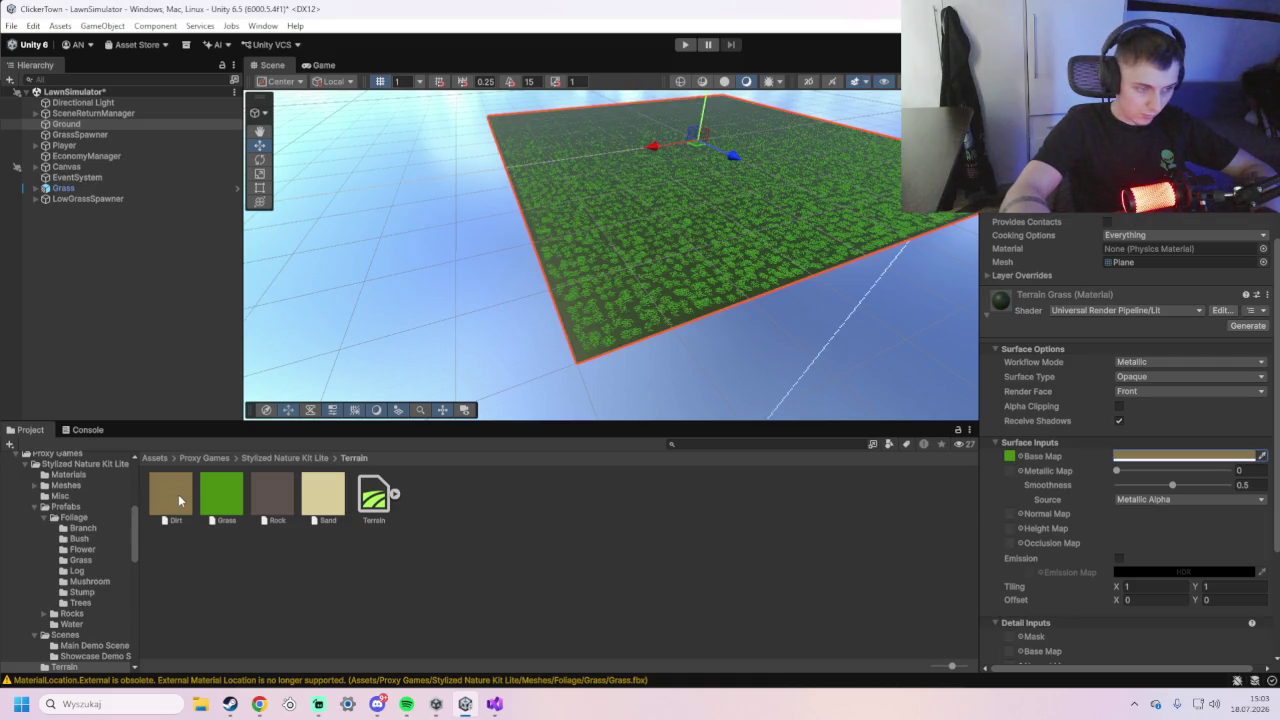
- Reselect Ground and set the Terrain Grass base colour to the Grass layer's green
{"action": "scroll", "coordinate": [732, 325], "scroll_direction": "up", "scroll_amount": 3}
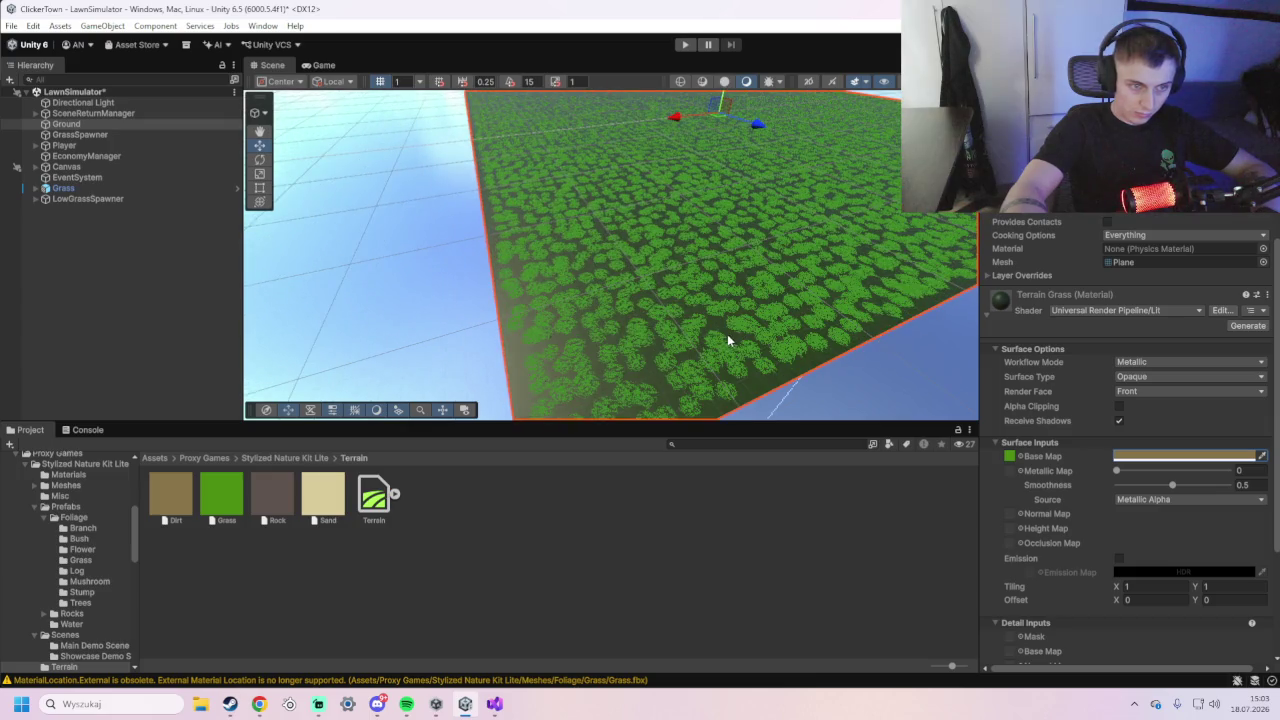
{"action": "left_click", "coordinate": [921, 397]}
{"action": "scroll", "coordinate": [894, 391], "scroll_direction": "down", "scroll_amount": 3}
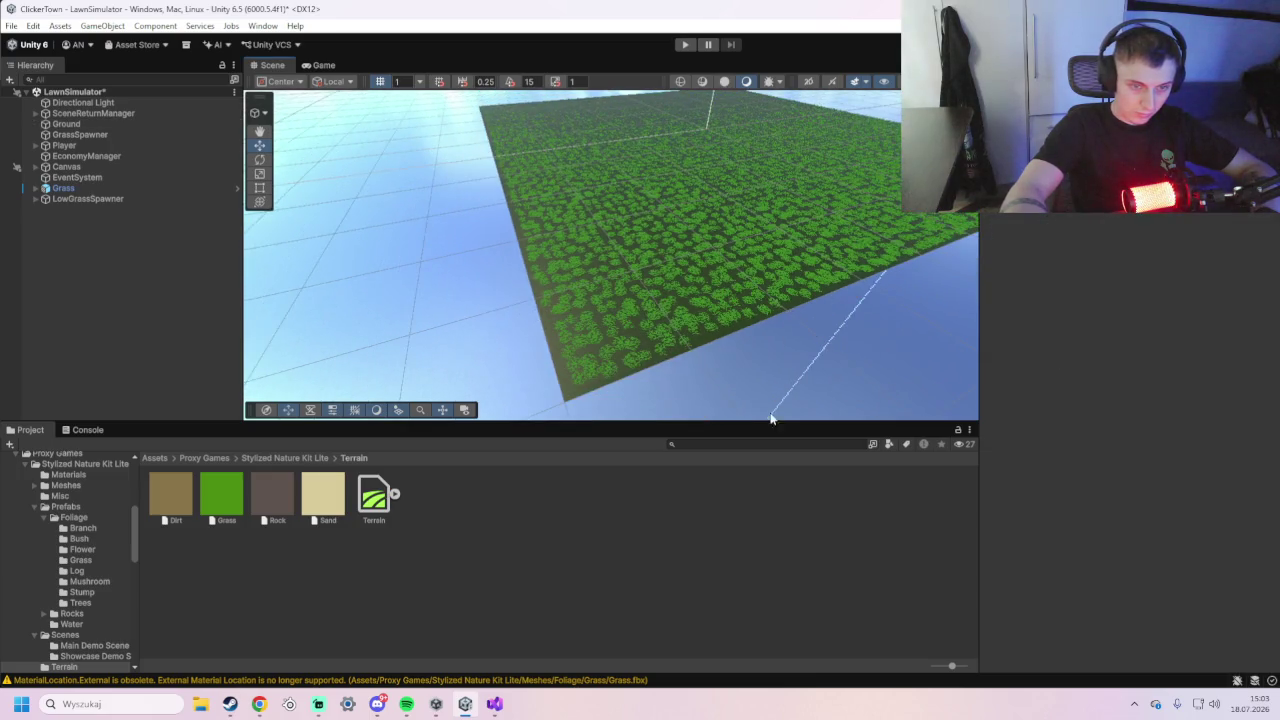
{"action": "left_click", "coordinate": [90, 124]}
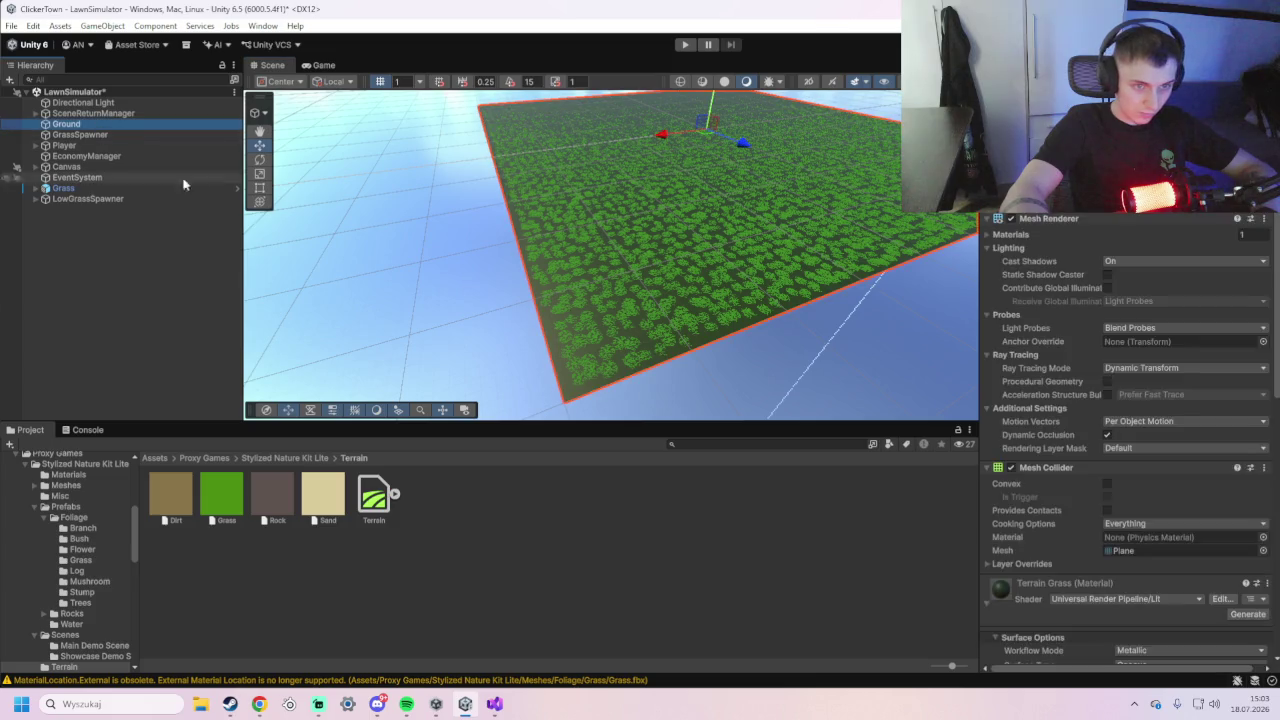
{"action": "scroll", "coordinate": [1250, 503], "scroll_direction": "down", "scroll_amount": 3}
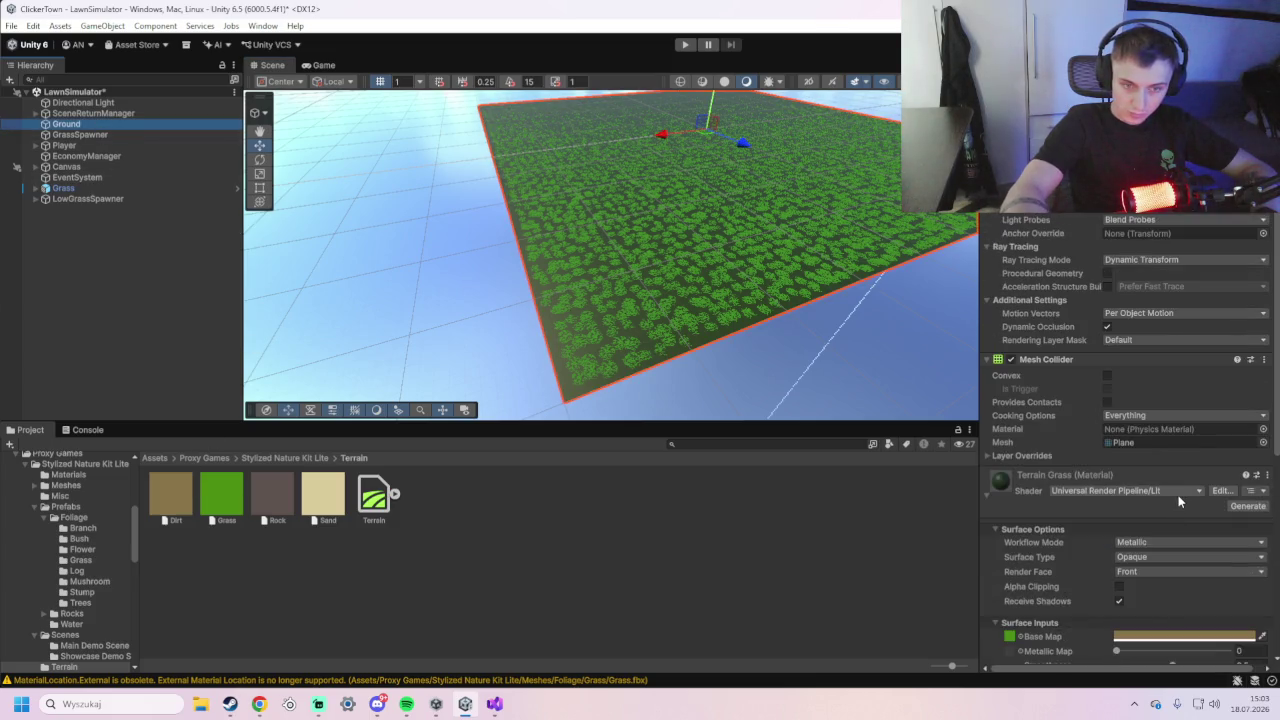
{"action": "left_click", "coordinate": [997, 481]}
{"action": "left_click", "coordinate": [997, 603]}
{"action": "scroll", "coordinate": [1190, 420], "scroll_direction": "down", "scroll_amount": 10}
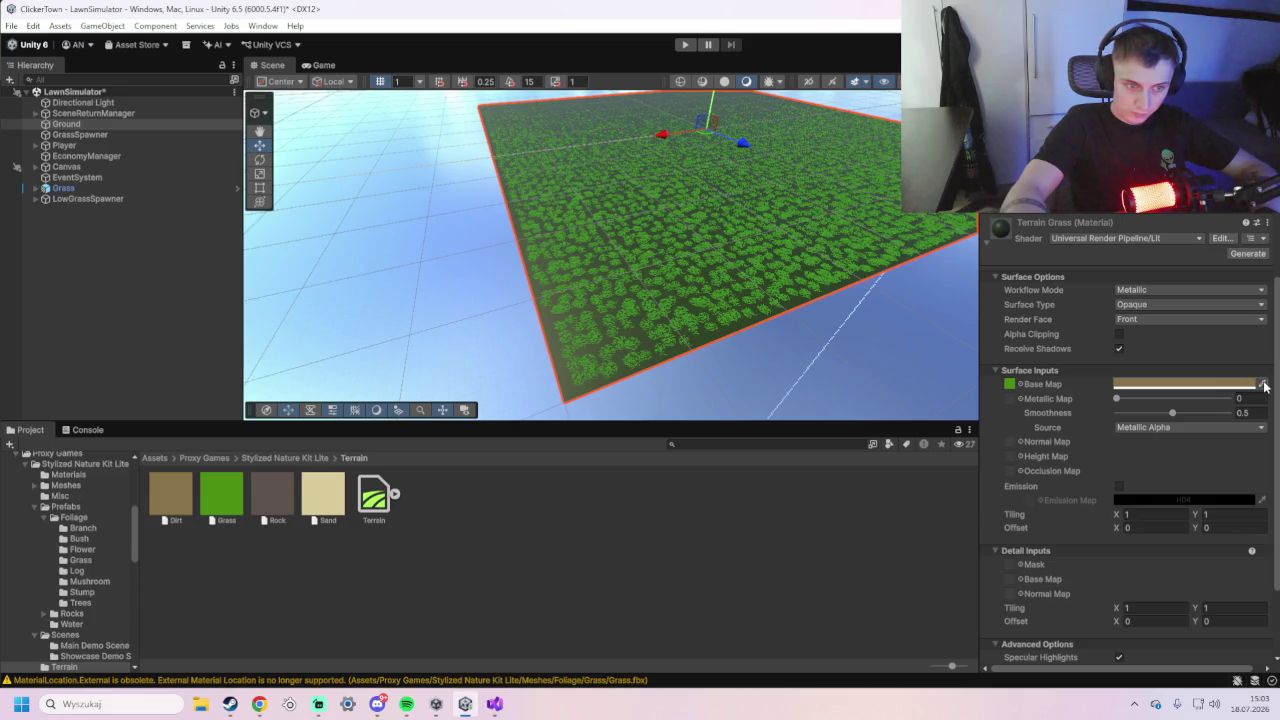
{"action": "left_click", "coordinate": [1264, 387]}
{"action": "left_click", "coordinate": [208, 491]}
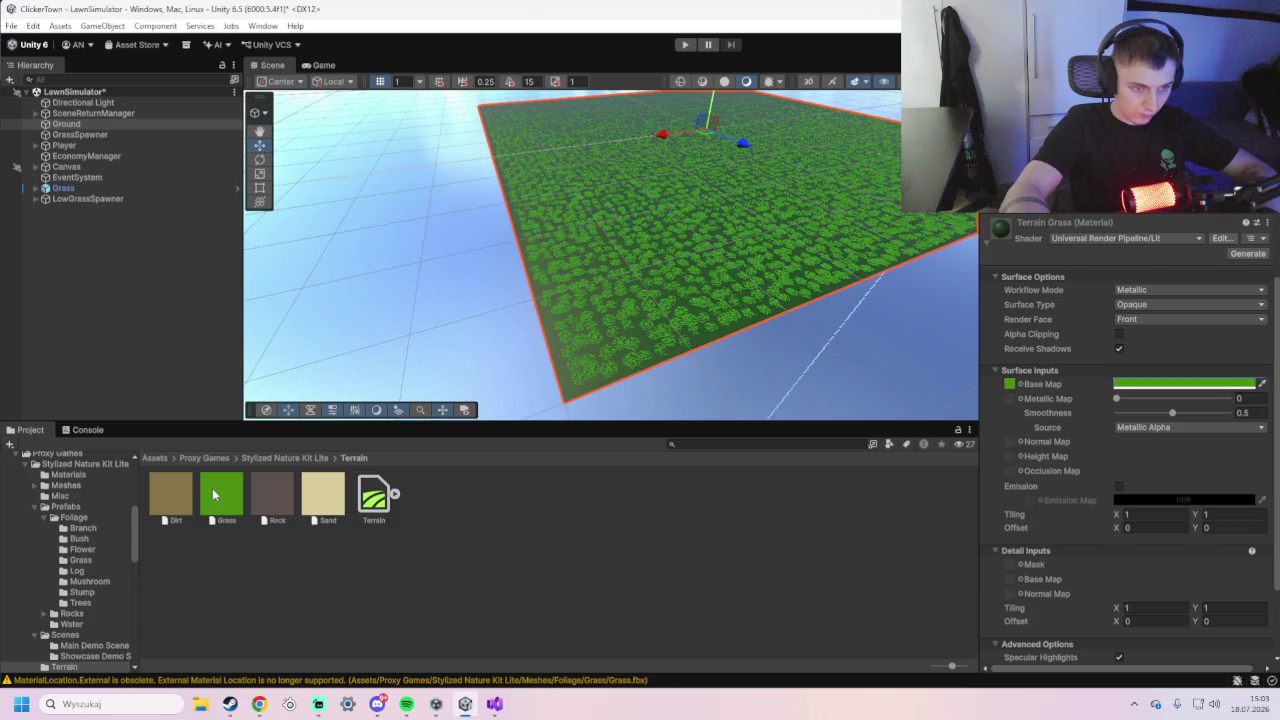
- Reselect the Ground plane and start Play mode
{"action": "left_click", "coordinate": [272, 494]}
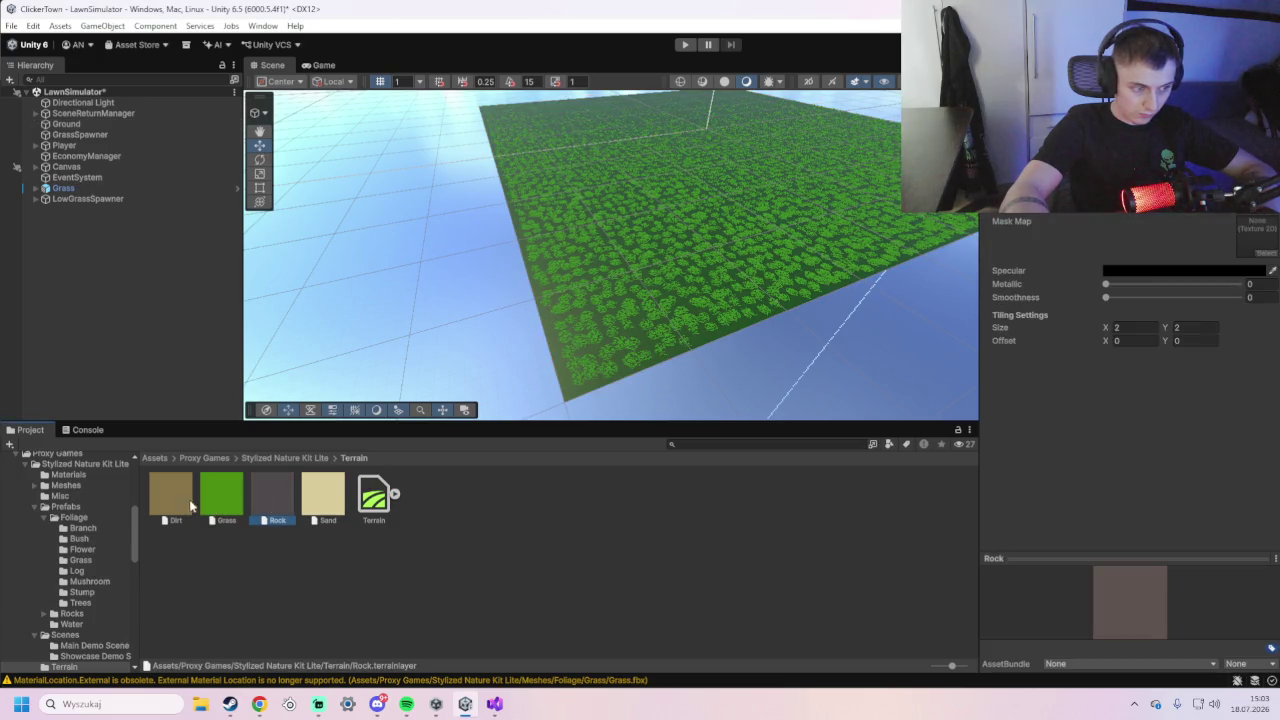
{"action": "left_click", "coordinate": [83, 125]}
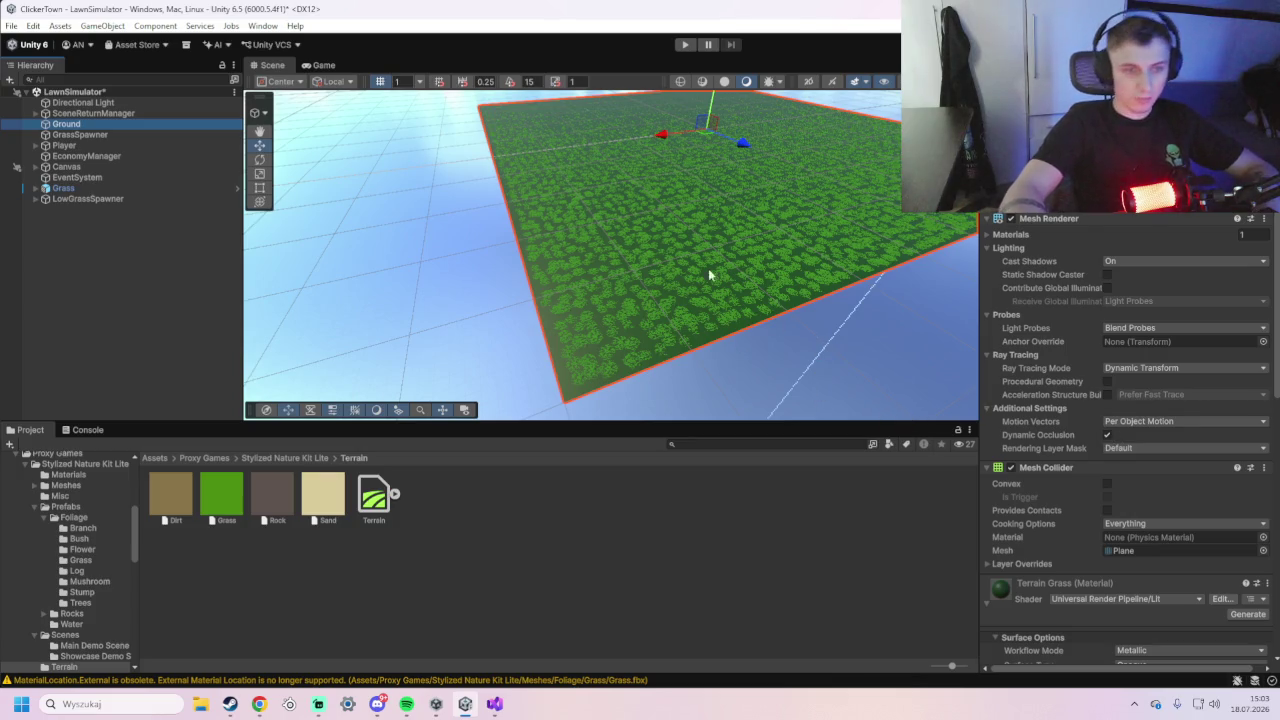
{"action": "left_click", "coordinate": [686, 45]}
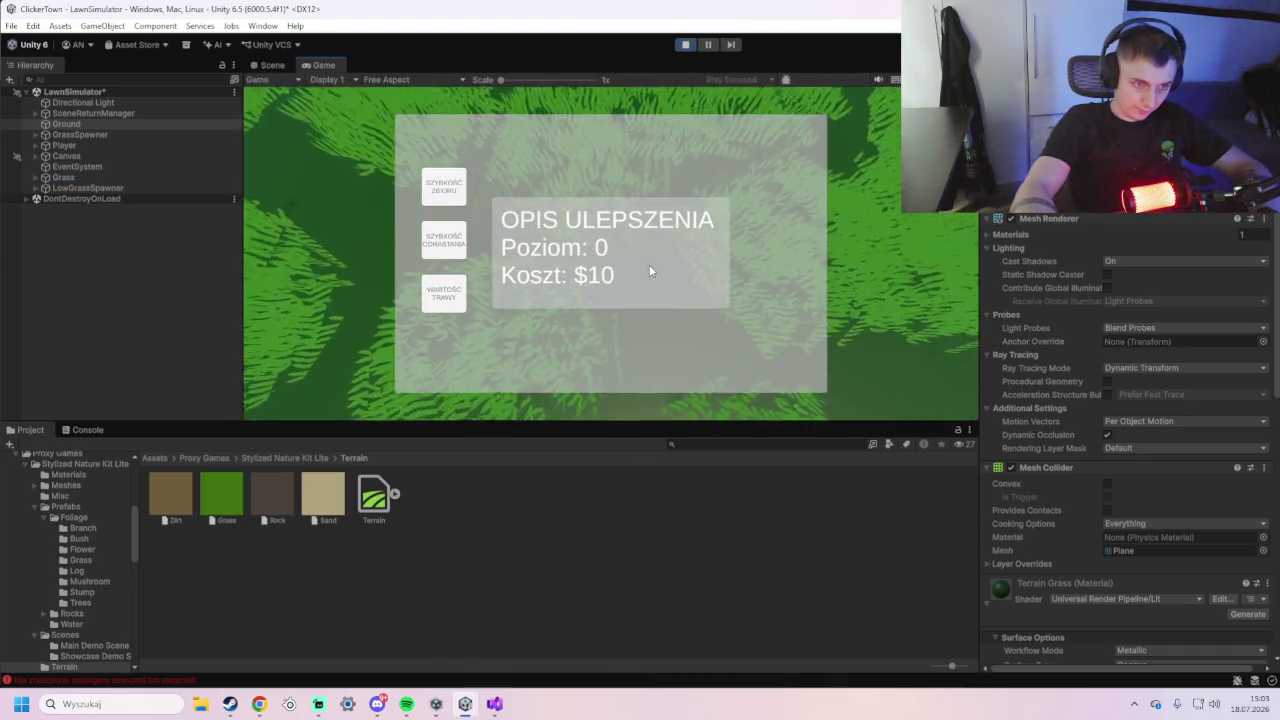
- Switch the running game to the City scene and back to LawnSimulator, then stop Play mode
{"action": "key", "text": "Escape"}
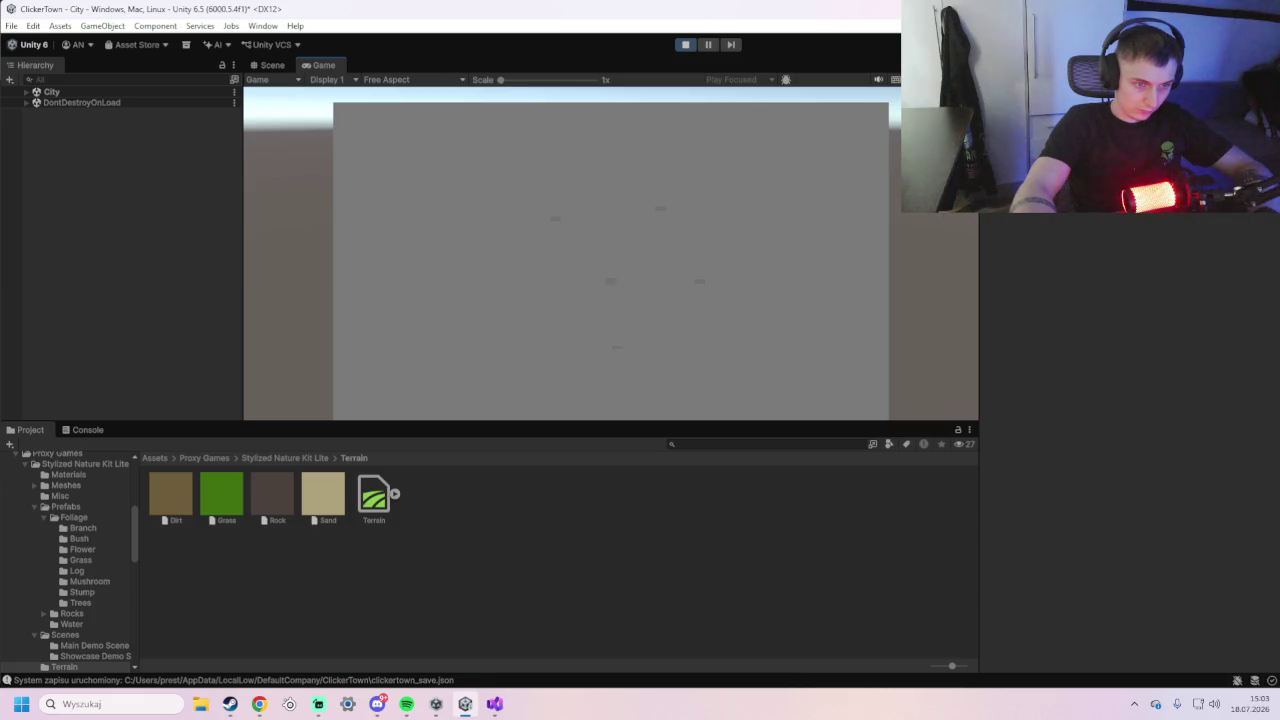
{"action": "key", "text": "Escape"}
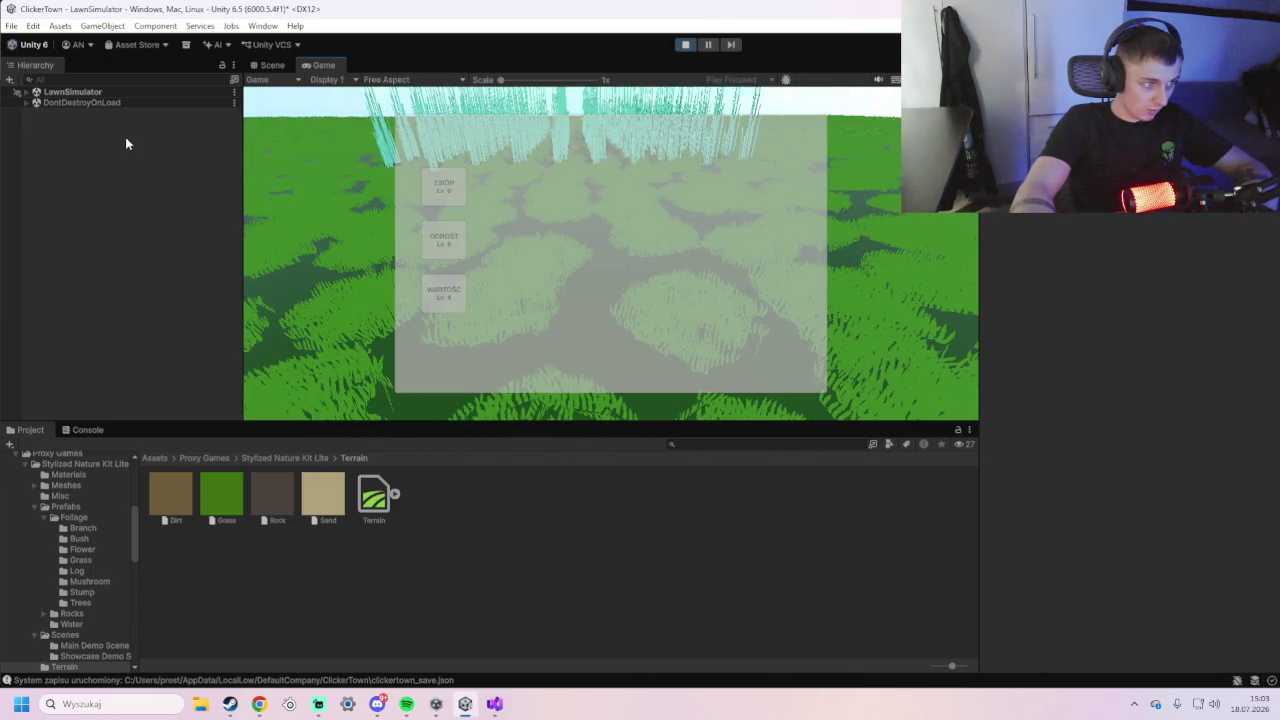
{"action": "left_click", "coordinate": [685, 44]}
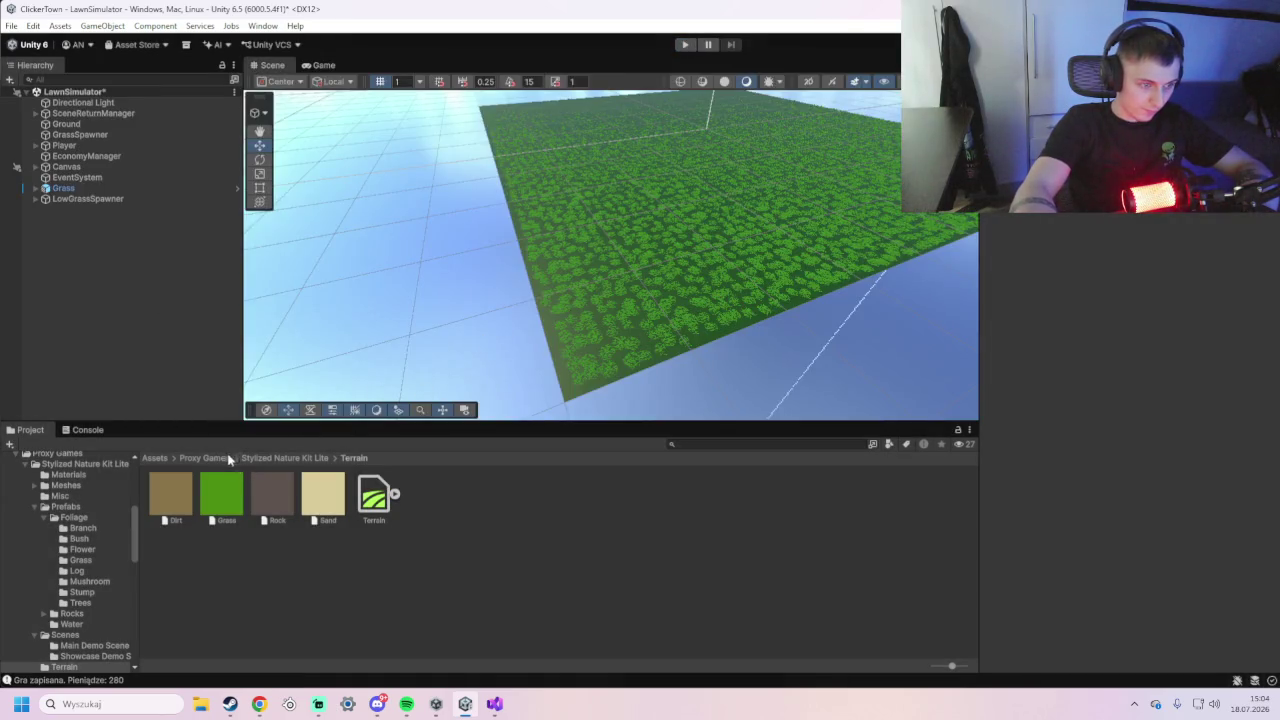
- Set the Terrain Grass Smoothness to 0 and pick the Dirt tan as base colour
{"action": "left_click", "coordinate": [82, 187]}
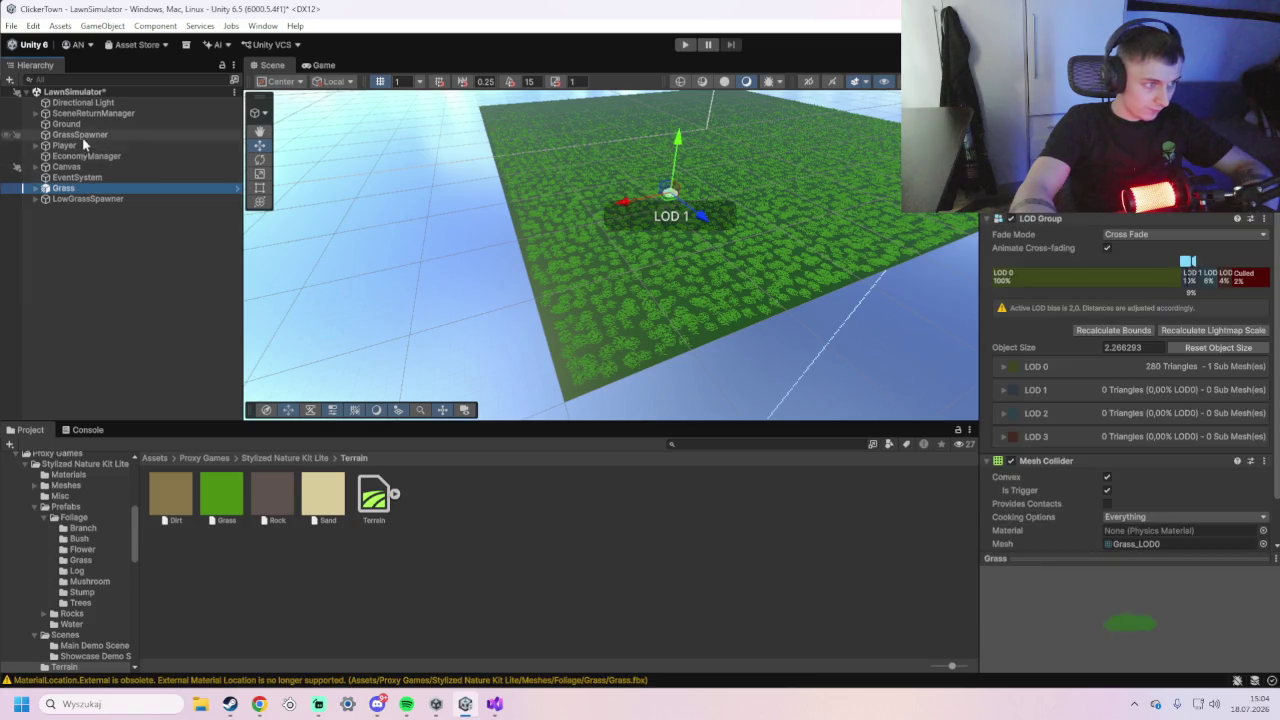
{"action": "left_click", "coordinate": [80, 124]}
{"action": "scroll", "coordinate": [1080, 520], "scroll_direction": "down", "scroll_amount": 3}
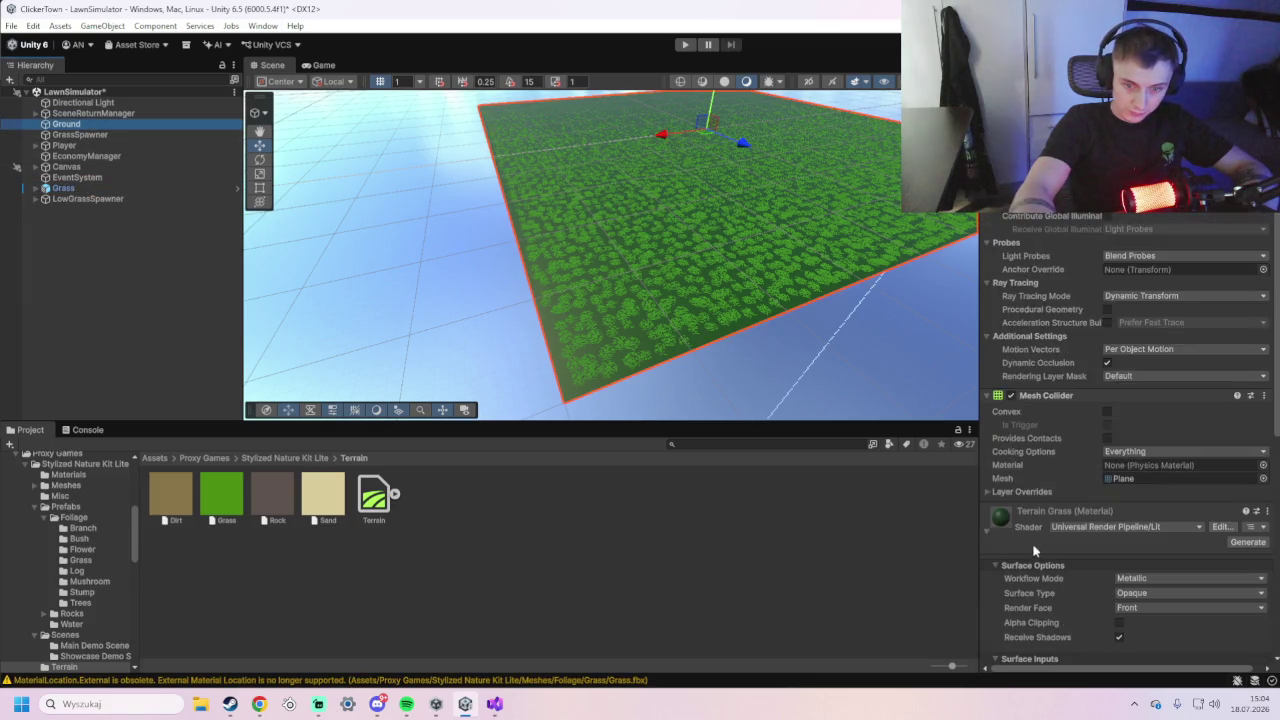
{"action": "scroll", "coordinate": [1131, 473], "scroll_direction": "down", "scroll_amount": 2}
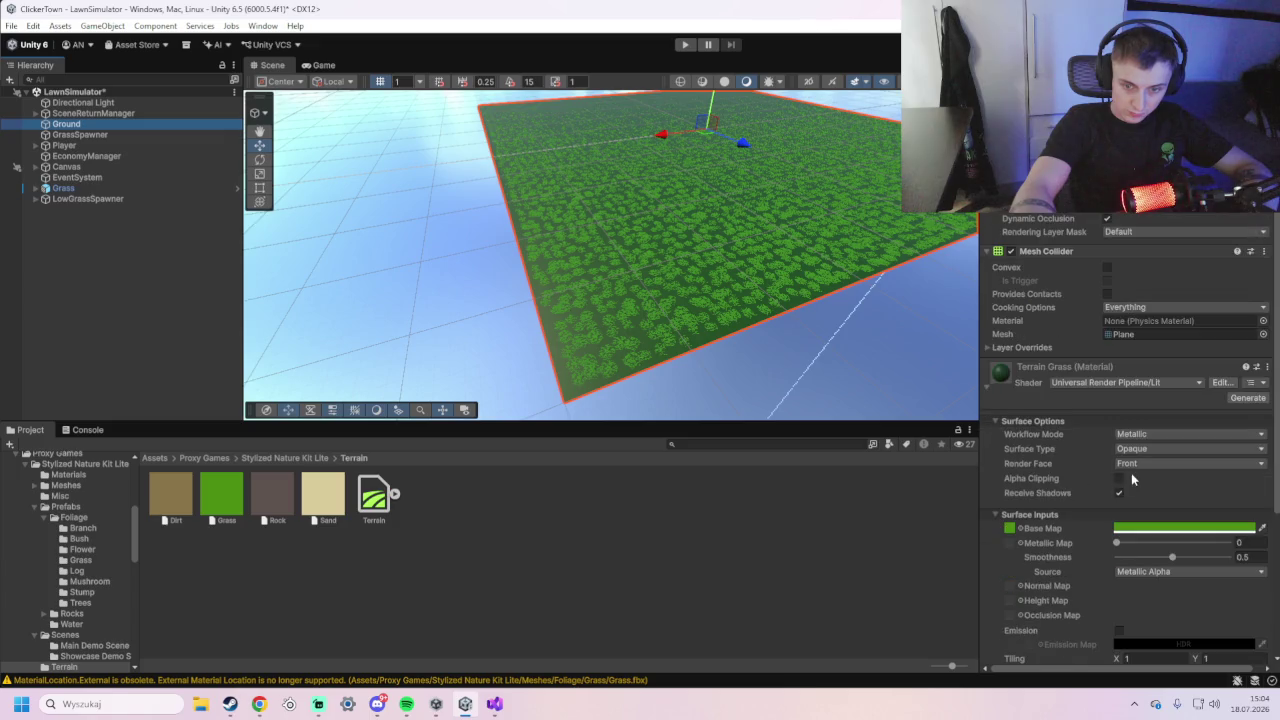
{"action": "left_click_drag", "start_coordinate": [1173, 520], "coordinate": [966, 535]}
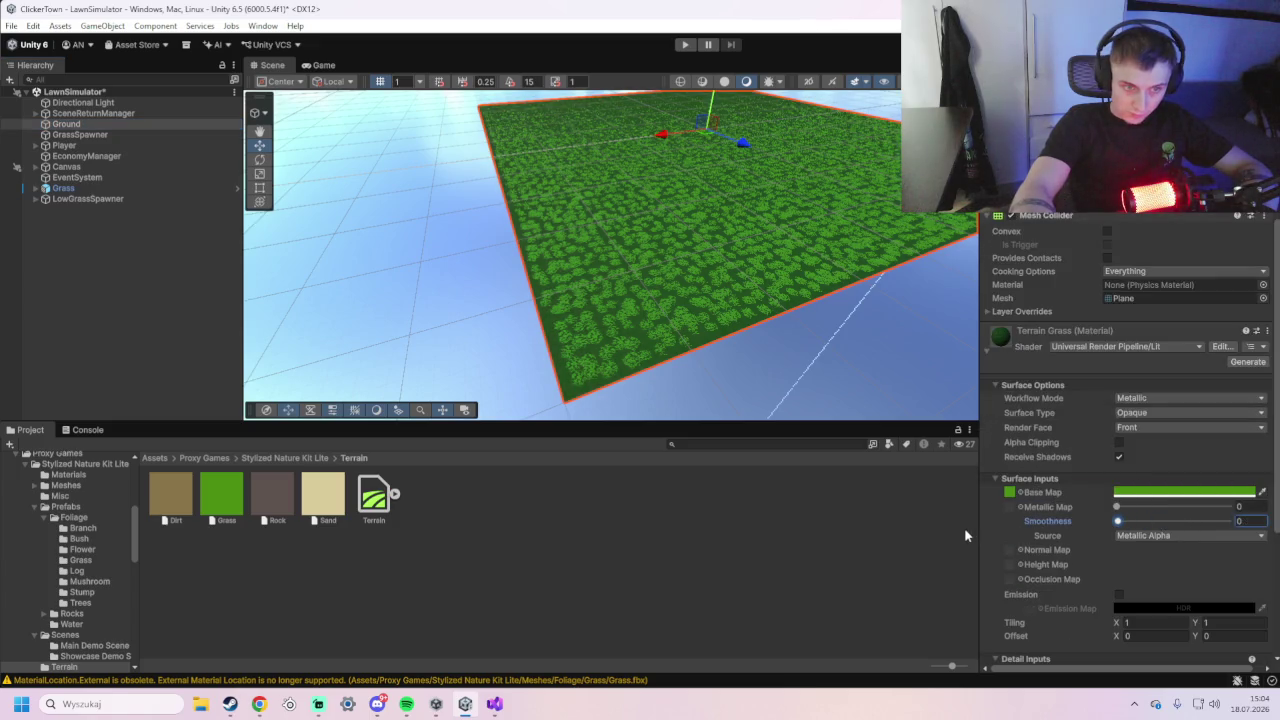
{"action": "mouse_move", "coordinate": [188, 516]}
{"action": "left_mouse_down"}
{"action": "mouse_move", "coordinate": [714, 486]}
{"action": "mouse_move", "coordinate": [1158, 497]}
{"action": "left_mouse_up"}
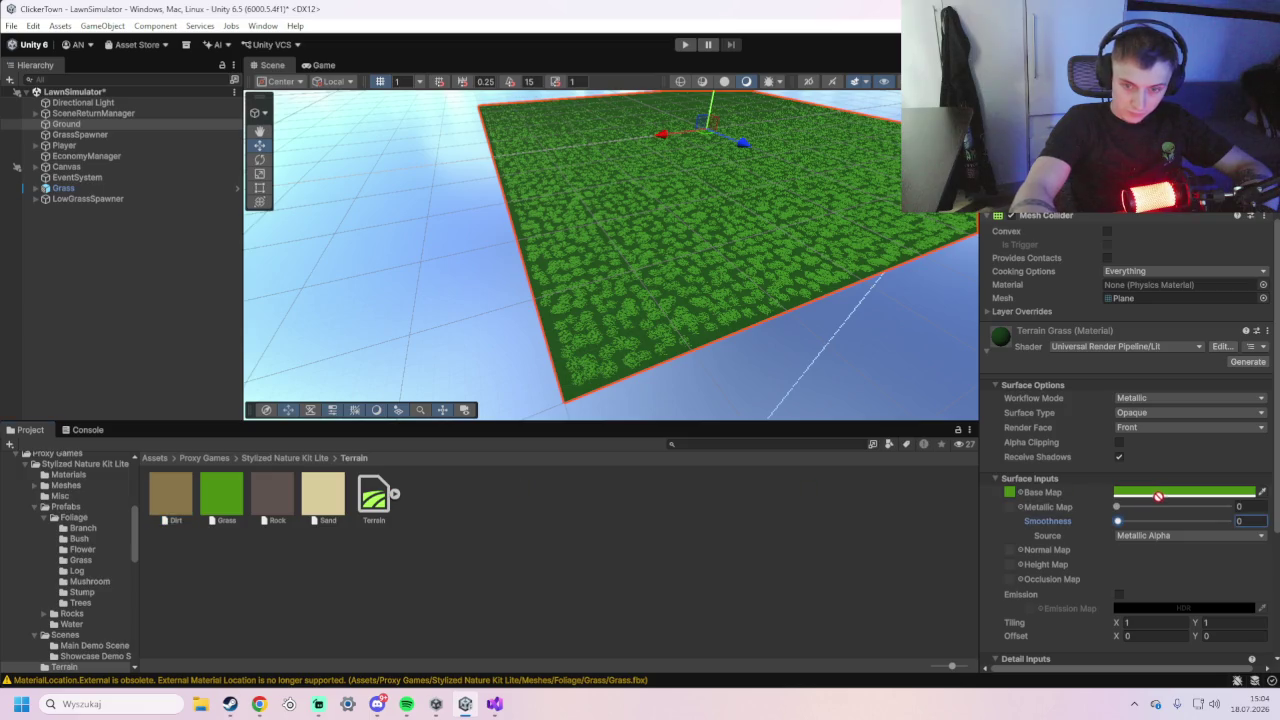
{"action": "left_click", "coordinate": [1261, 492]}
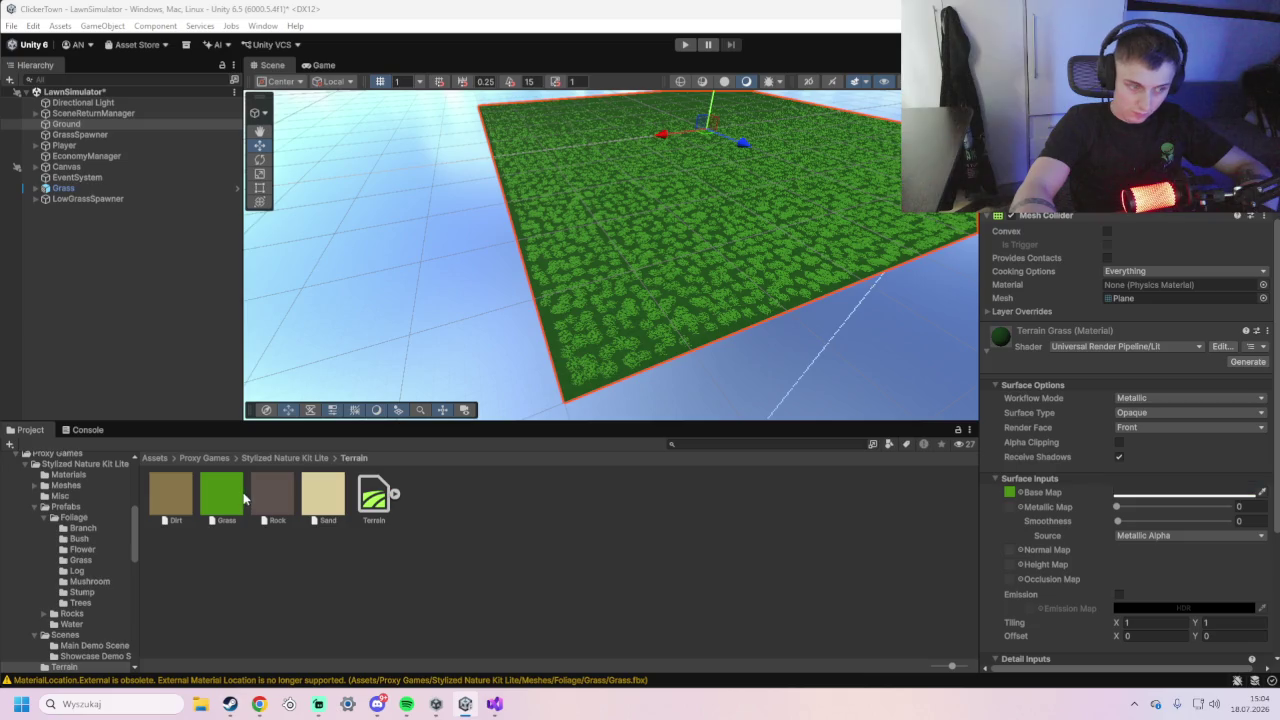
{"action": "left_click", "coordinate": [165, 494]}
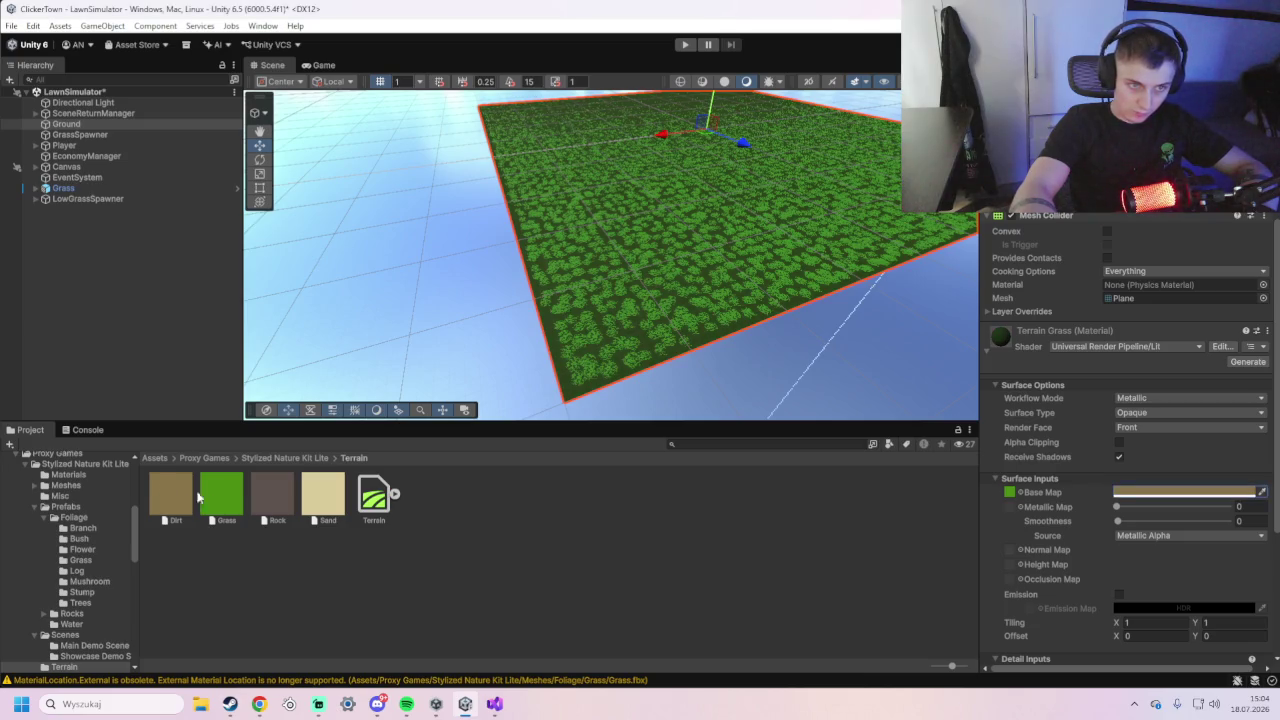
- Reselect Ground, expand Terrain Grass, and view Lit.shader in Visual Studio before returning
{"action": "left_click", "coordinate": [95, 199]}
{"action": "scroll", "coordinate": [662, 368], "scroll_direction": "up", "scroll_amount": 3}
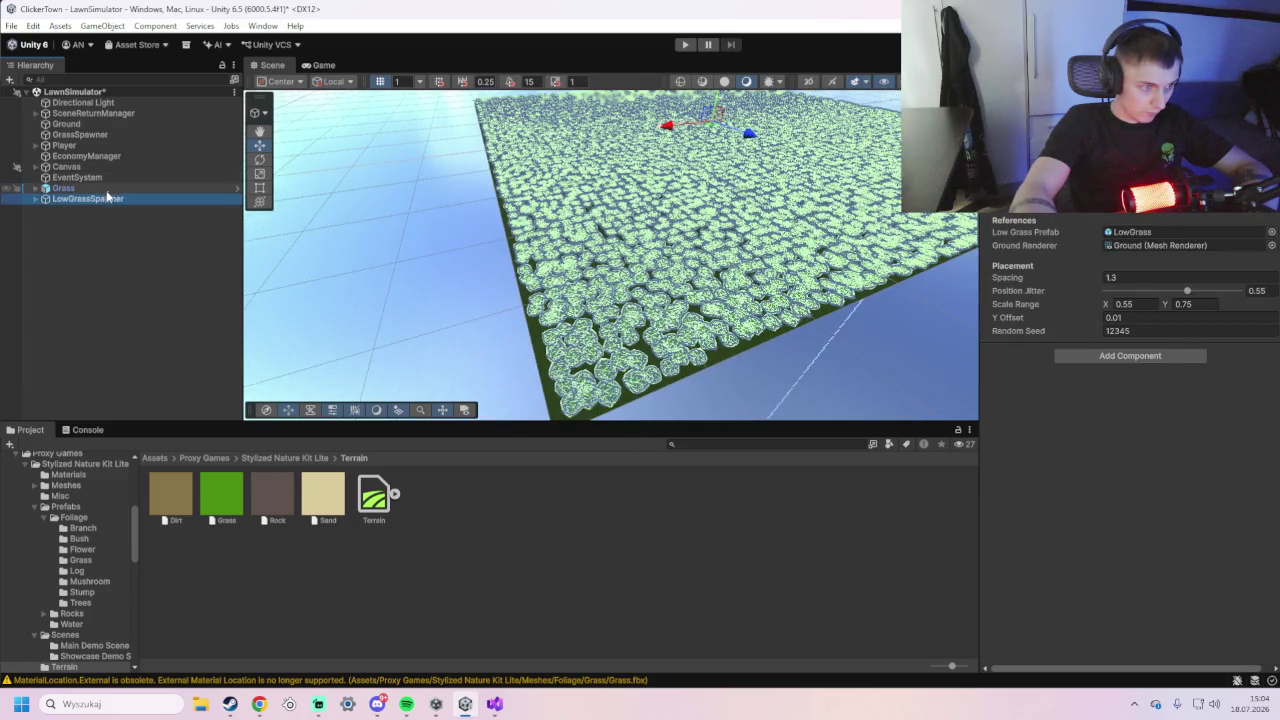
{"action": "left_click", "coordinate": [107, 190]}
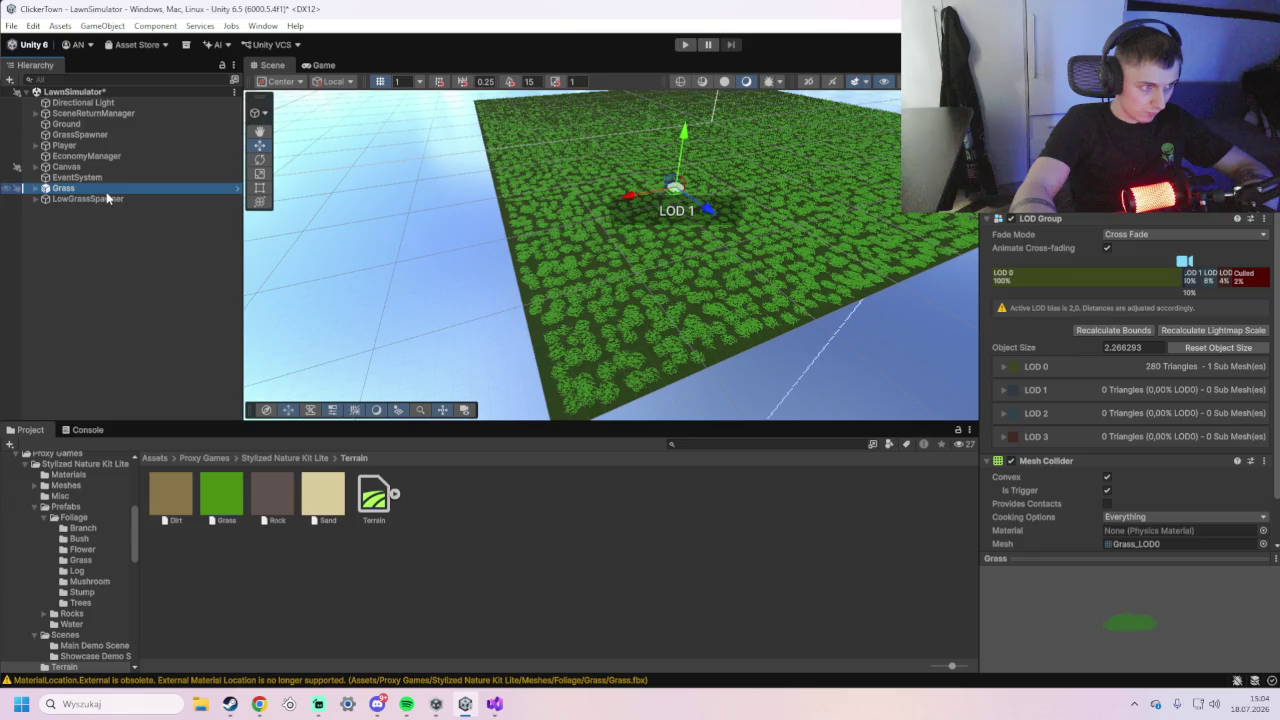
{"action": "left_click", "coordinate": [66, 124]}
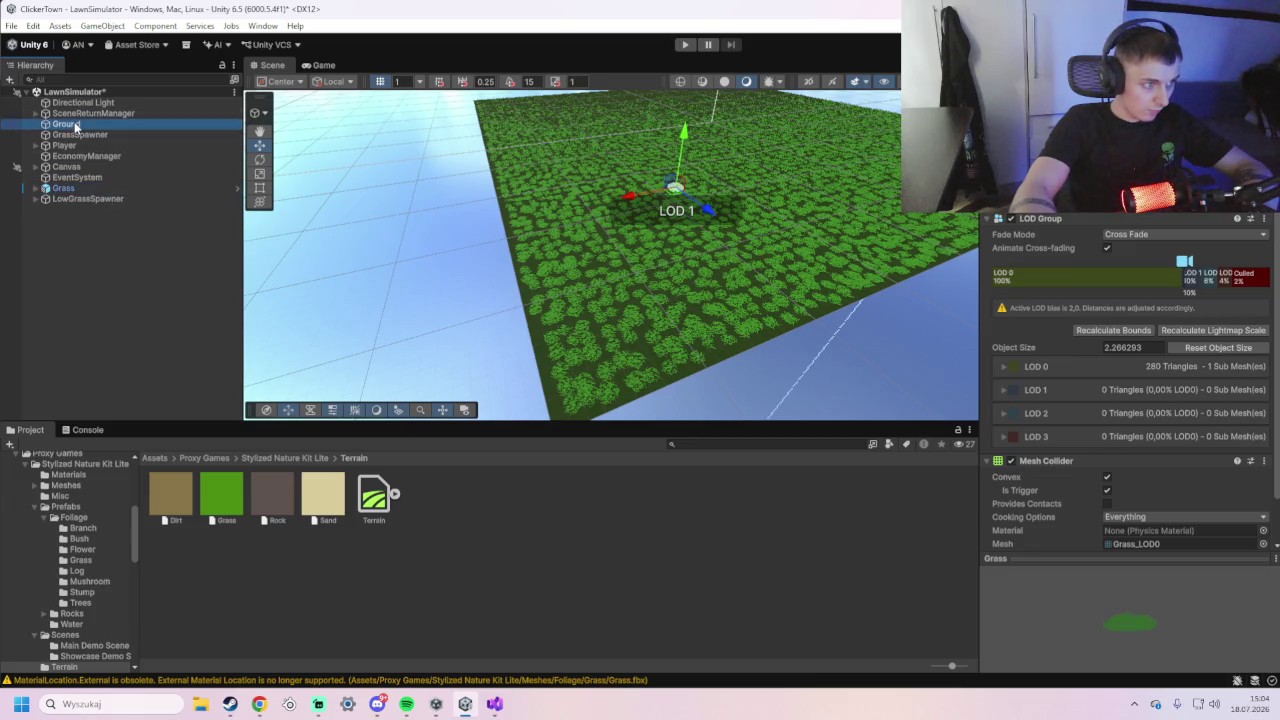
{"action": "scroll", "coordinate": [1142, 465], "scroll_direction": "down", "scroll_amount": 5}
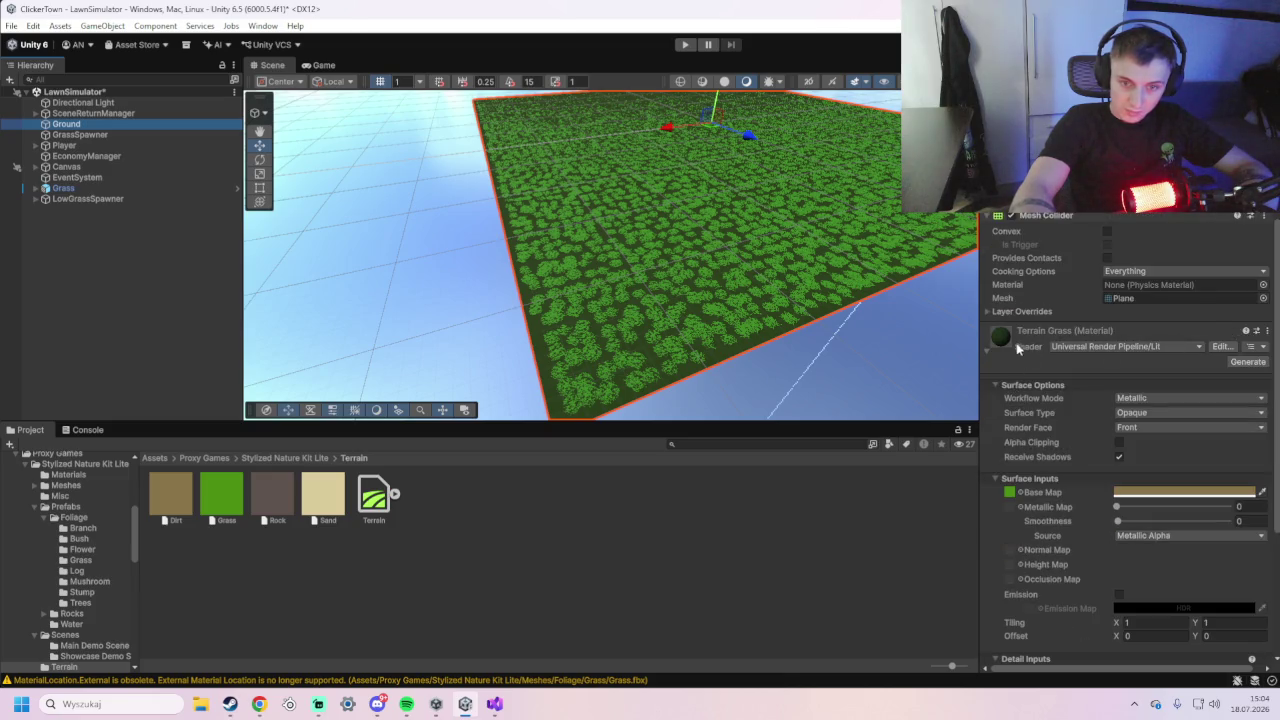
{"action": "left_click", "coordinate": [984, 348]}
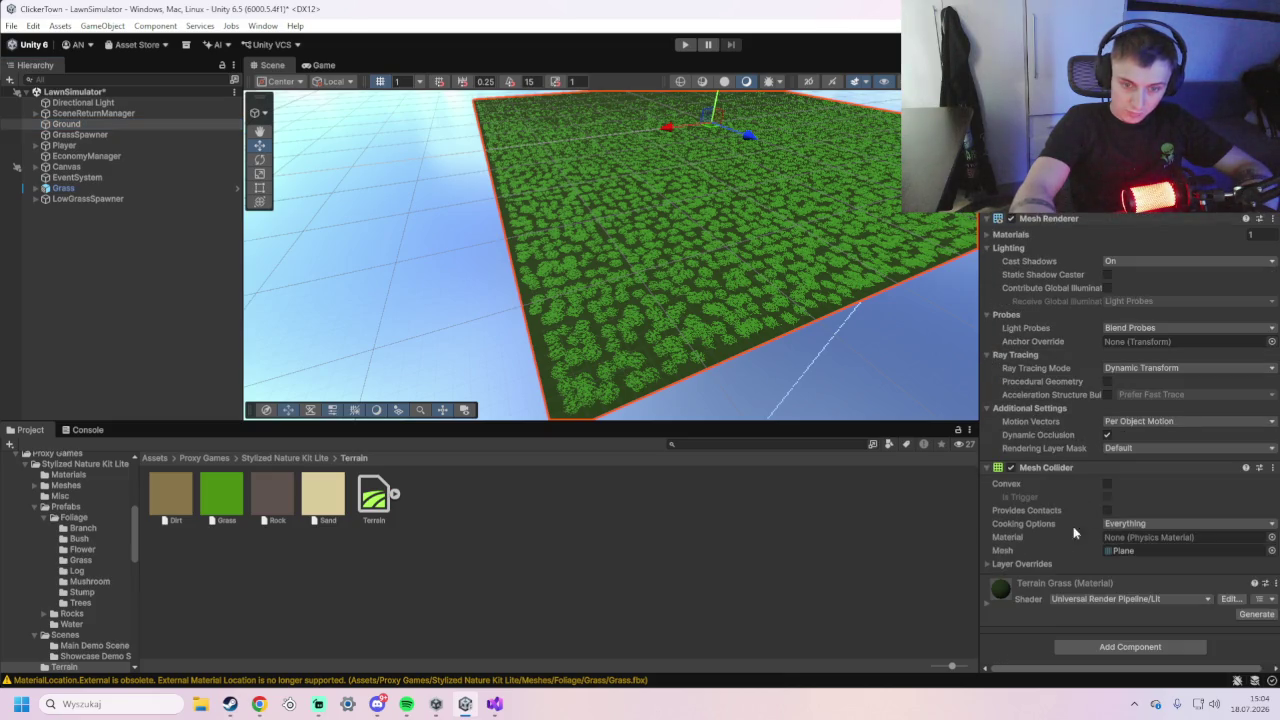
{"action": "left_click", "coordinate": [984, 597]}
{"action": "scroll", "coordinate": [1037, 388], "scroll_direction": "down", "scroll_amount": 5}
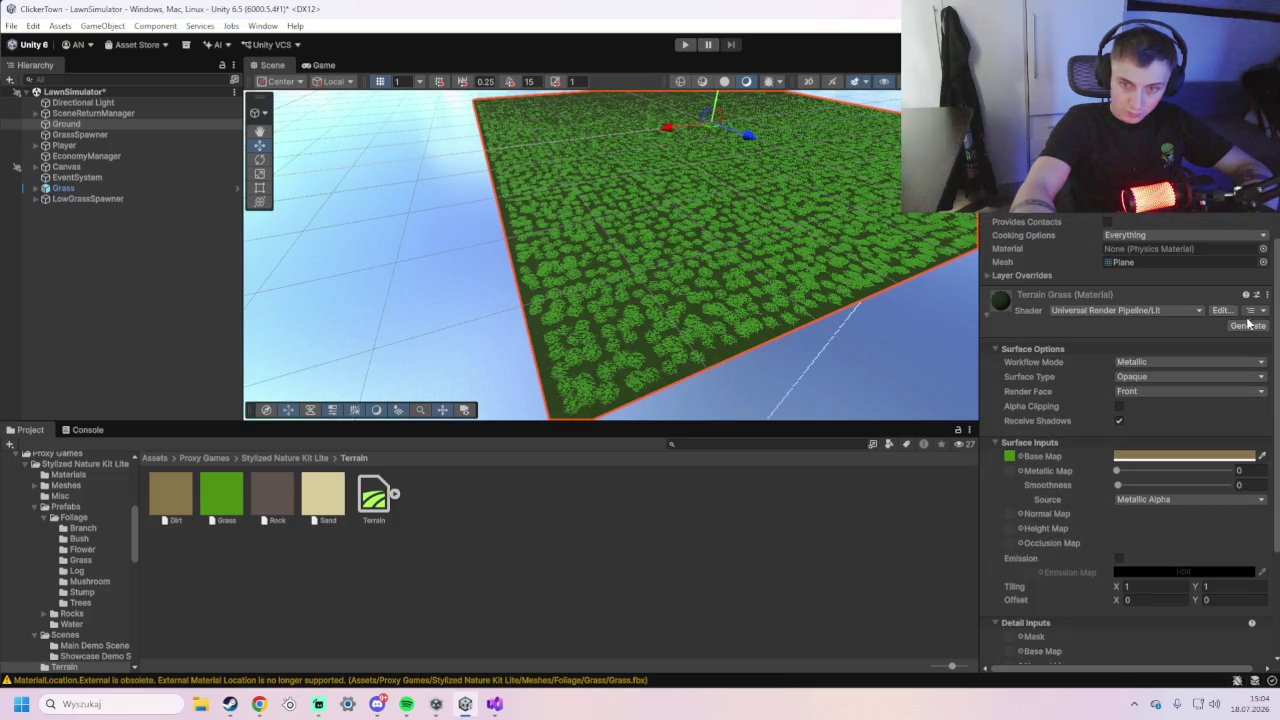
{"action": "left_click", "coordinate": [1218, 310]}
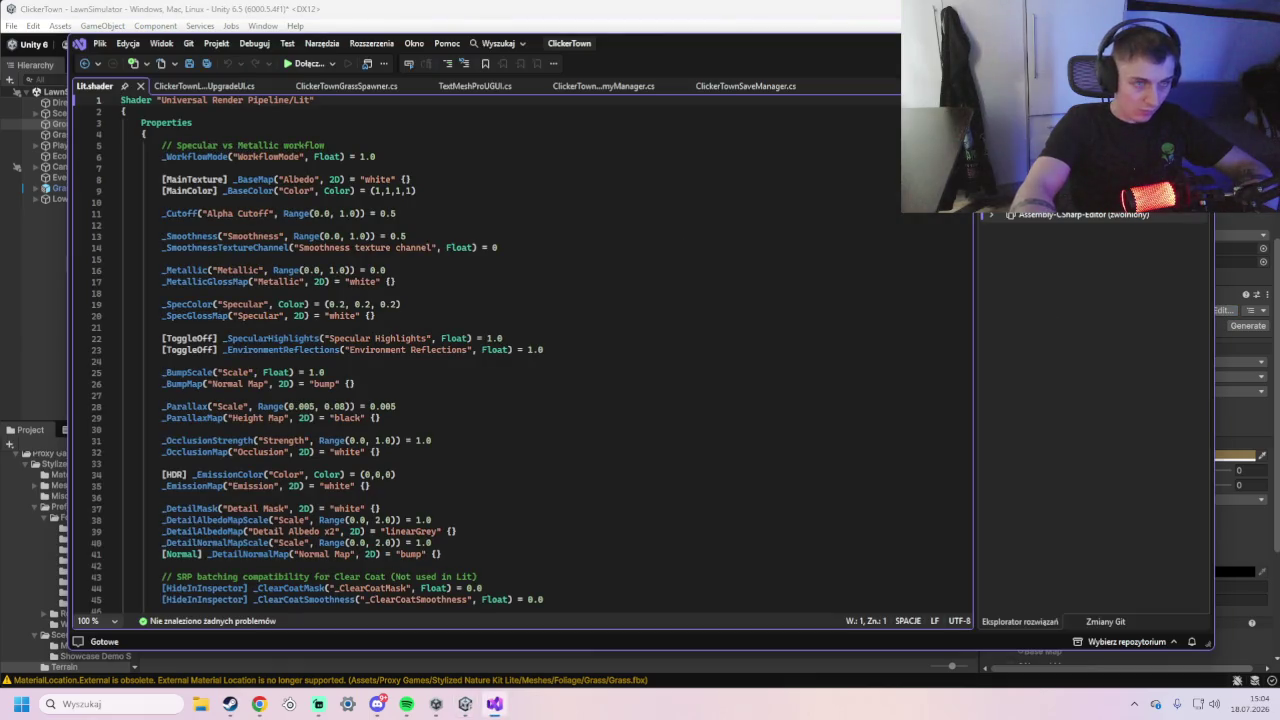
{"action": "key", "text": "alt+Tab"}
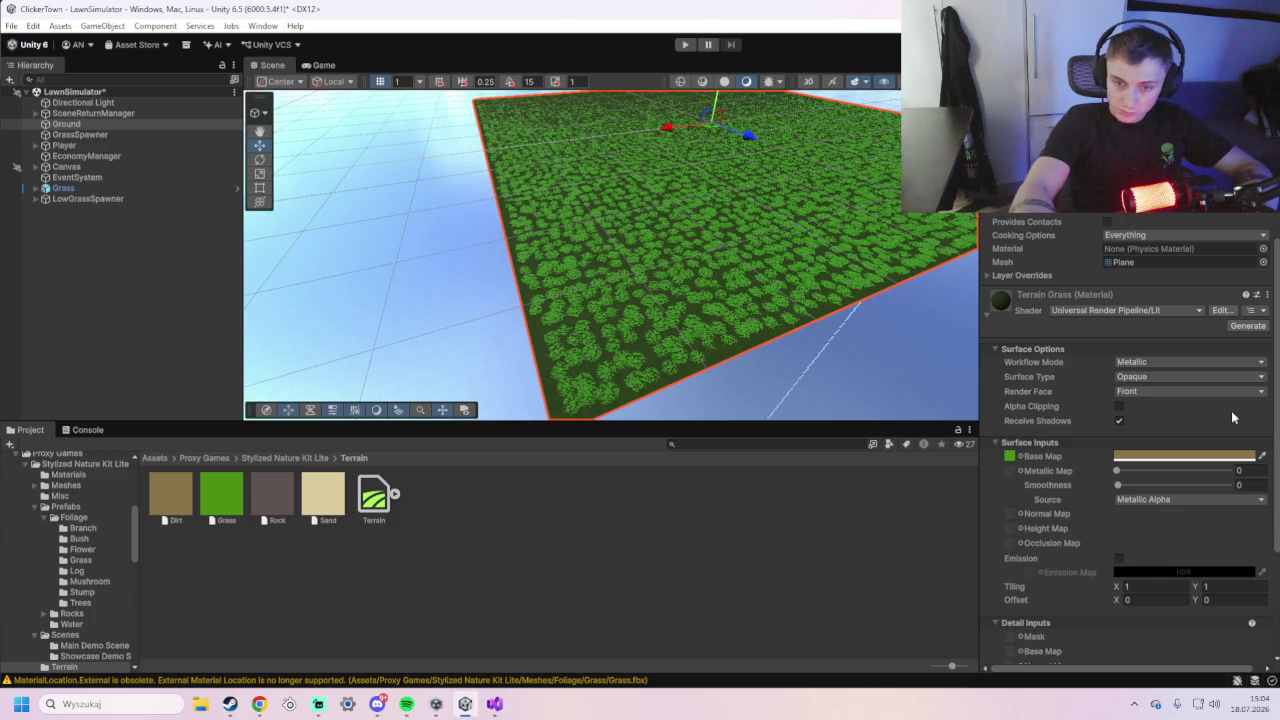
- Switch Terrain Grass to the Specular workflow and attempt AI Generate, which fails with NoSubscription
{"action": "left_click", "coordinate": [1169, 362]}
{"action": "left_click", "coordinate": [1165, 374]}
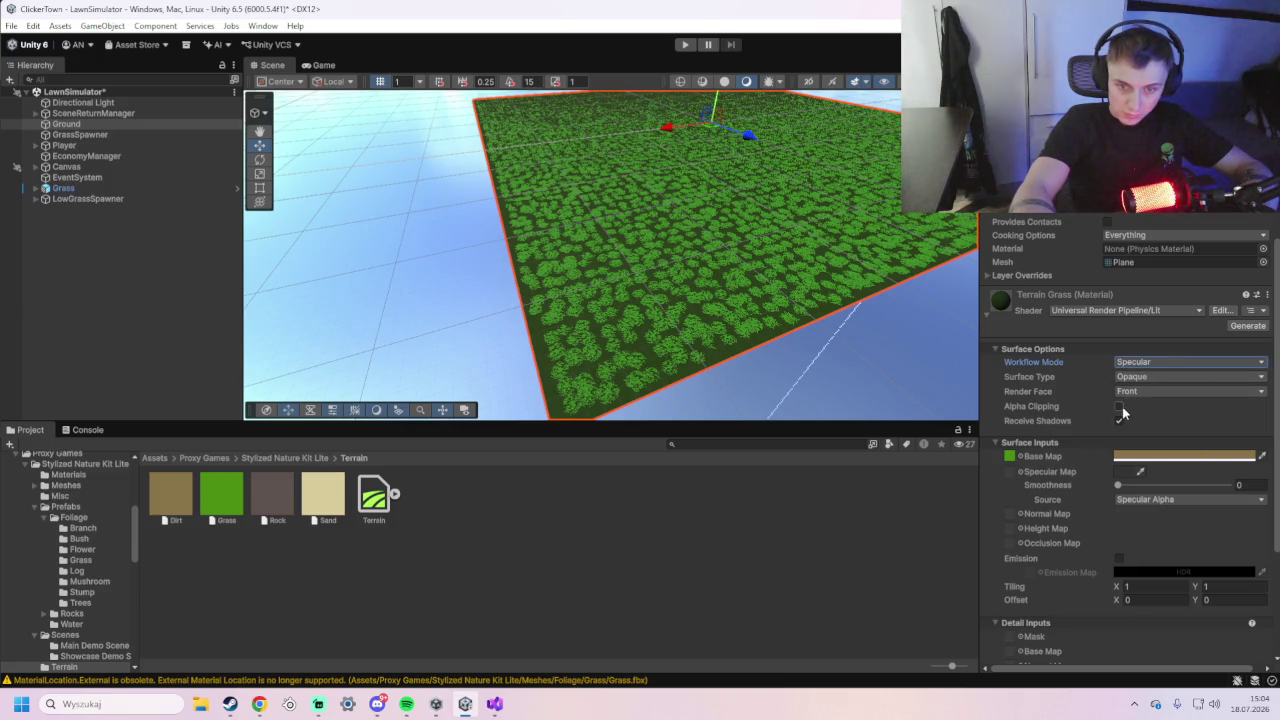
{"action": "left_click", "coordinate": [1247, 327]}
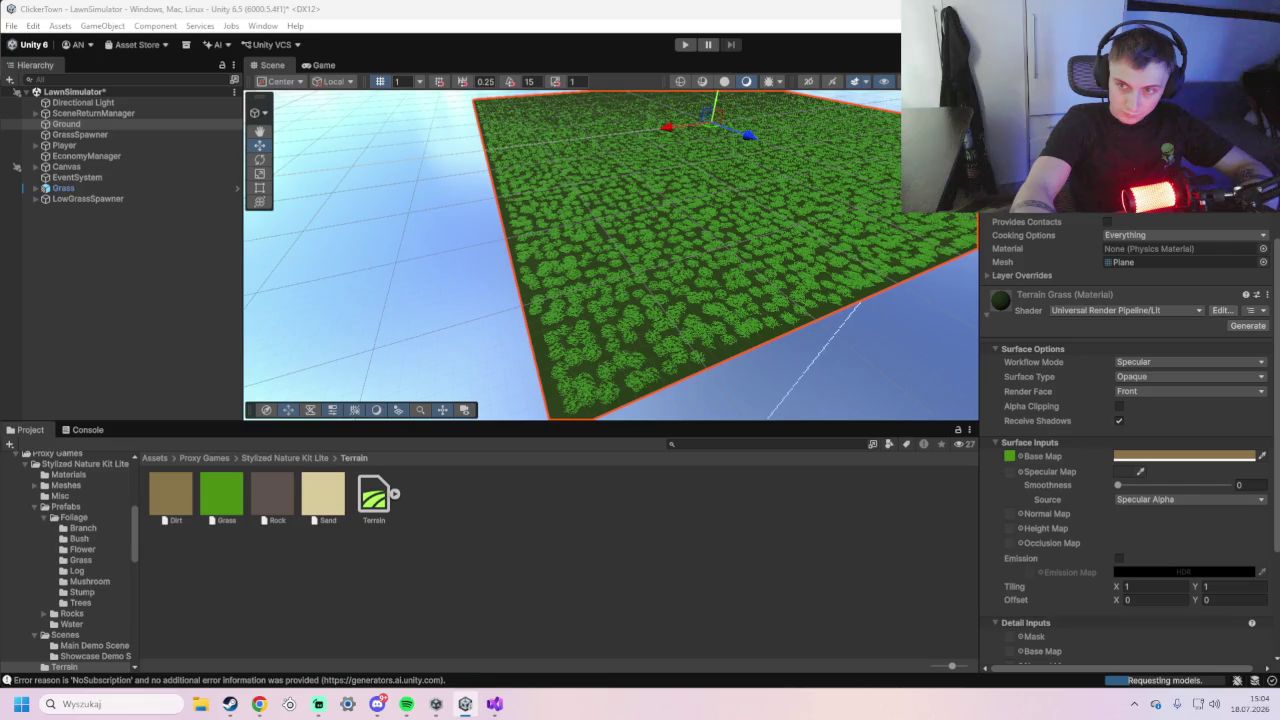
- Locate the base map's texture in the Project's Textures folder
{"action": "scroll", "coordinate": [1146, 468], "scroll_direction": "down", "scroll_amount": 2}
{"action": "scroll", "coordinate": [1146, 468], "scroll_direction": "down", "scroll_amount": 2}
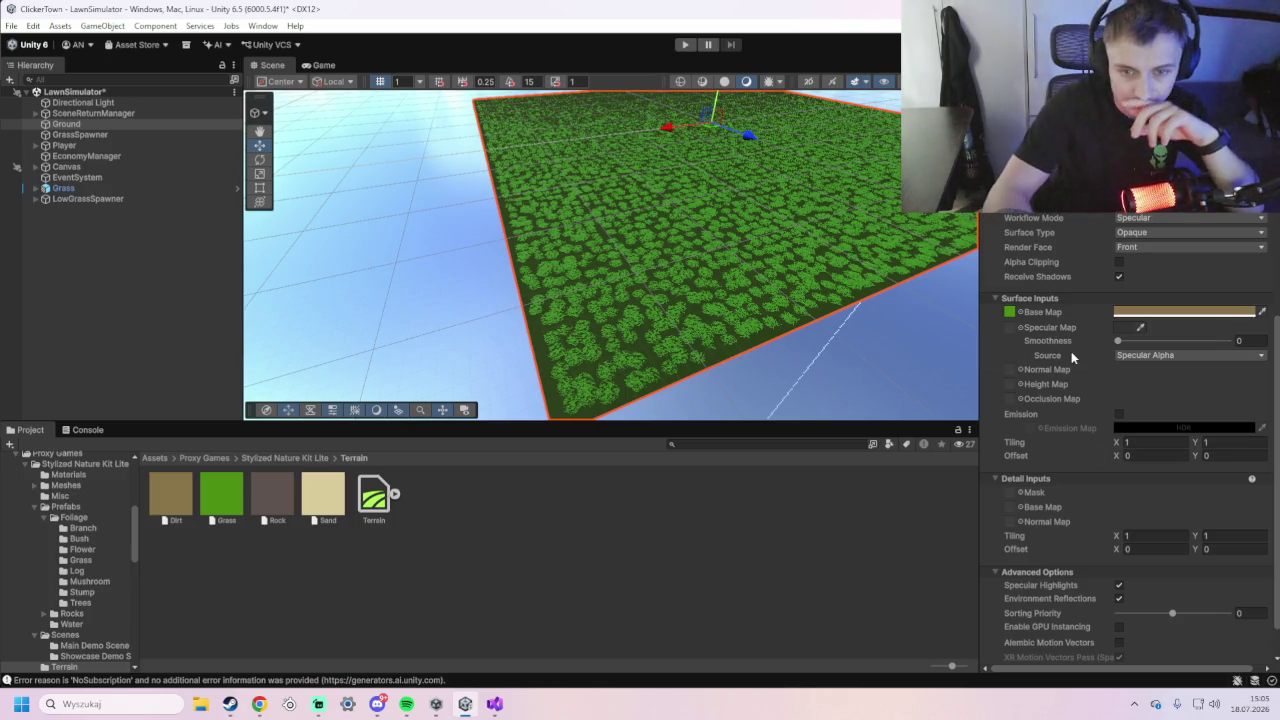
{"action": "left_click", "coordinate": [1010, 313]}
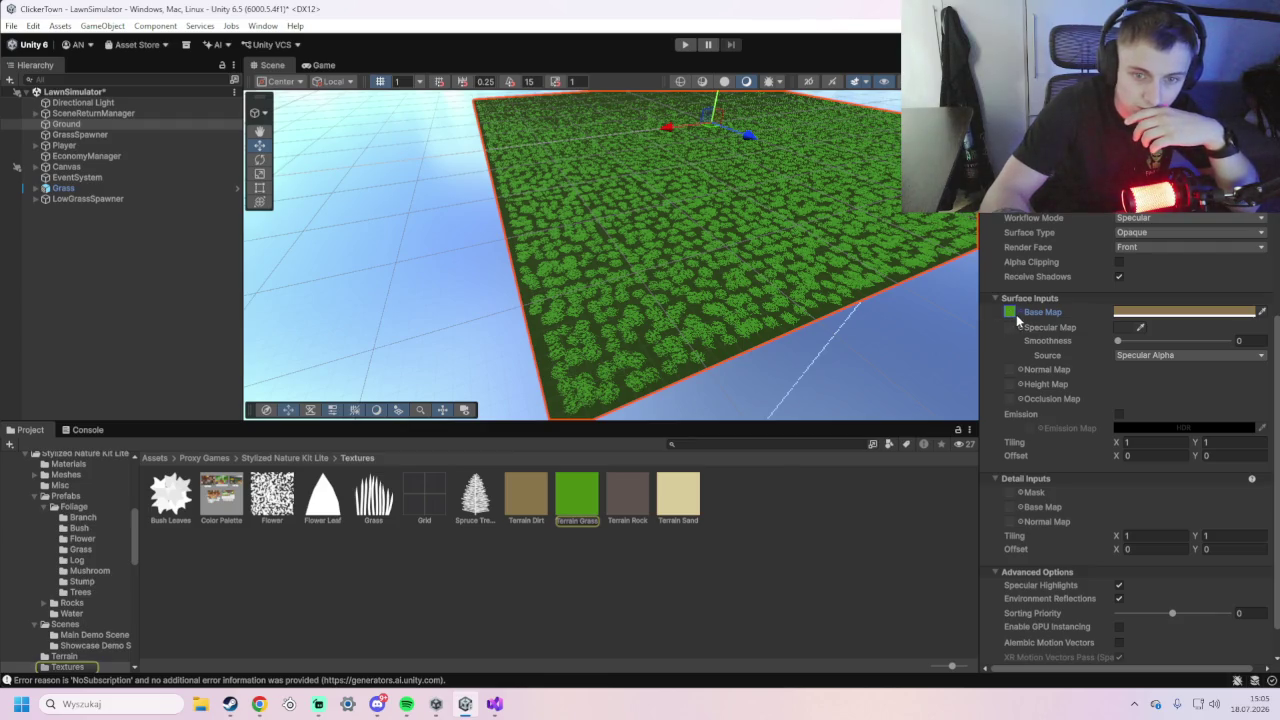
- Put the Terrain Grass texture into the Specular Map slot after trying Terrain Dirt there
{"action": "left_click", "coordinate": [1227, 313]}
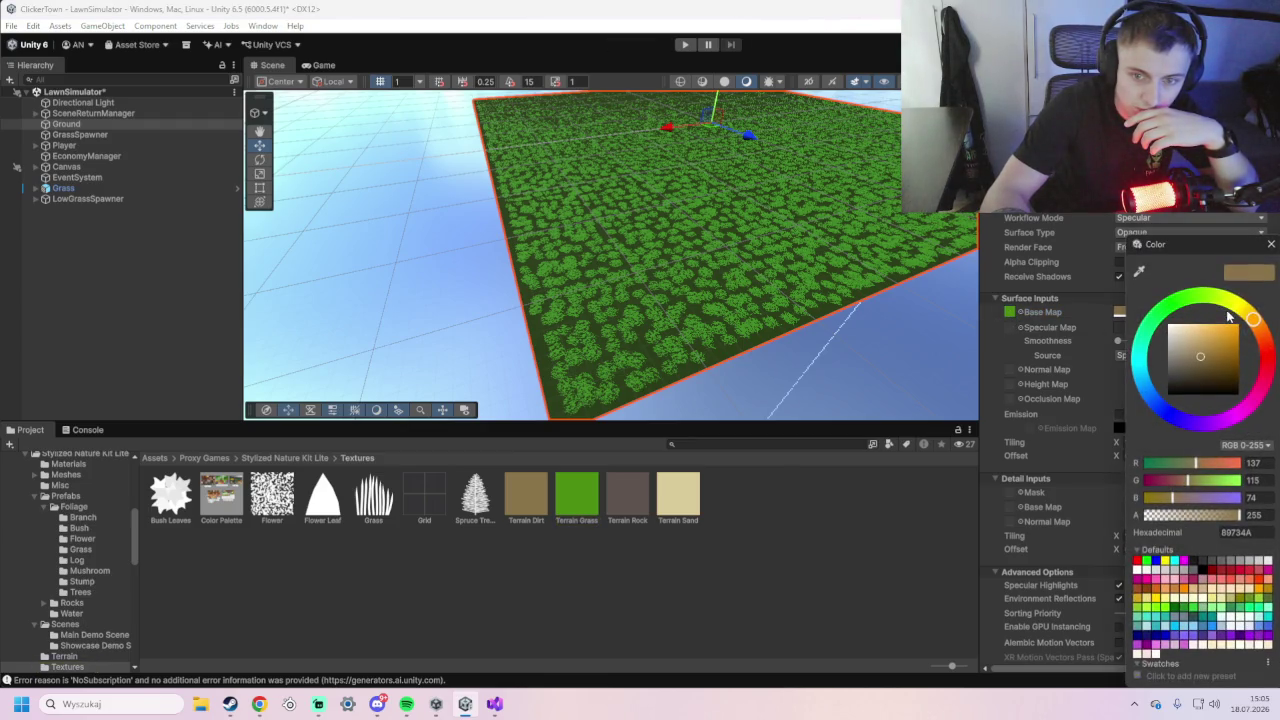
{"action": "left_click", "coordinate": [1271, 244]}
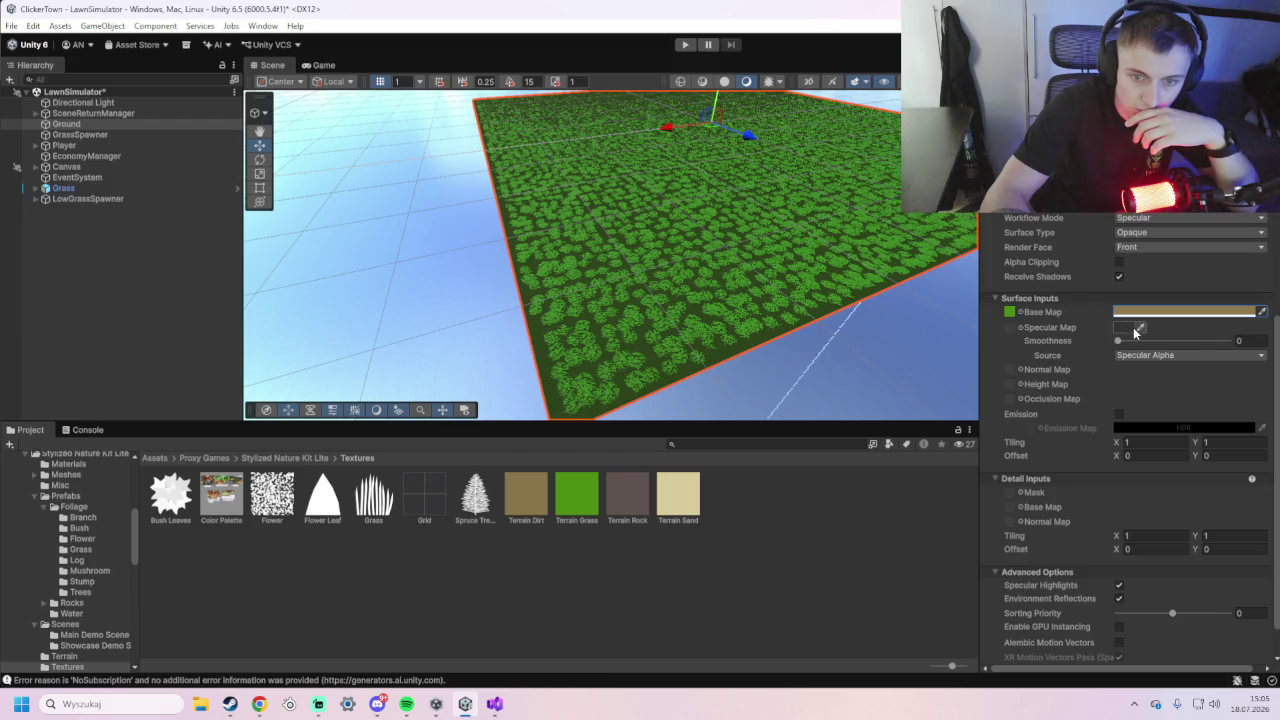
{"action": "left_click", "coordinate": [1009, 313]}
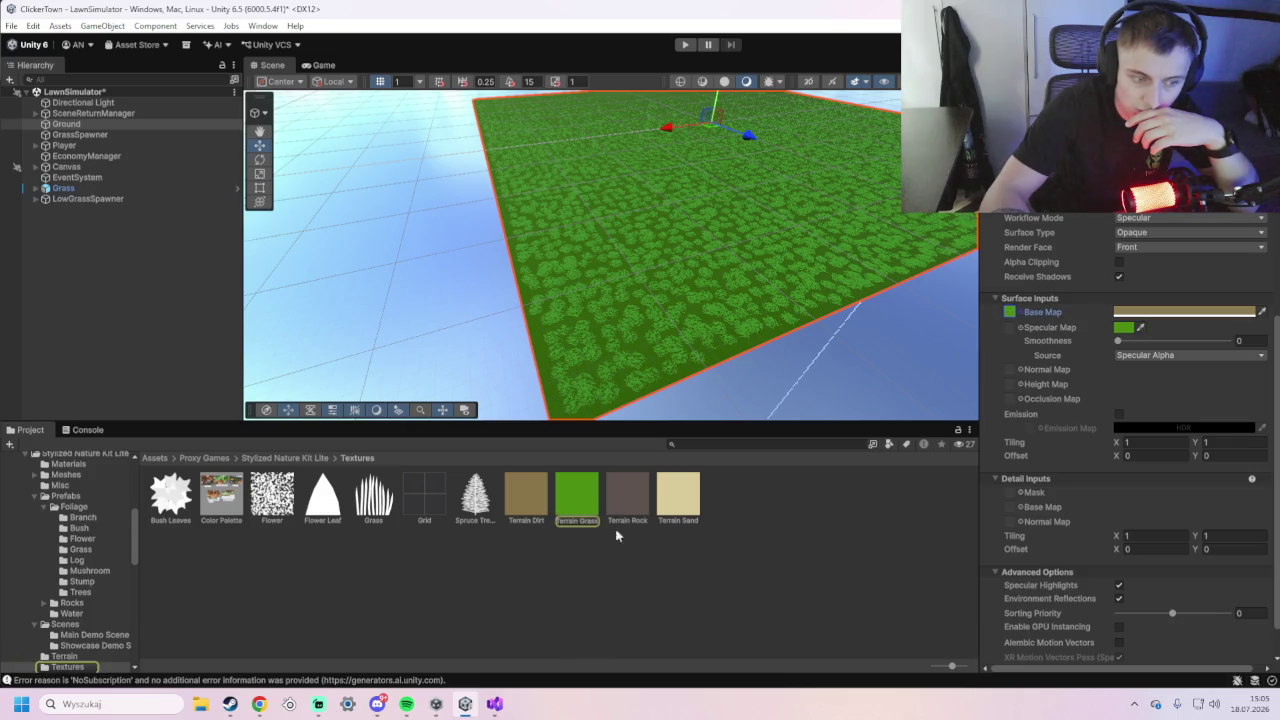
{"action": "left_click_drag", "start_coordinate": [507, 500], "coordinate": [1008, 318]}
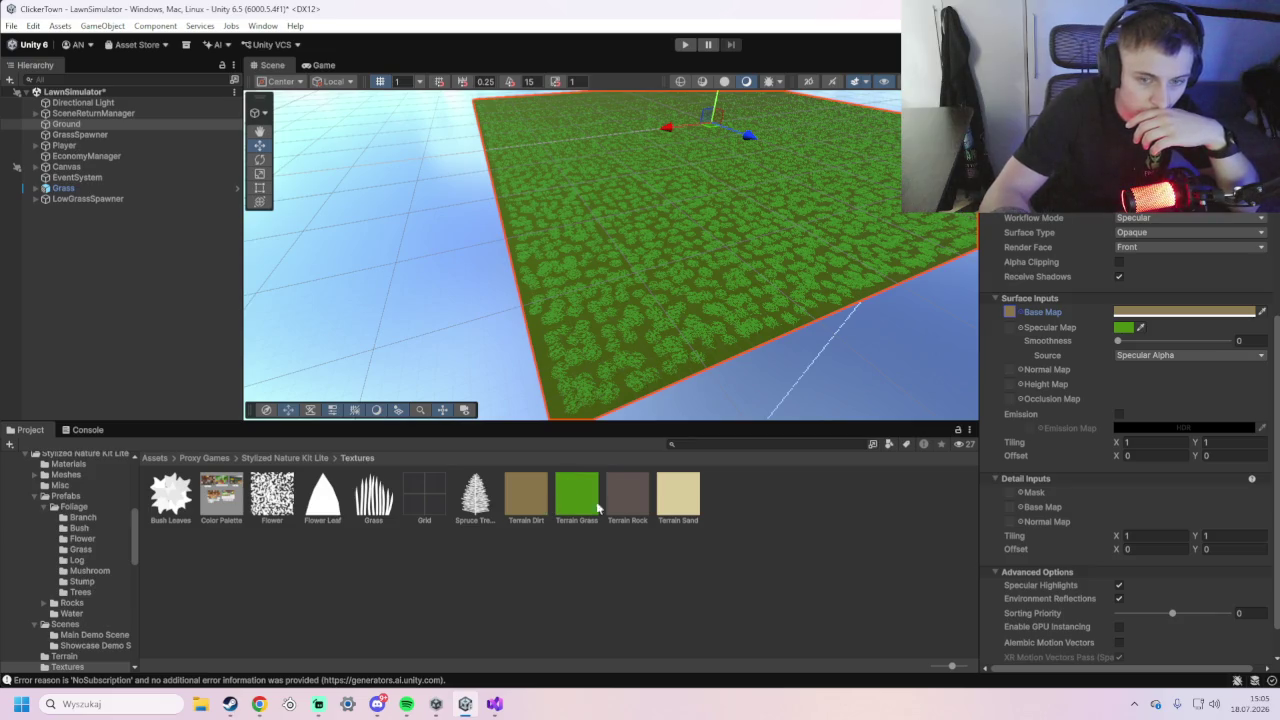
{"action": "left_click_drag", "start_coordinate": [1060, 374], "coordinate": [1009, 329]}
{"action": "mouse_move", "coordinate": [568, 506]}
{"action": "left_mouse_down"}
{"action": "mouse_move", "coordinate": [1003, 353]}
{"action": "mouse_move", "coordinate": [1010, 330]}
{"action": "left_mouse_up"}
{"action": "mouse_move", "coordinate": [576, 498]}
{"action": "left_mouse_down"}
{"action": "mouse_move", "coordinate": [1014, 385]}
{"action": "mouse_move", "coordinate": [1011, 369]}
{"action": "left_mouse_up"}
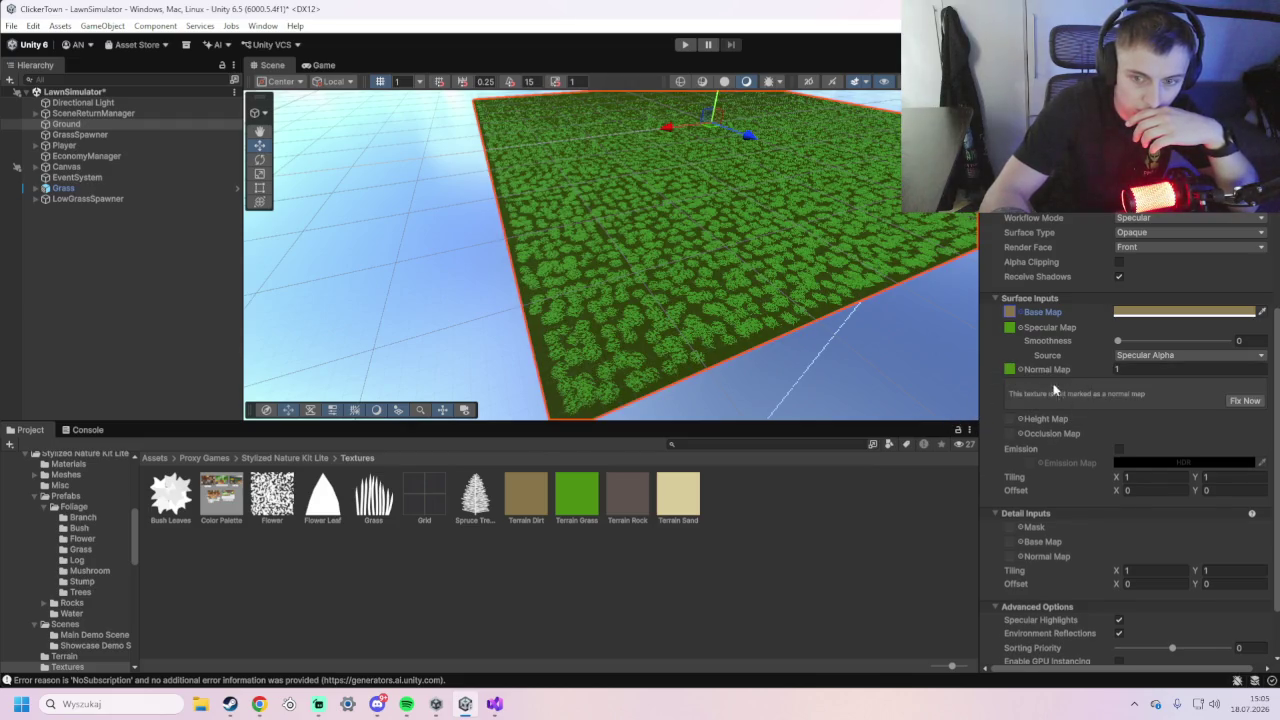
- Reset the Normal Map slot to clear its texture
{"action": "left_click", "coordinate": [1010, 369]}
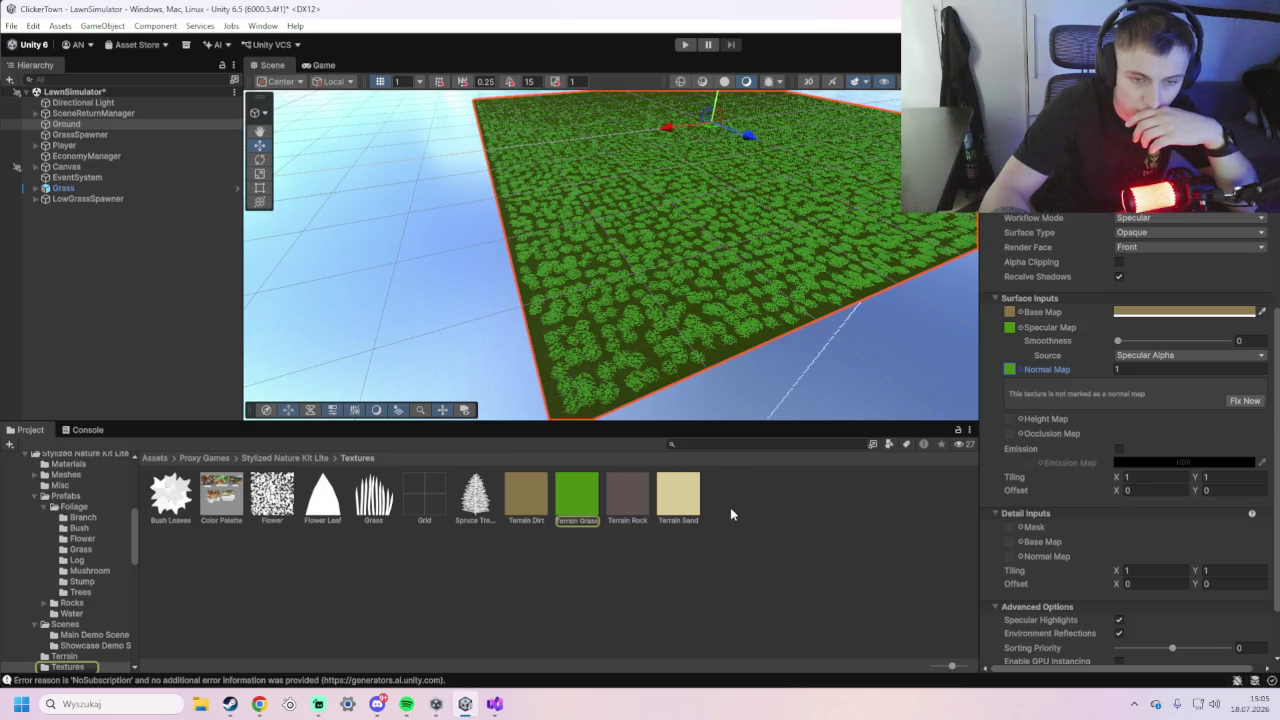
{"action": "right_click", "coordinate": [1018, 379]}
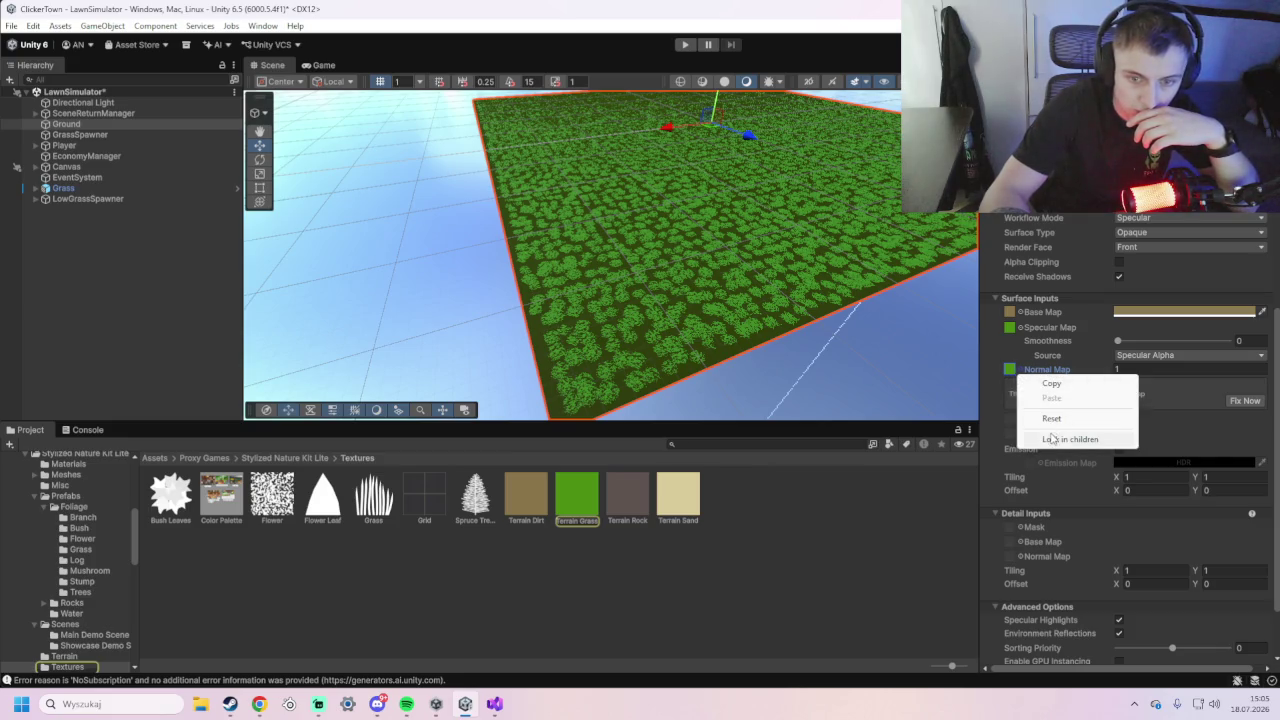
{"action": "left_click", "coordinate": [1050, 420]}
- Settle on Terrain Dirt as Base Map and Terrain Grass as Specular Map, then start Play mode
{"action": "mouse_move", "coordinate": [556, 495]}
{"action": "left_mouse_down"}
{"action": "mouse_move", "coordinate": [1000, 300]}
{"action": "mouse_move", "coordinate": [1009, 314]}
{"action": "left_mouse_up"}
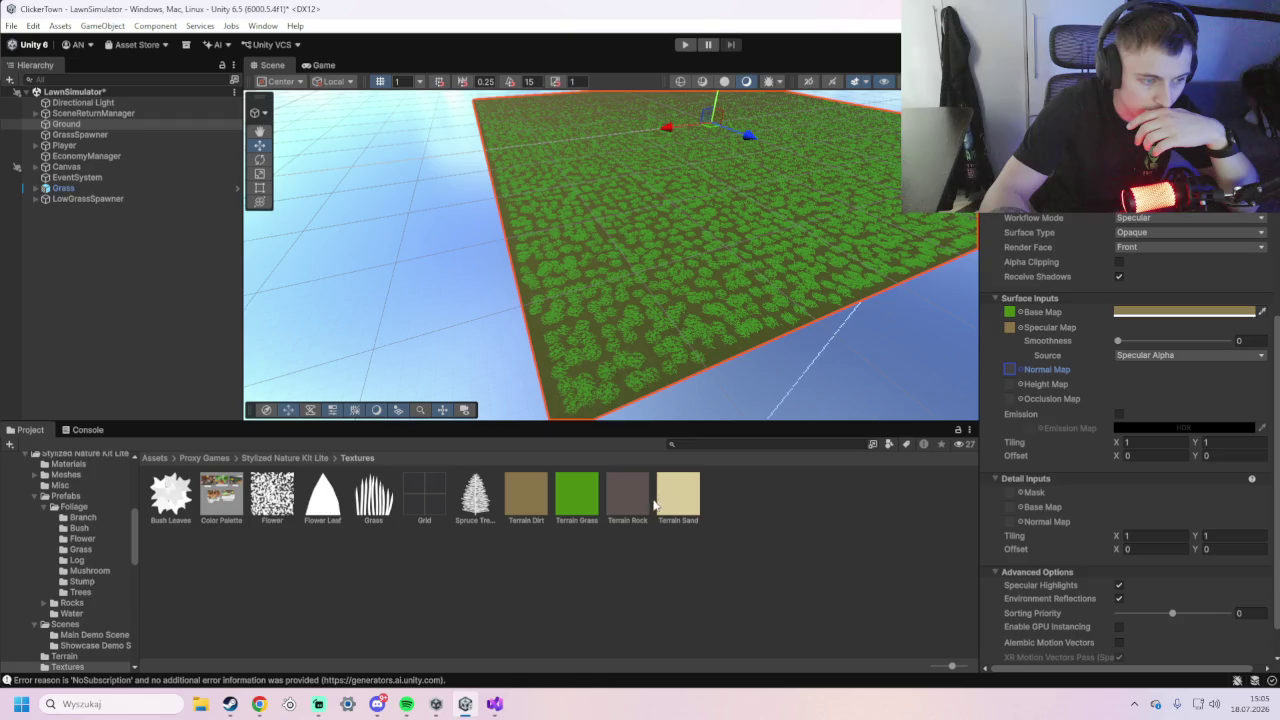
{"action": "left_click_drag", "start_coordinate": [396, 508], "coordinate": [904, 372]}
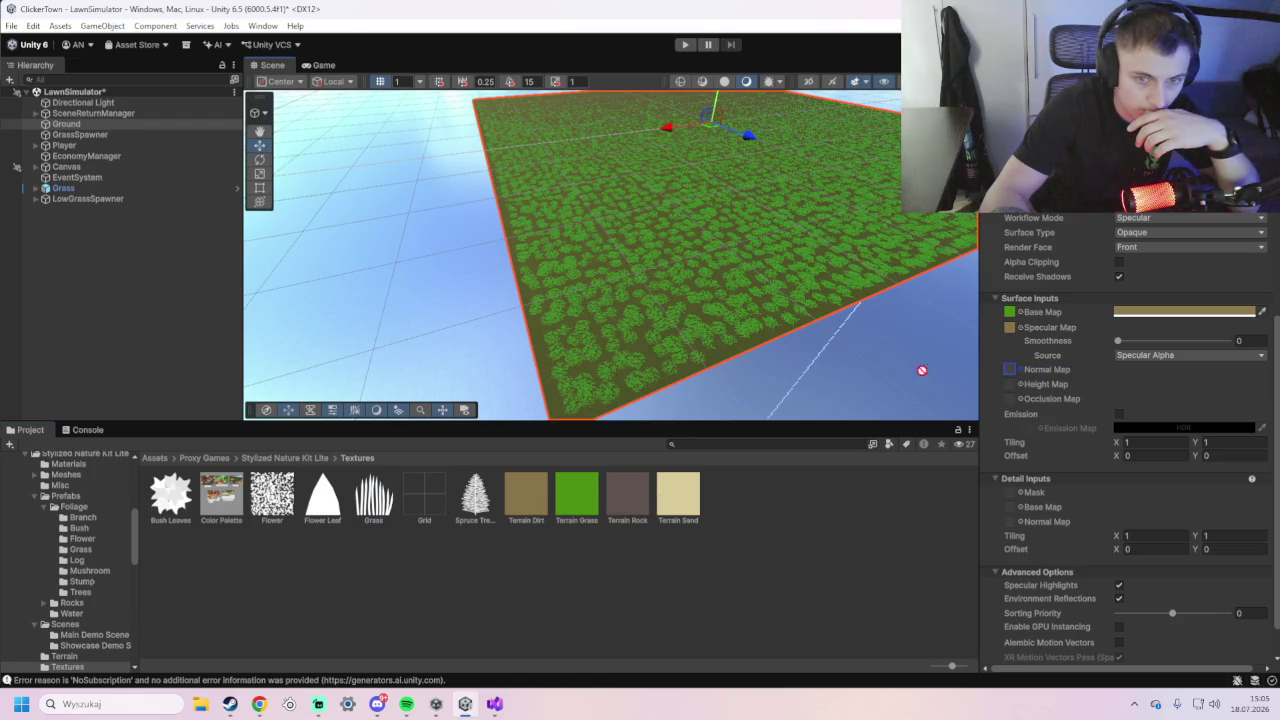
{"action": "left_click_drag", "start_coordinate": [1013, 333], "coordinate": [1012, 331]}
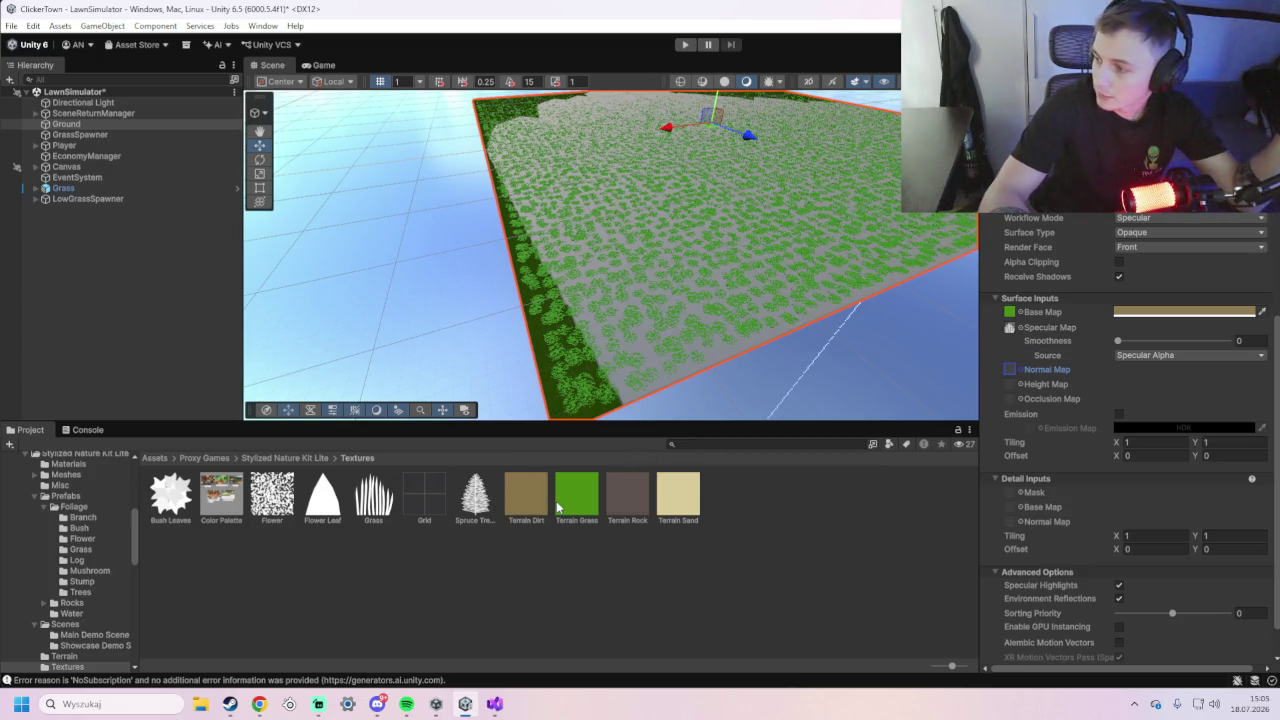
{"action": "mouse_move", "coordinate": [571, 500]}
{"action": "left_mouse_down"}
{"action": "mouse_move", "coordinate": [989, 366]}
{"action": "mouse_move", "coordinate": [1010, 328]}
{"action": "left_mouse_up"}
{"action": "mouse_move", "coordinate": [541, 508]}
{"action": "left_mouse_down"}
{"action": "mouse_move", "coordinate": [992, 342]}
{"action": "mouse_move", "coordinate": [1010, 314]}
{"action": "left_mouse_up"}
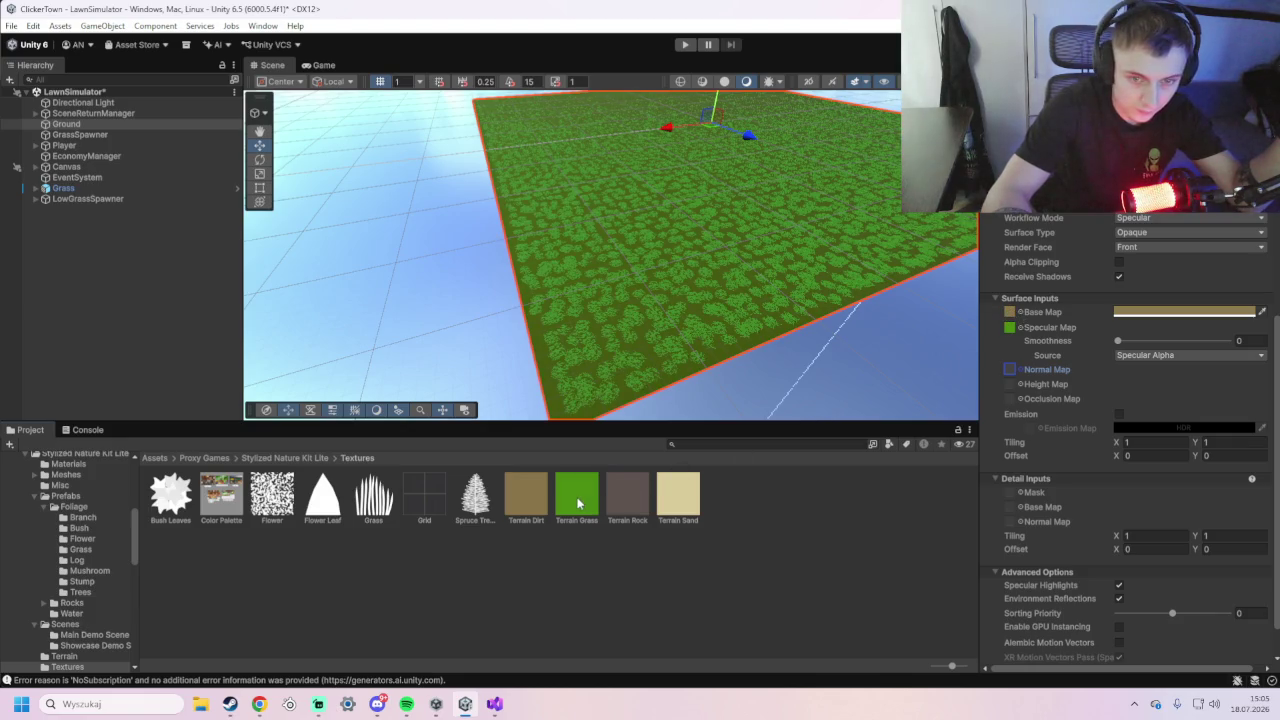
{"action": "left_click", "coordinate": [1010, 326]}
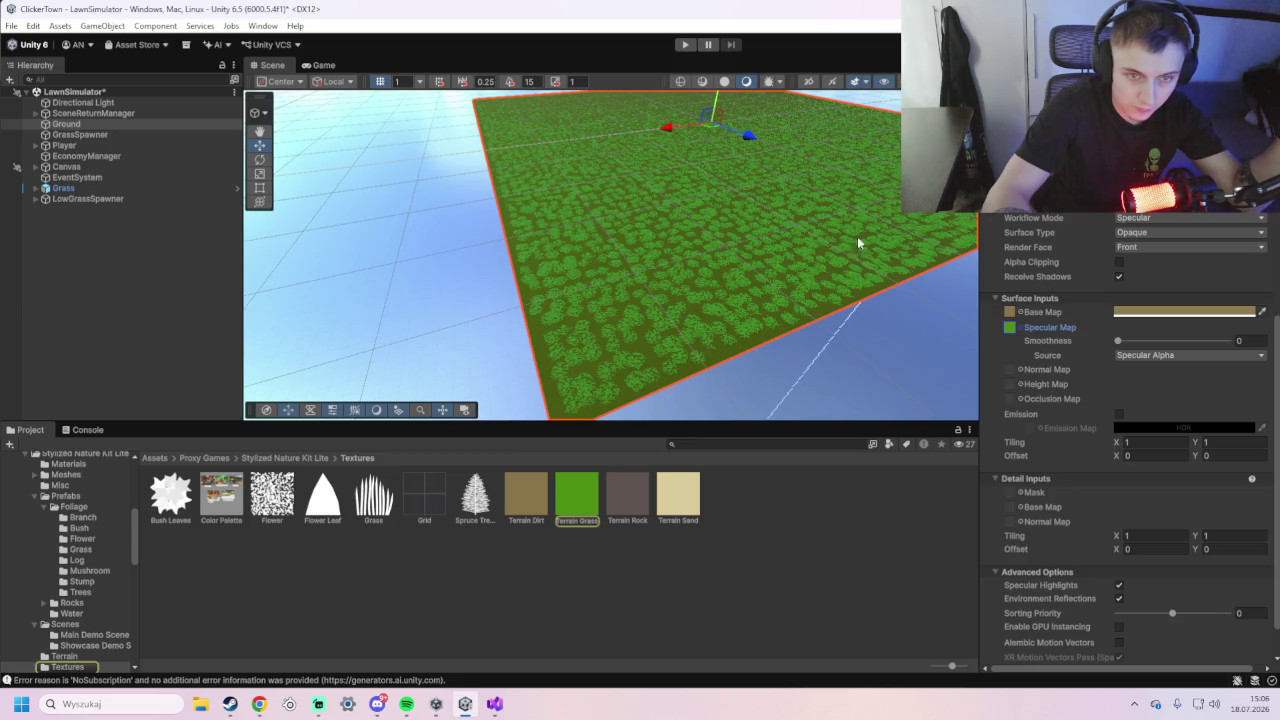
{"action": "left_click", "coordinate": [685, 45]}
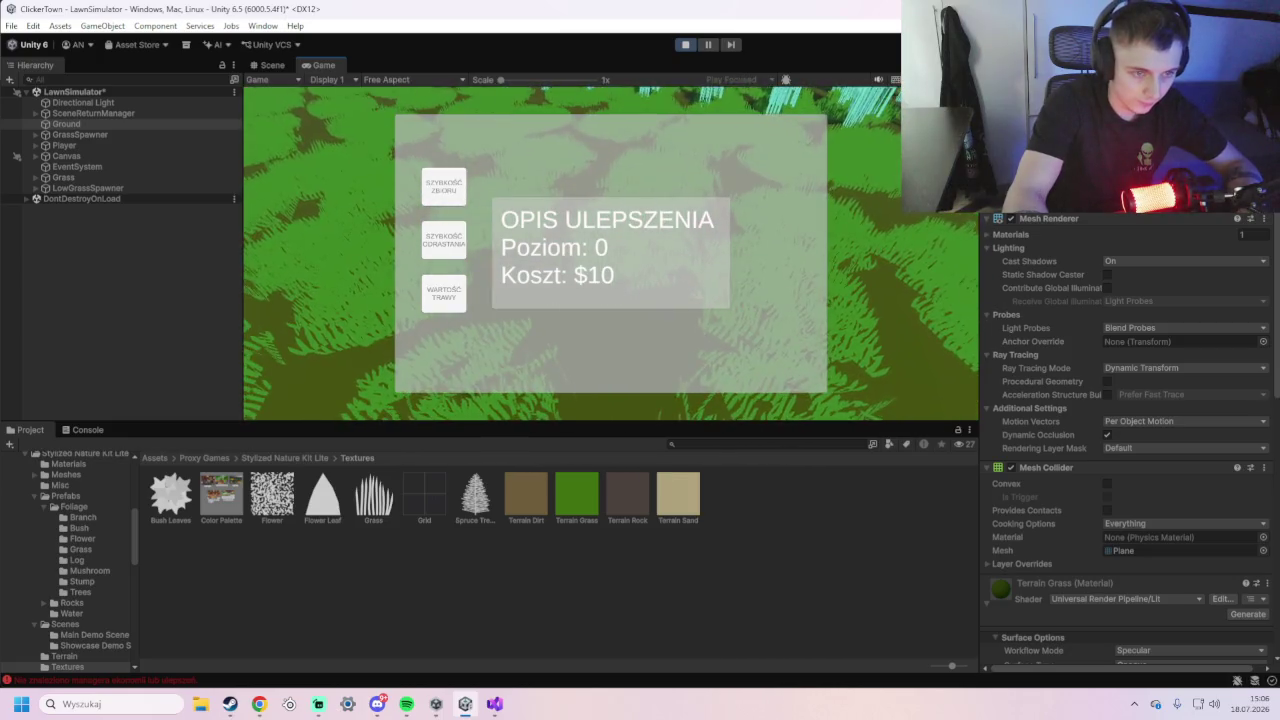
- Return from the lawn to the city with Escape and stop Play mode
{"action": "key", "text": "Escape"}
{"action": "left_click", "coordinate": [687, 45]}
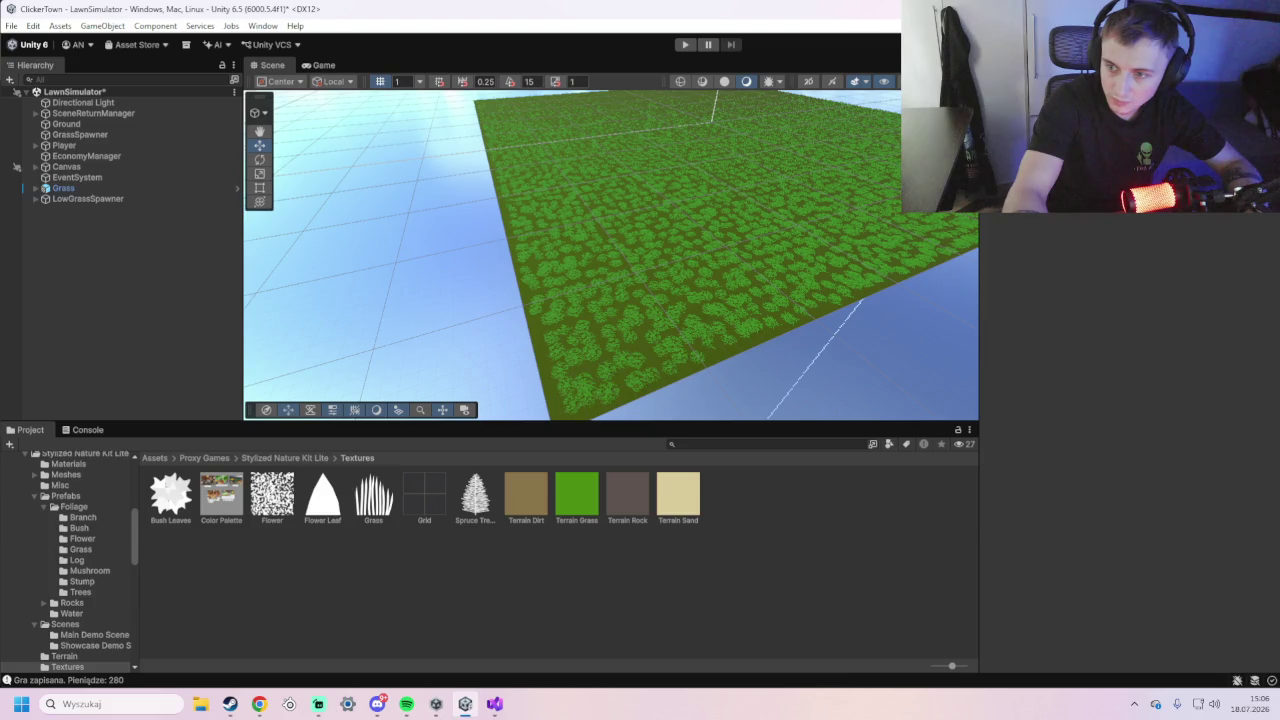
- Select the LowGrass prefab in Assets/Prefabs and leave its Mesh Collider material as None
{"action": "left_click", "coordinate": [155, 458]}
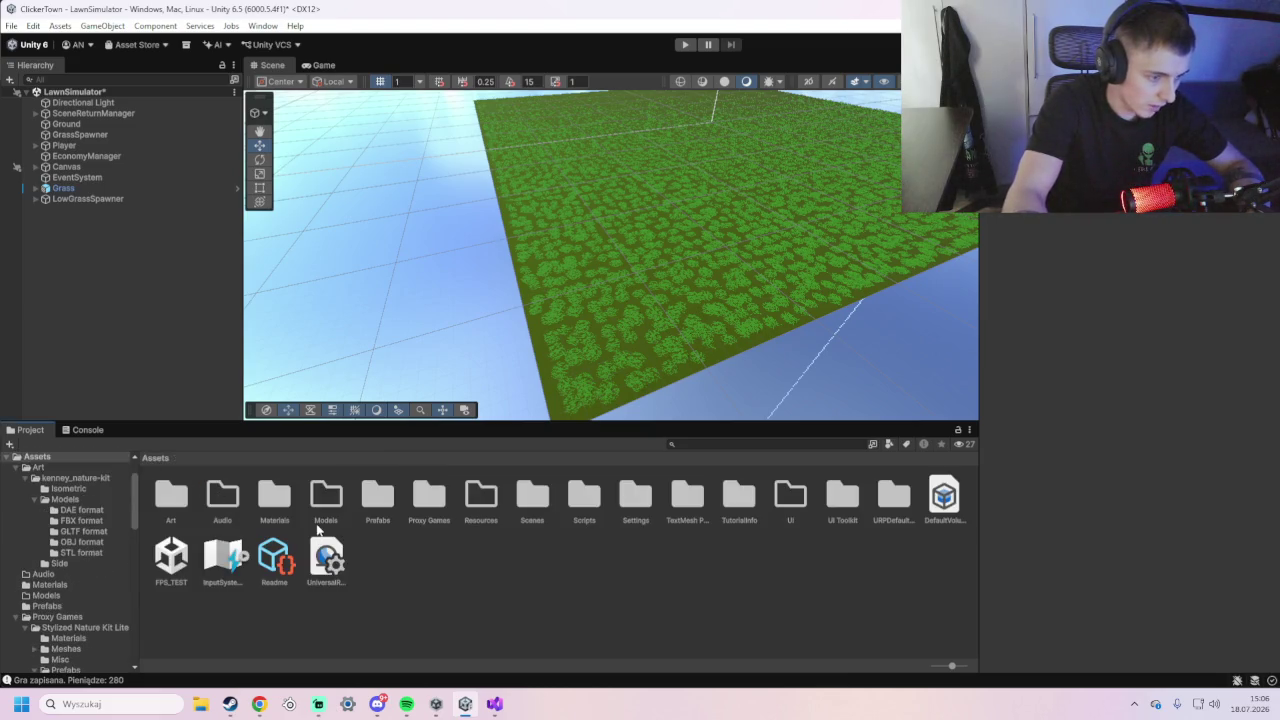
{"action": "double_click", "coordinate": [379, 498]}
{"action": "left_click", "coordinate": [236, 504]}
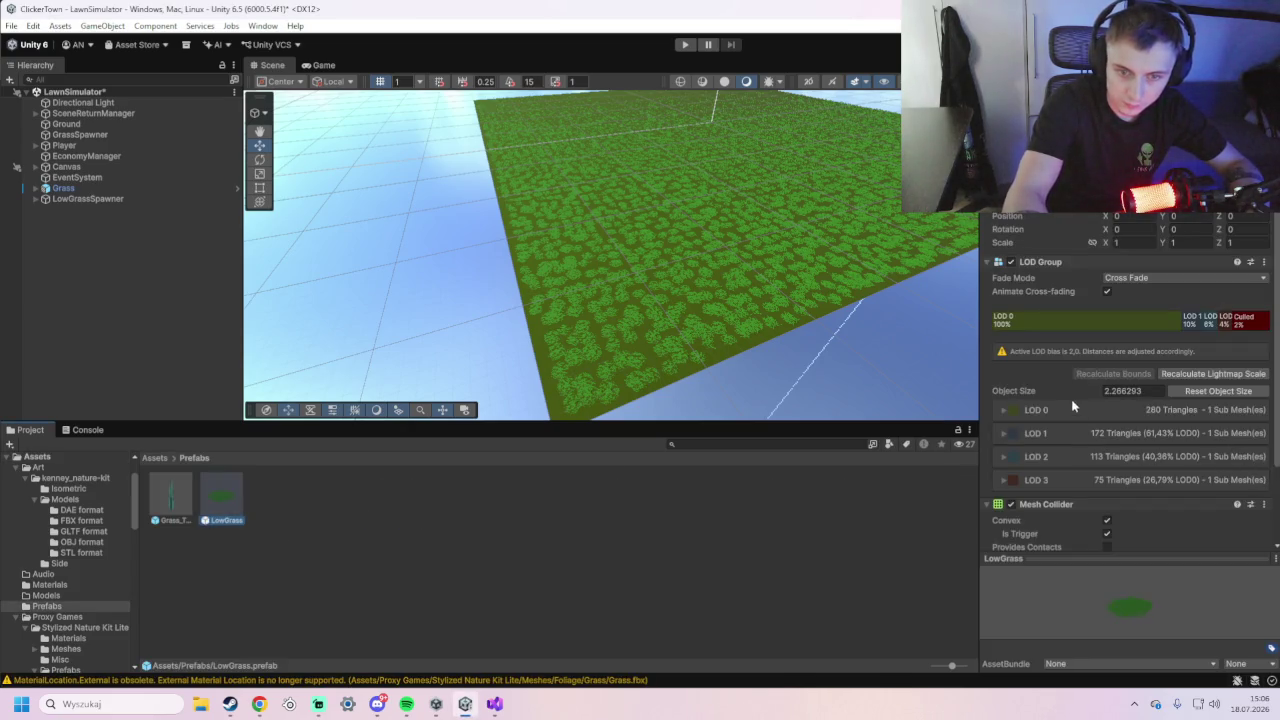
{"action": "scroll", "coordinate": [1058, 327], "scroll_direction": "down", "scroll_amount": 3}
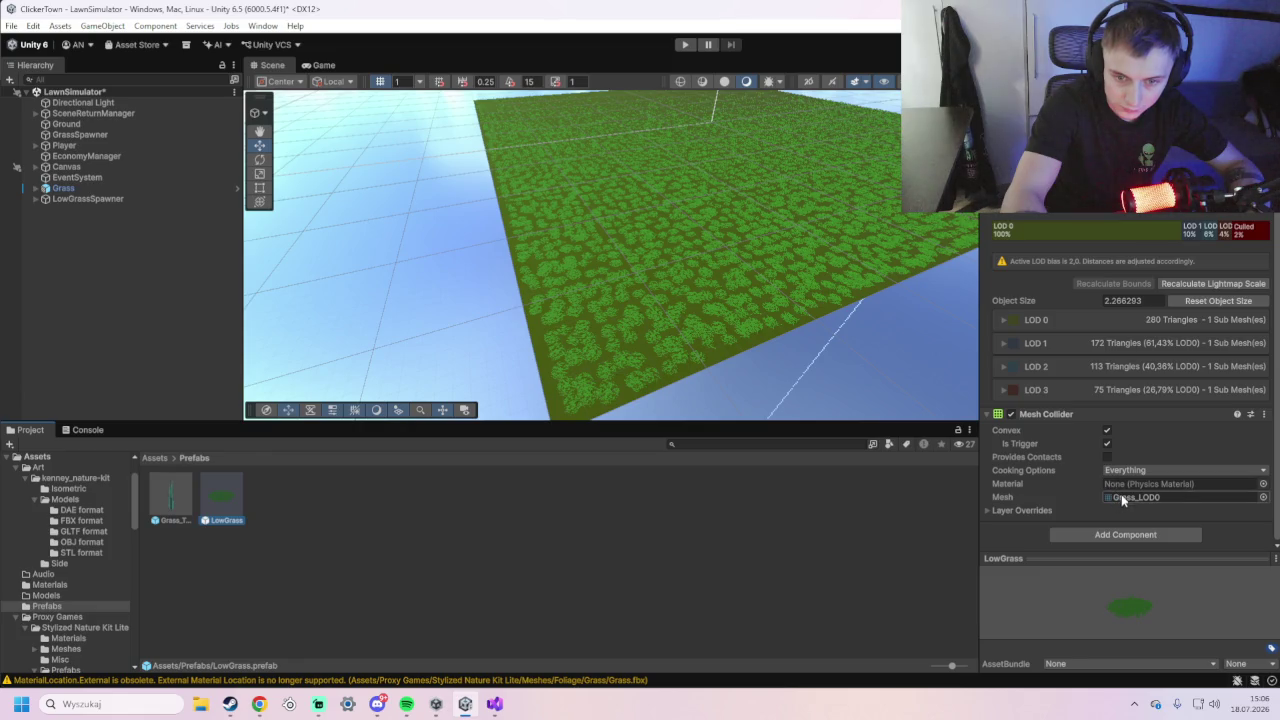
{"action": "left_click", "coordinate": [1130, 484]}
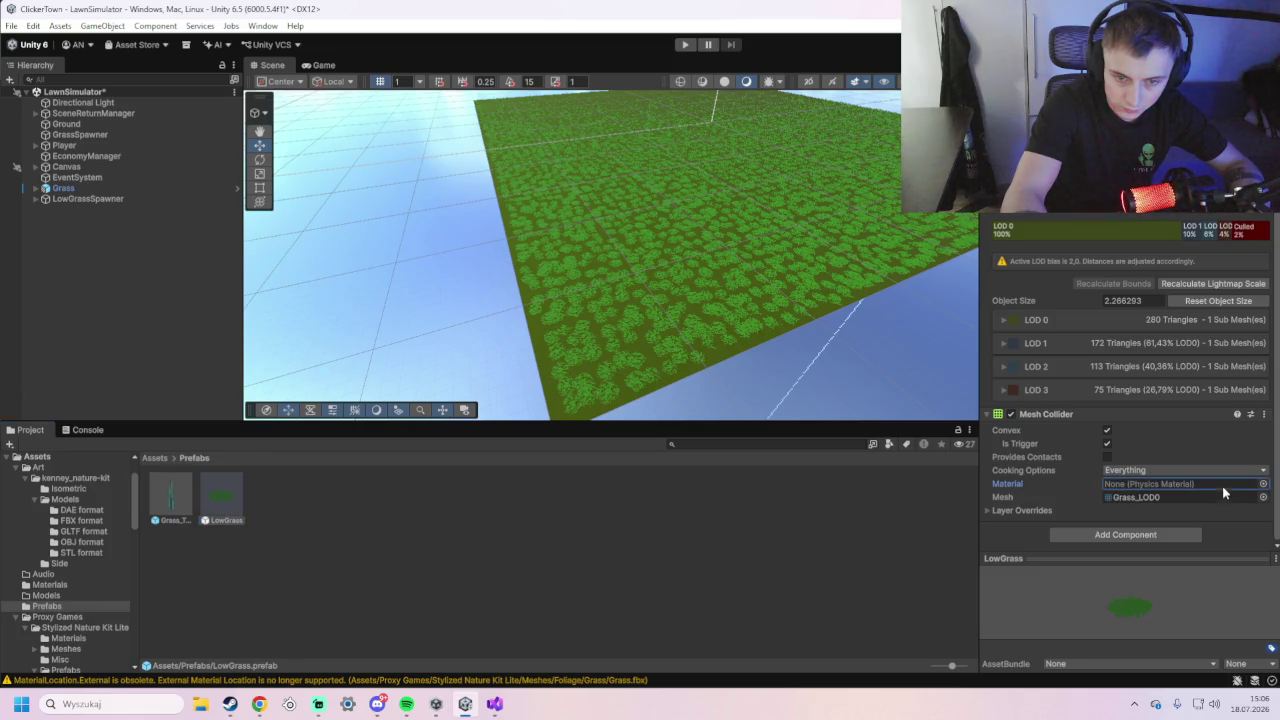
{"action": "left_click", "coordinate": [1262, 484]}
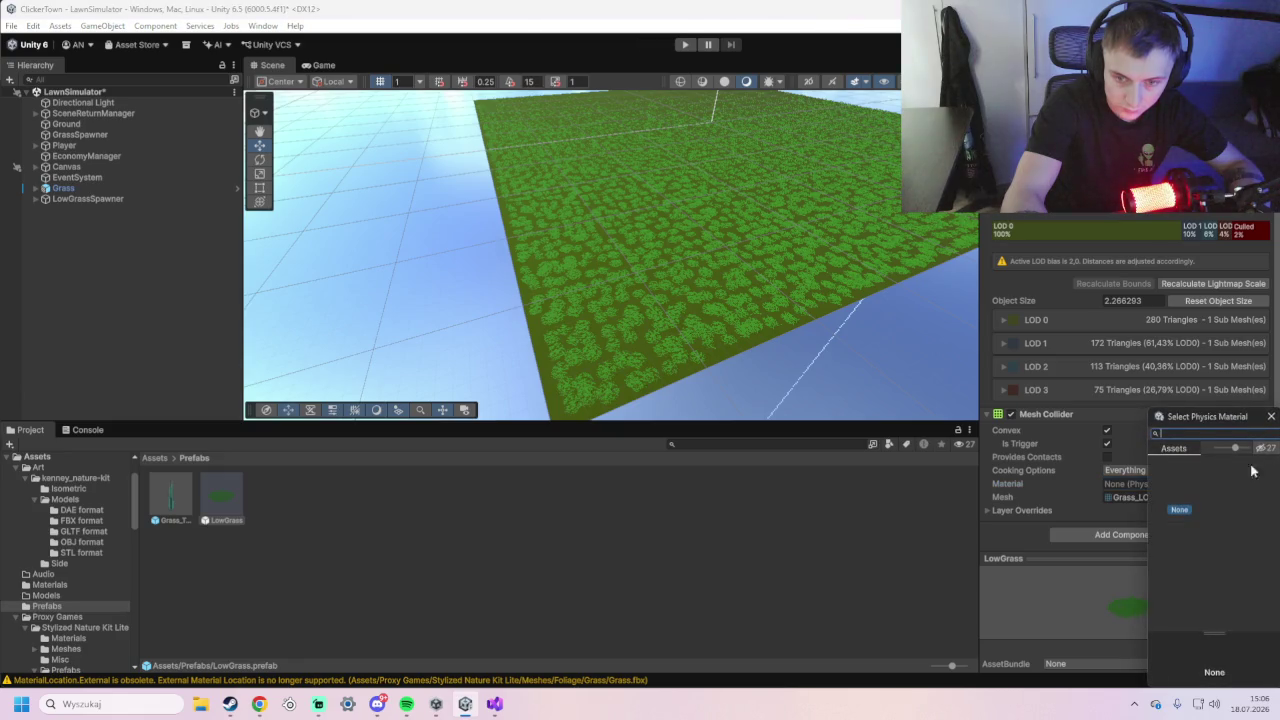
{"action": "left_click", "coordinate": [1266, 418]}
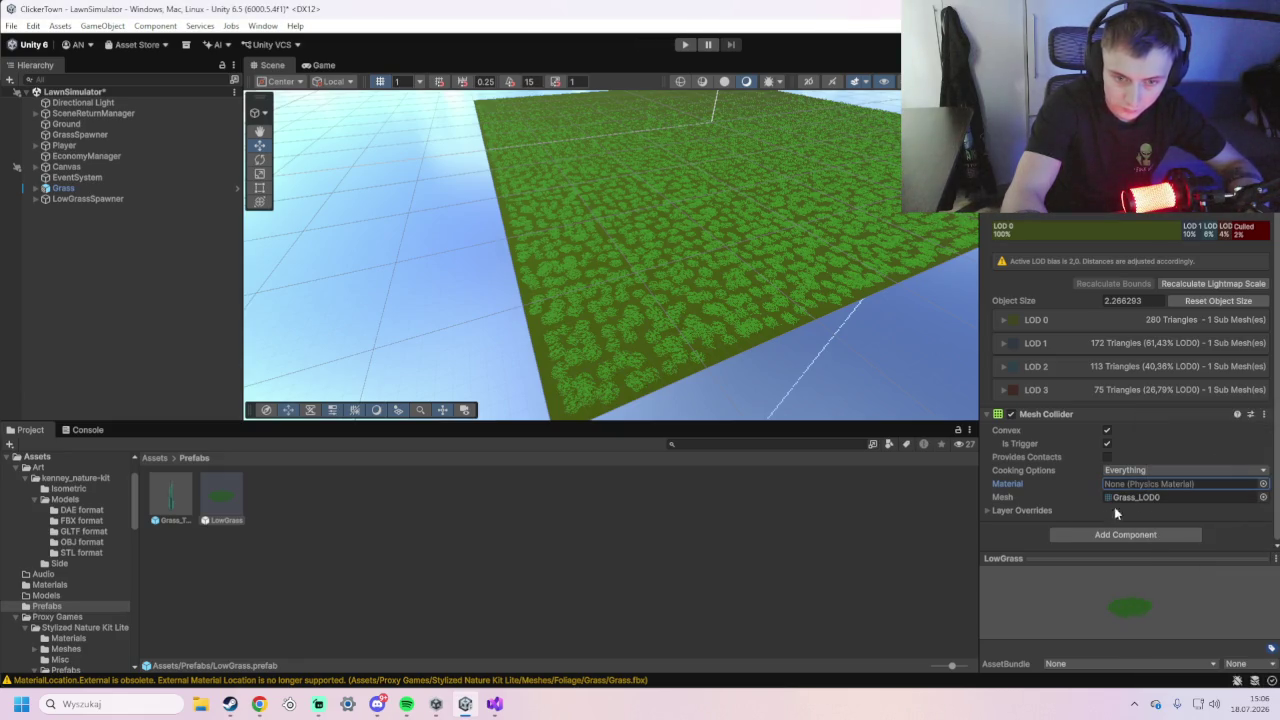
- Take a screenshot snip of the LowGrass LOD Group and Mesh Collider settings
{"action": "scroll", "coordinate": [1042, 479], "scroll_direction": "up", "scroll_amount": 3}
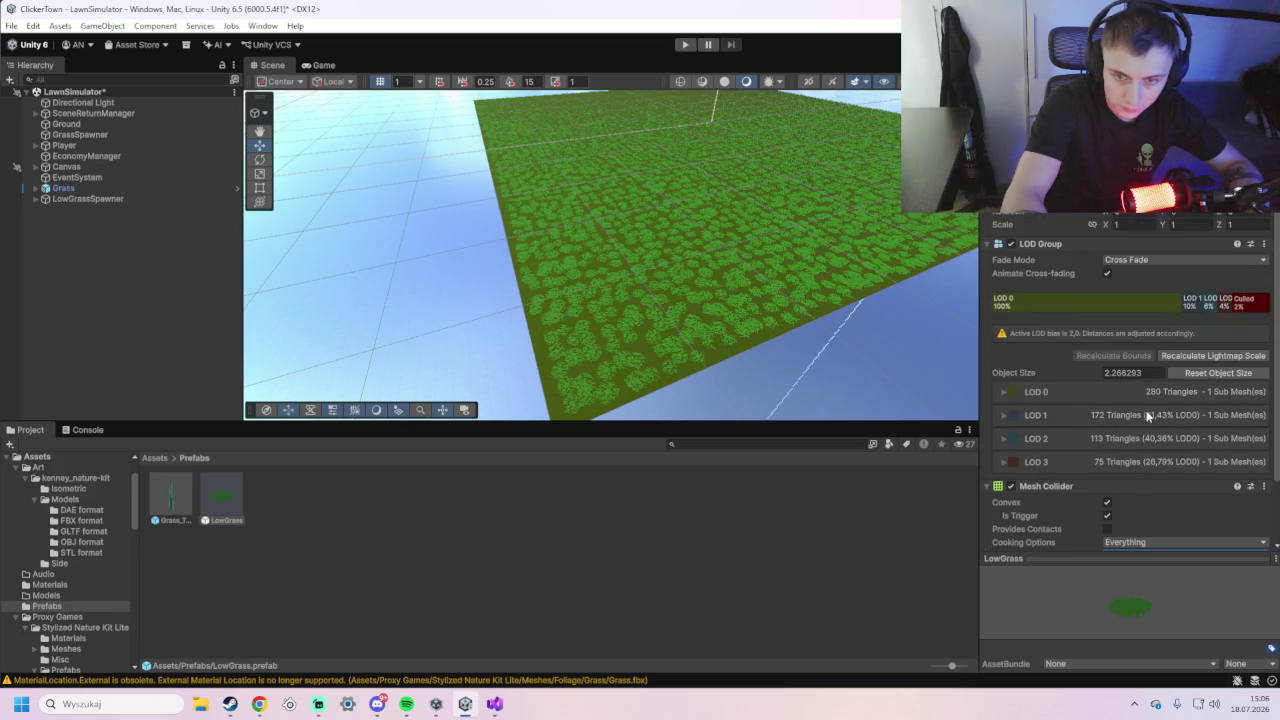
{"action": "scroll", "coordinate": [1064, 318], "scroll_direction": "down", "scroll_amount": 3}
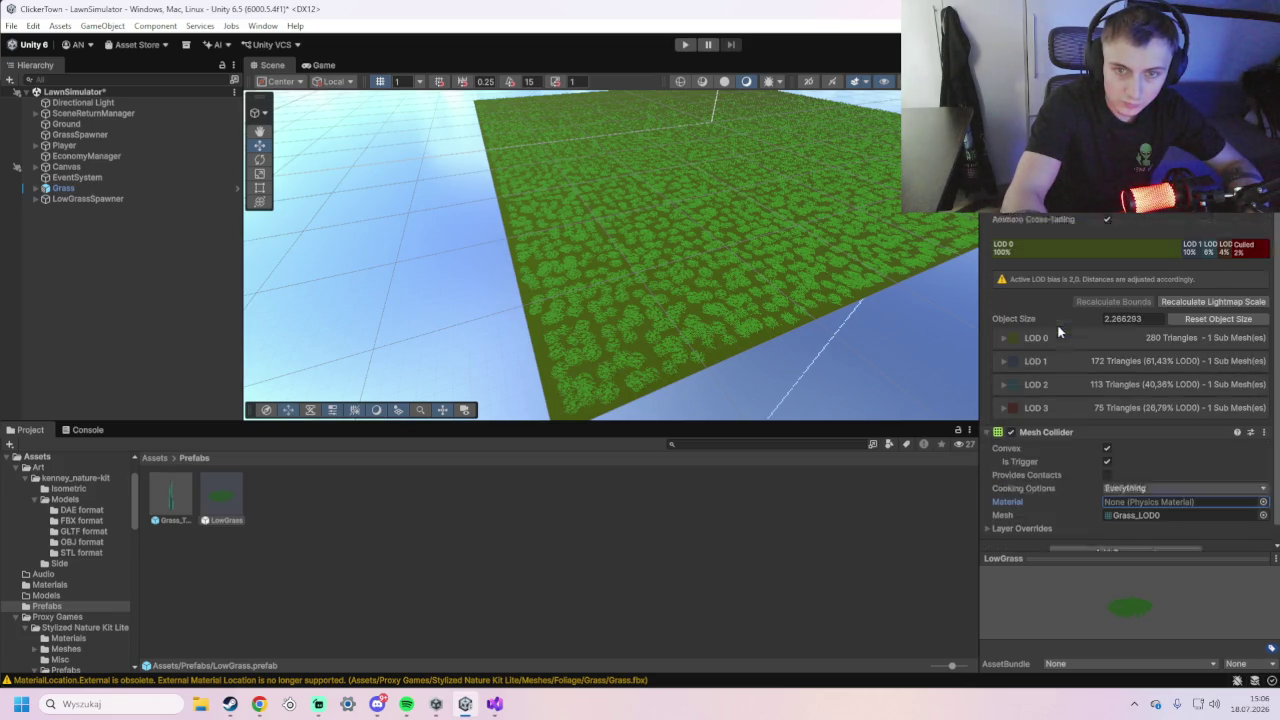
{"action": "scroll", "coordinate": [1060, 328], "scroll_direction": "down", "scroll_amount": 1}
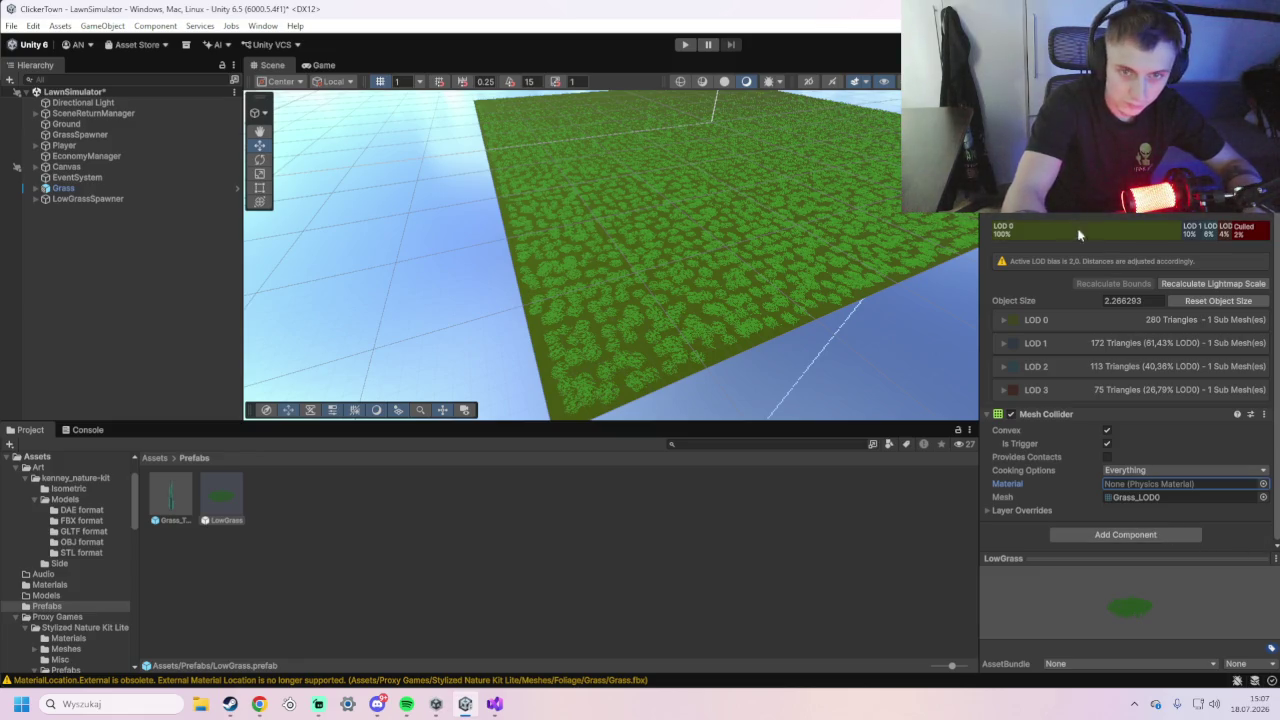
{"action": "key", "text": "super+shift+s"}
{"action": "mouse_move", "coordinate": [960, 212]}
{"action": "left_mouse_down"}
{"action": "mouse_move", "coordinate": [1254, 549]}
{"action": "mouse_move", "coordinate": [1274, 677]}
{"action": "left_mouse_up"}
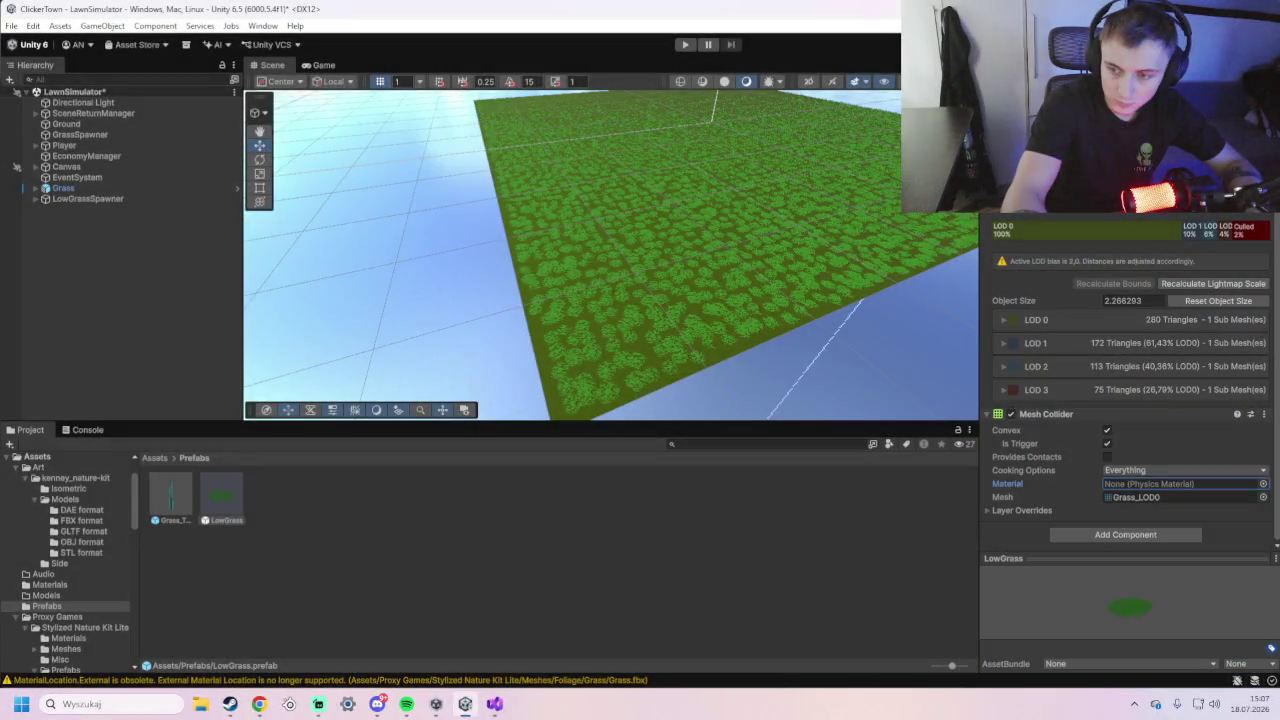
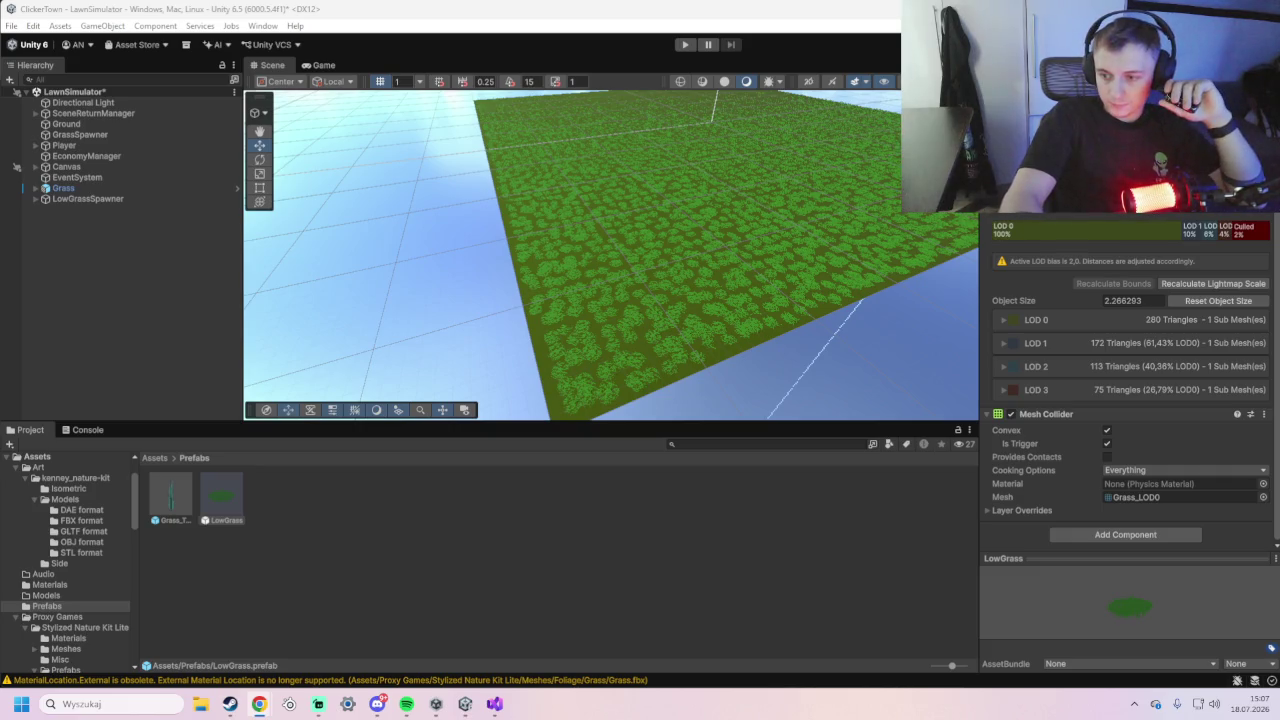
- Remove LowGrass's Mesh Collider with Remove Component, then expand LOD 0 of its LOD Group
{"action": "key", "text": "super+d"}
{"action": "key", "text": "super+d"}
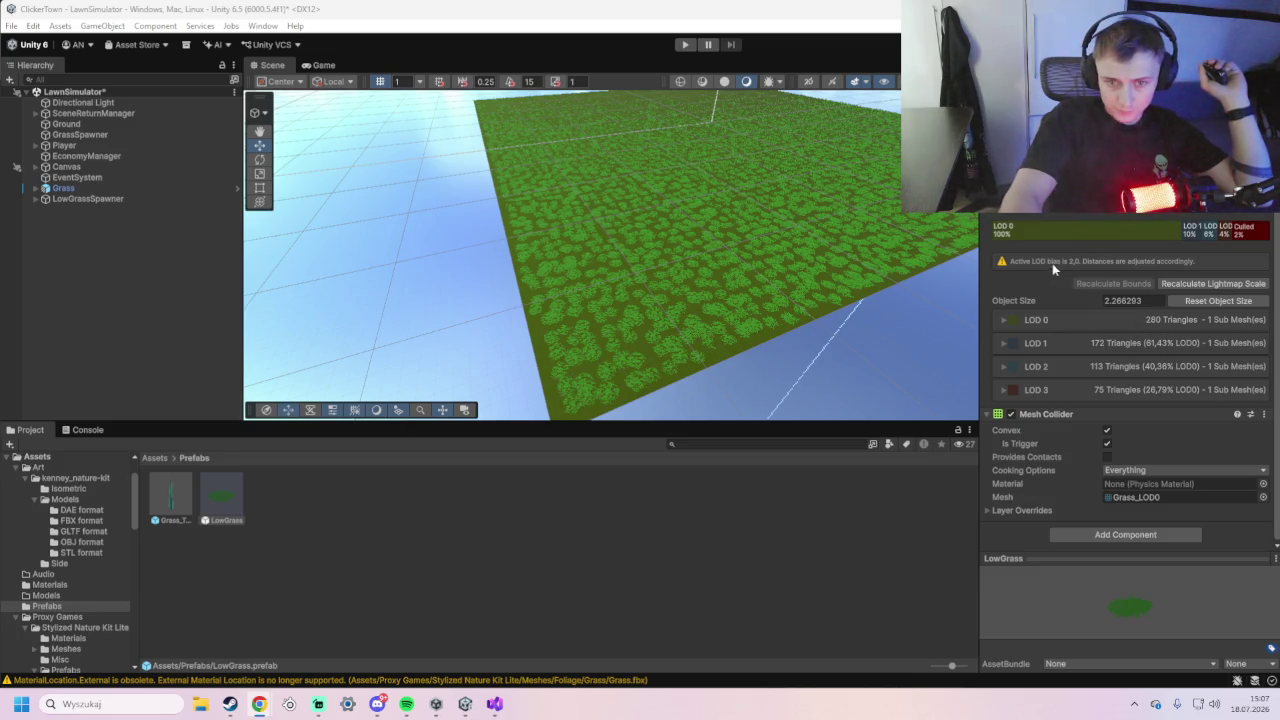
{"action": "right_click", "coordinate": [1044, 416]}
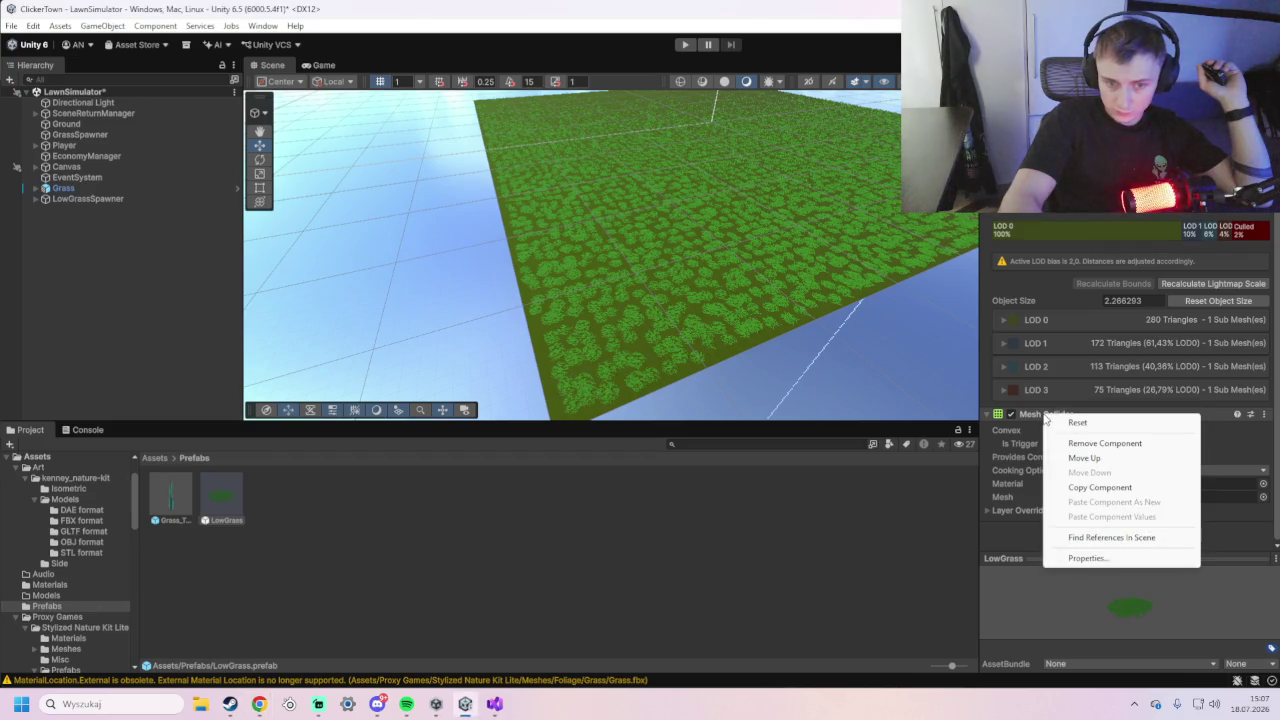
{"action": "left_click", "coordinate": [1022, 416]}
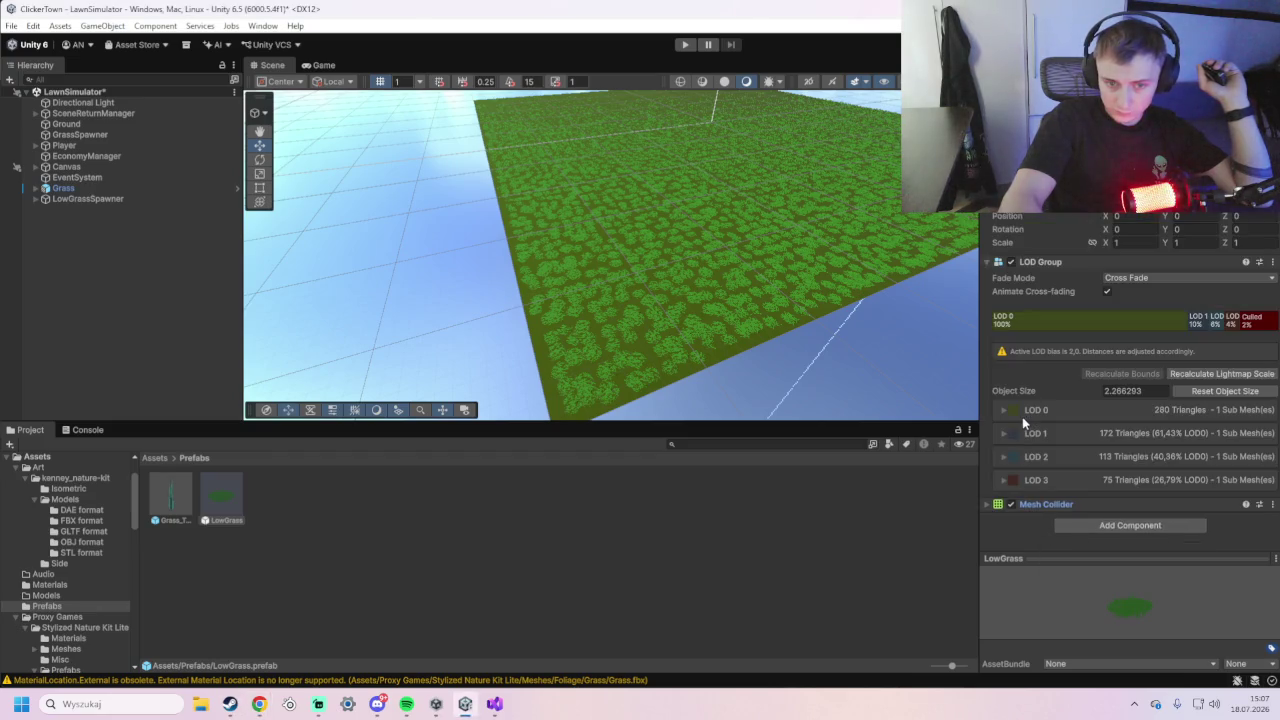
{"action": "left_click", "coordinate": [1000, 505]}
{"action": "scroll", "coordinate": [1068, 432], "scroll_direction": "down", "scroll_amount": 3}
{"action": "scroll", "coordinate": [1069, 428], "scroll_direction": "down", "scroll_amount": 2}
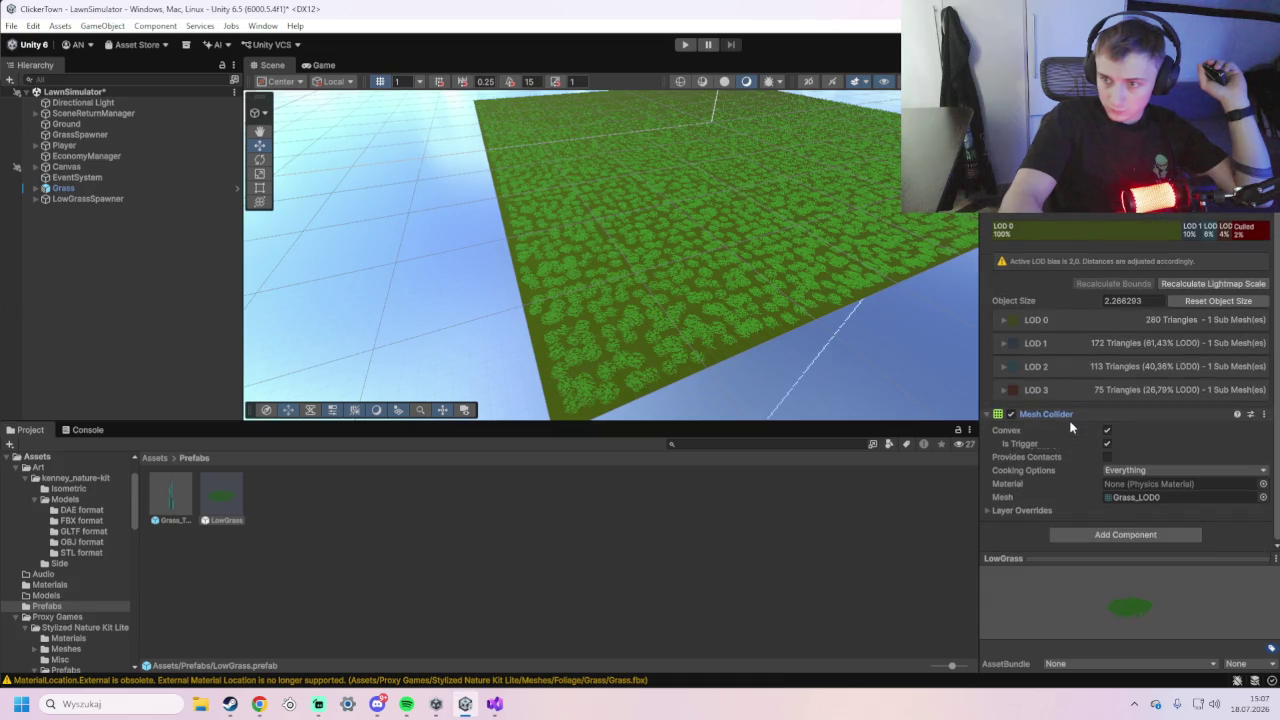
{"action": "right_click", "coordinate": [1063, 416]}
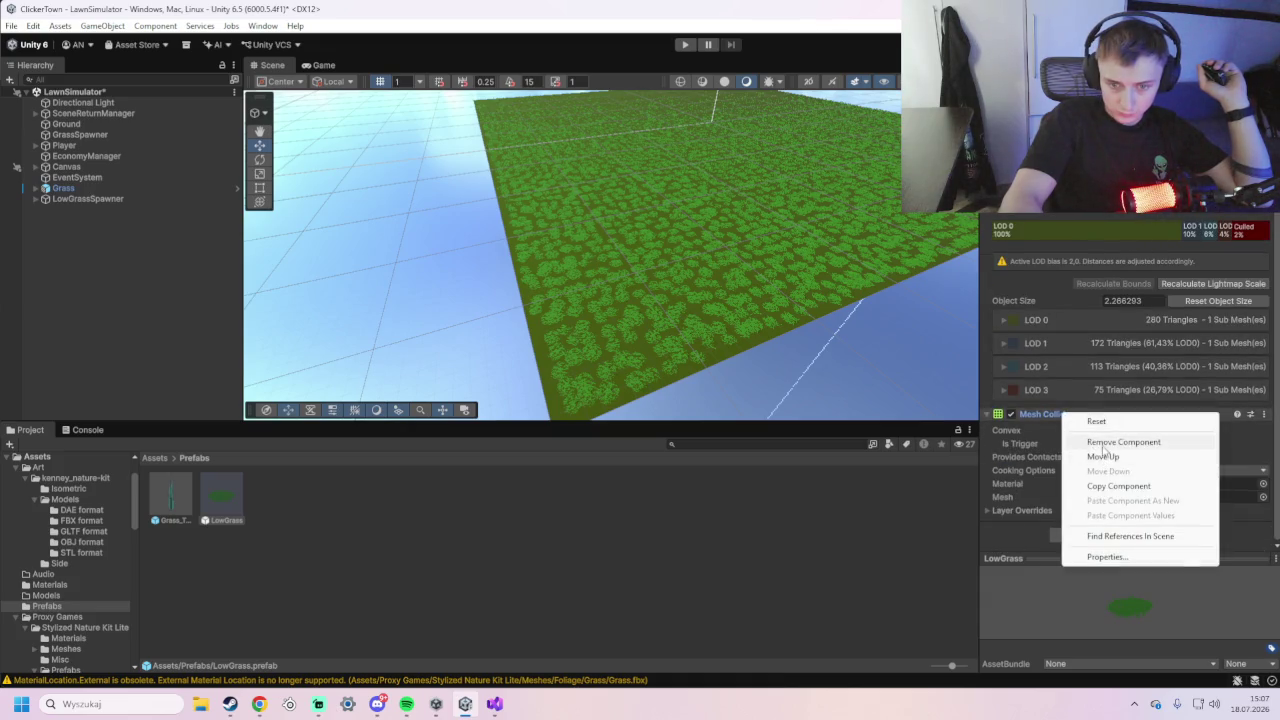
{"action": "left_click", "coordinate": [1105, 443]}
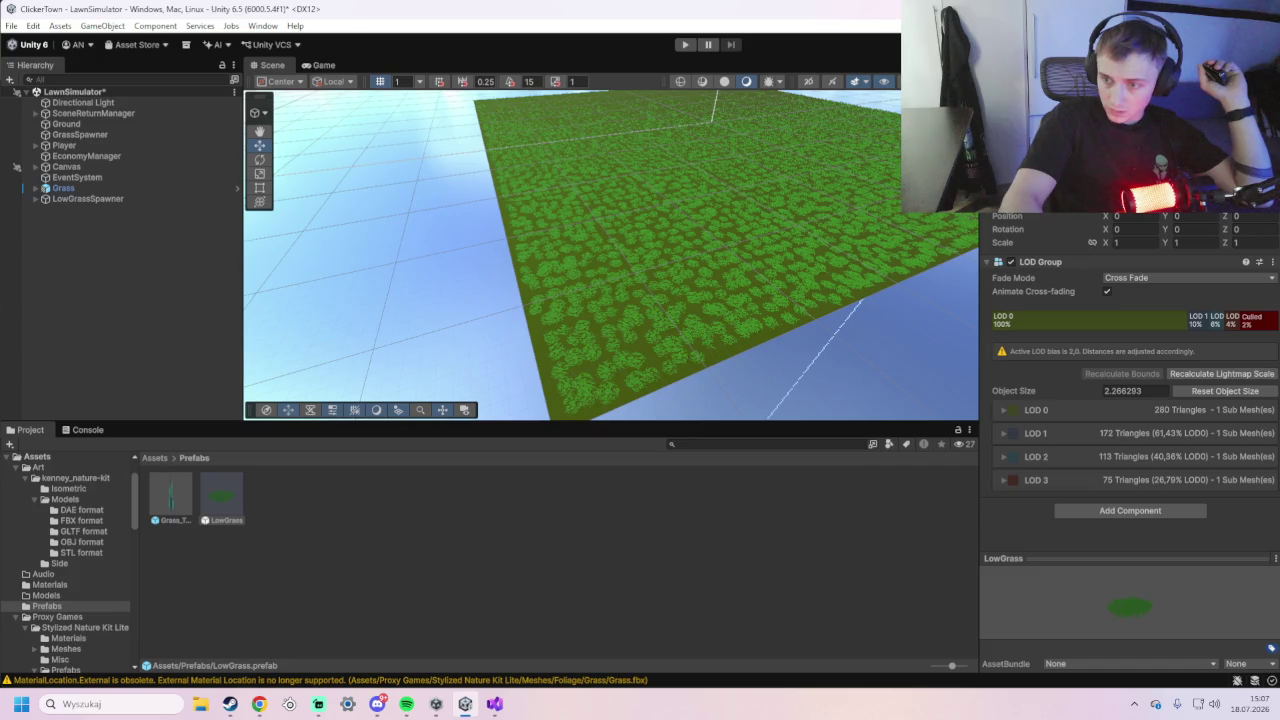
{"action": "left_click", "coordinate": [1071, 411]}
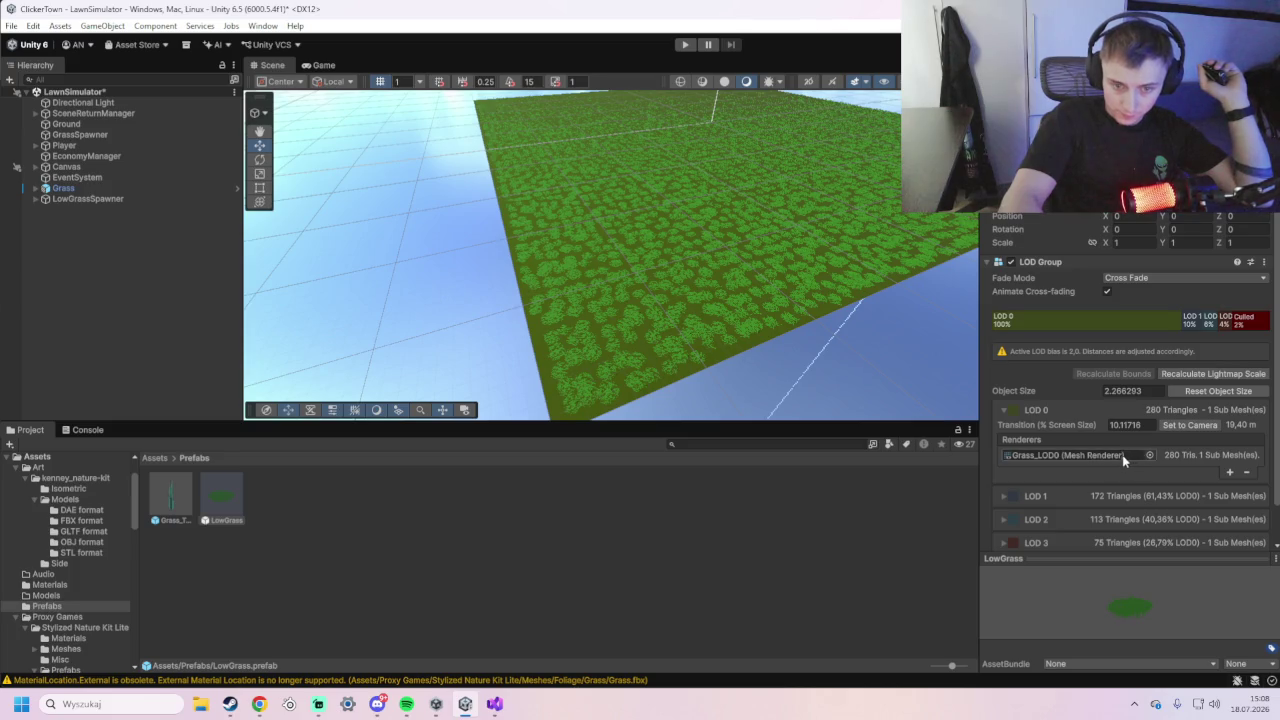
- Expand LOD 1, LOD 2 and LOD 3 in the LowGrass LOD Group
{"action": "scroll", "coordinate": [1100, 442], "scroll_direction": "down", "scroll_amount": 1}
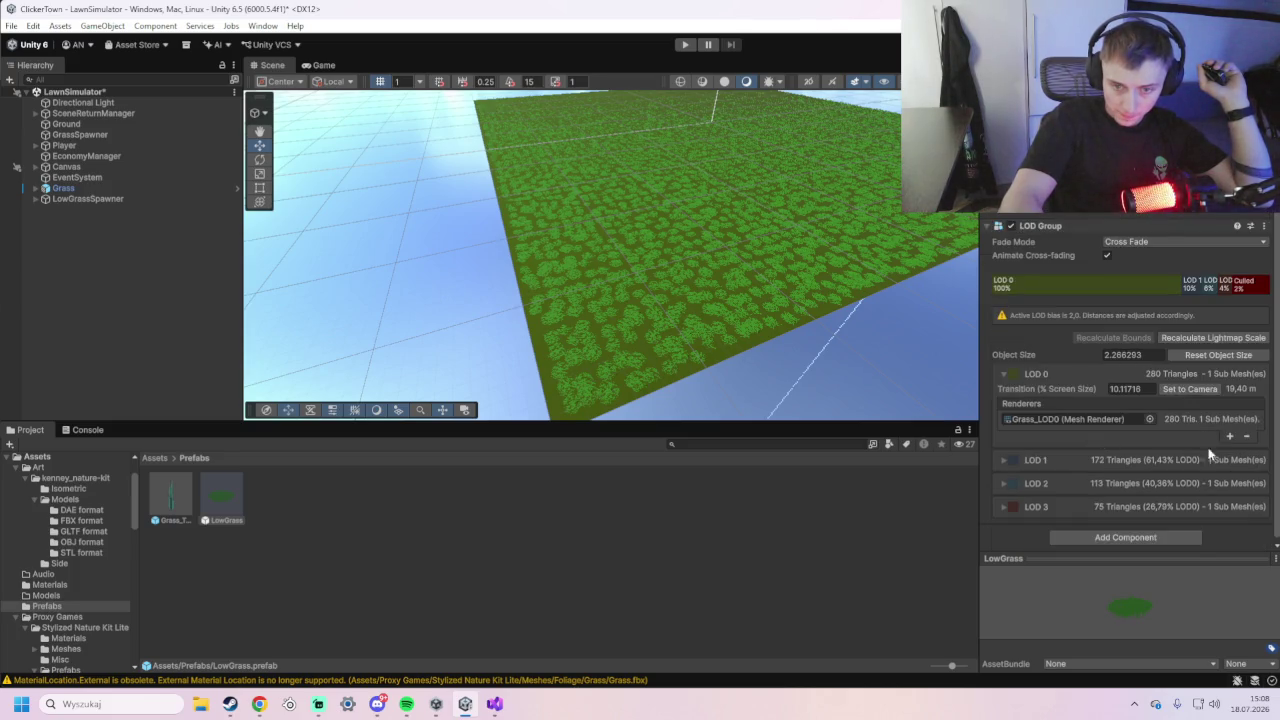
{"action": "left_click", "coordinate": [1046, 460]}
{"action": "scroll", "coordinate": [1048, 460], "scroll_direction": "down", "scroll_amount": 1}
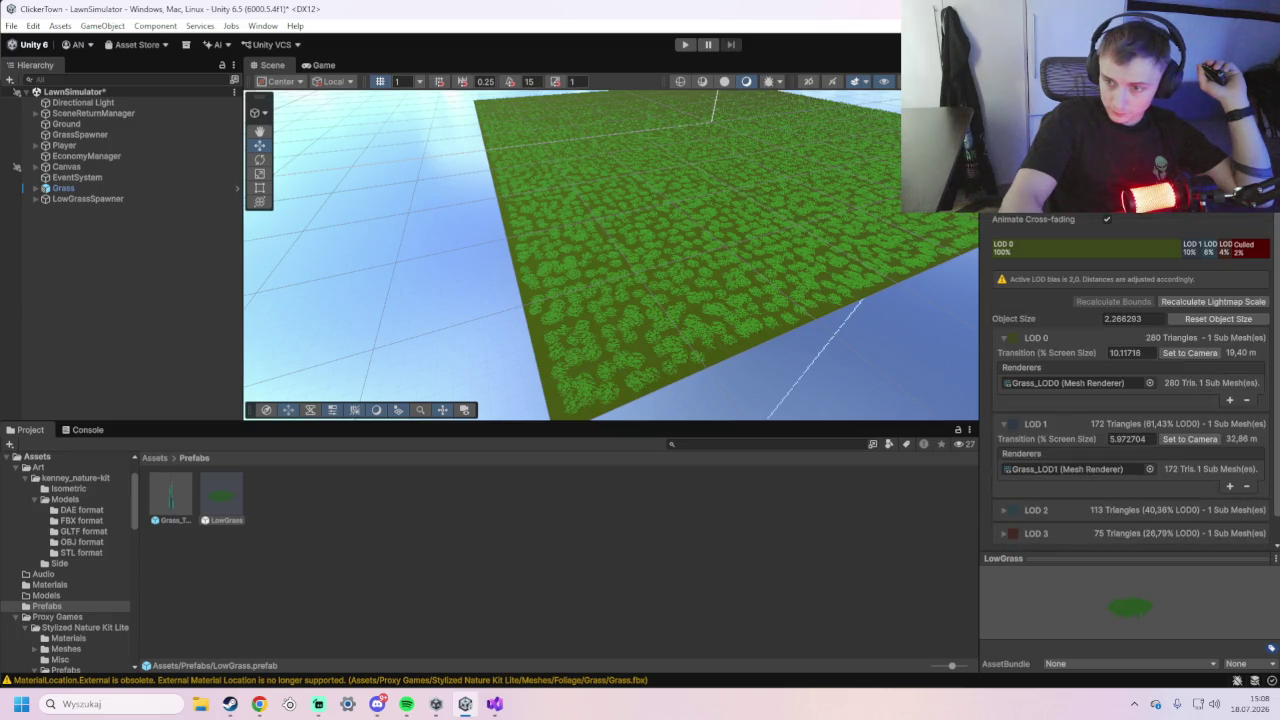
{"action": "scroll", "coordinate": [1104, 498], "scroll_direction": "down", "scroll_amount": 1}
{"action": "left_click", "coordinate": [1004, 480]}
{"action": "scroll", "coordinate": [1002, 508], "scroll_direction": "down", "scroll_amount": 1}
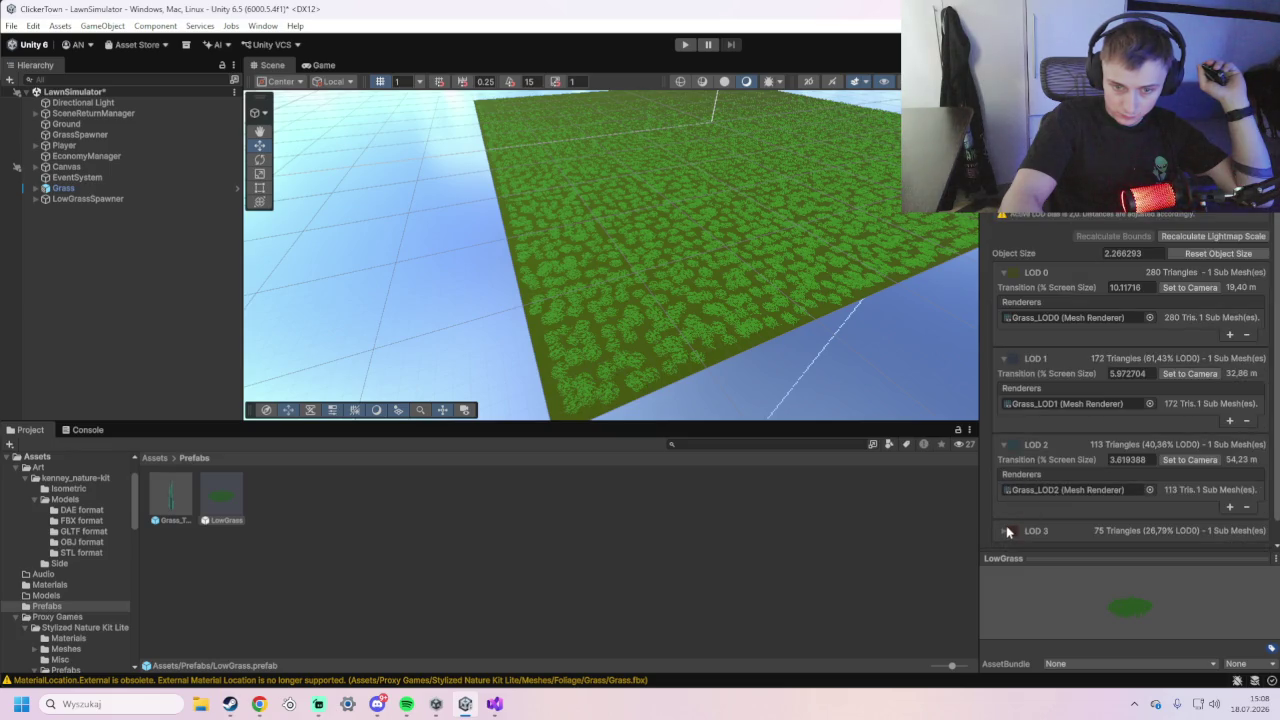
{"action": "left_click", "coordinate": [1006, 530]}
- Locate the Grass_LOD2 renderer and open the LowGrass prefab in Prefab Mode
{"action": "left_click", "coordinate": [1075, 488]}
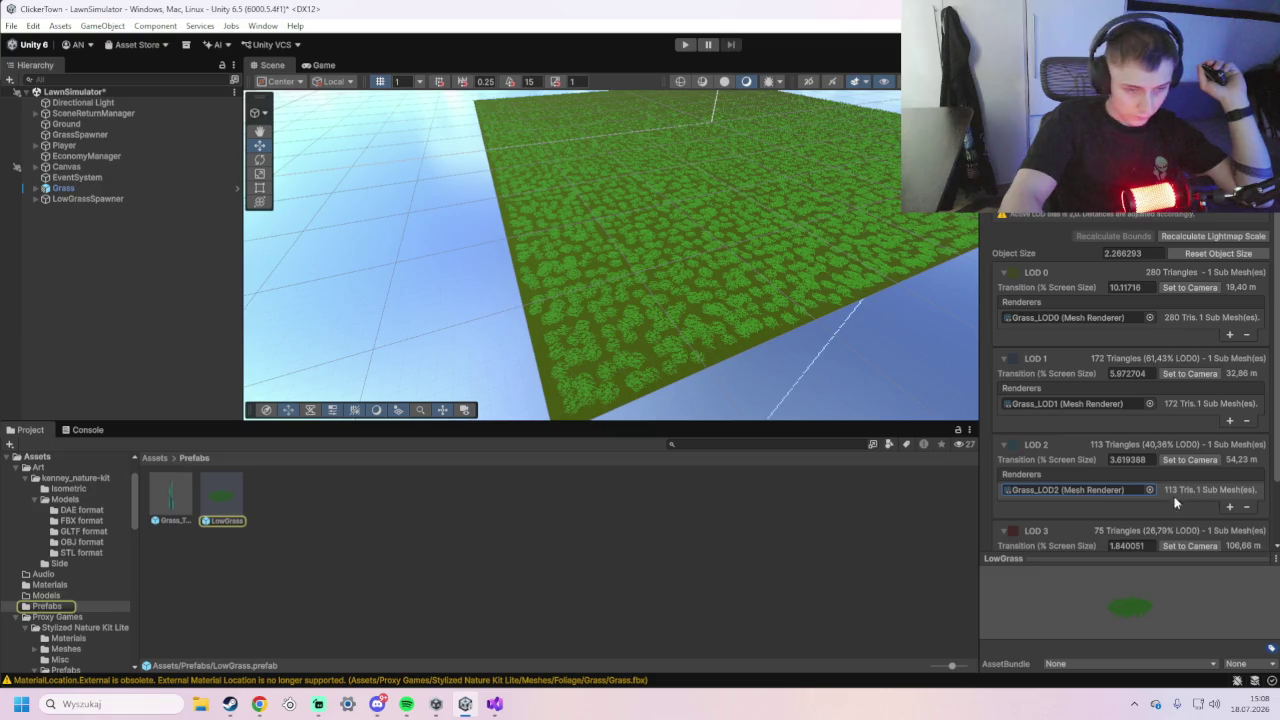
{"action": "left_click", "coordinate": [1209, 494]}
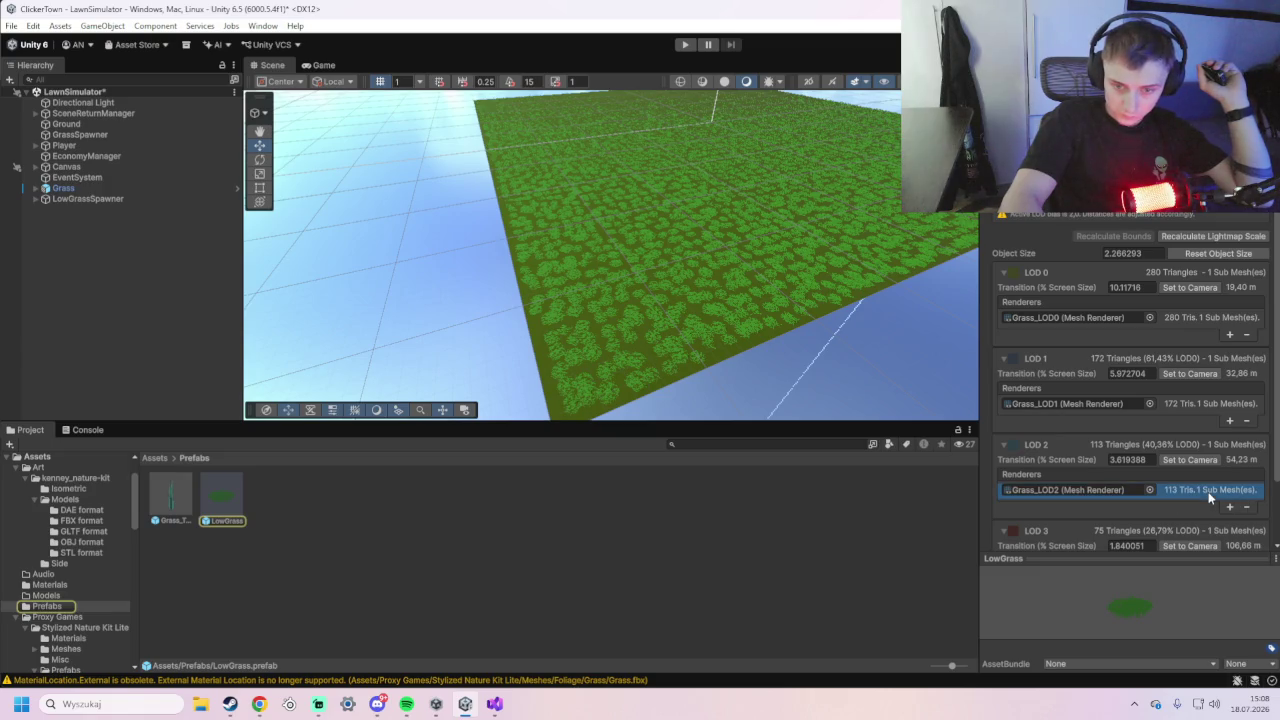
{"action": "double_click", "coordinate": [1120, 489]}
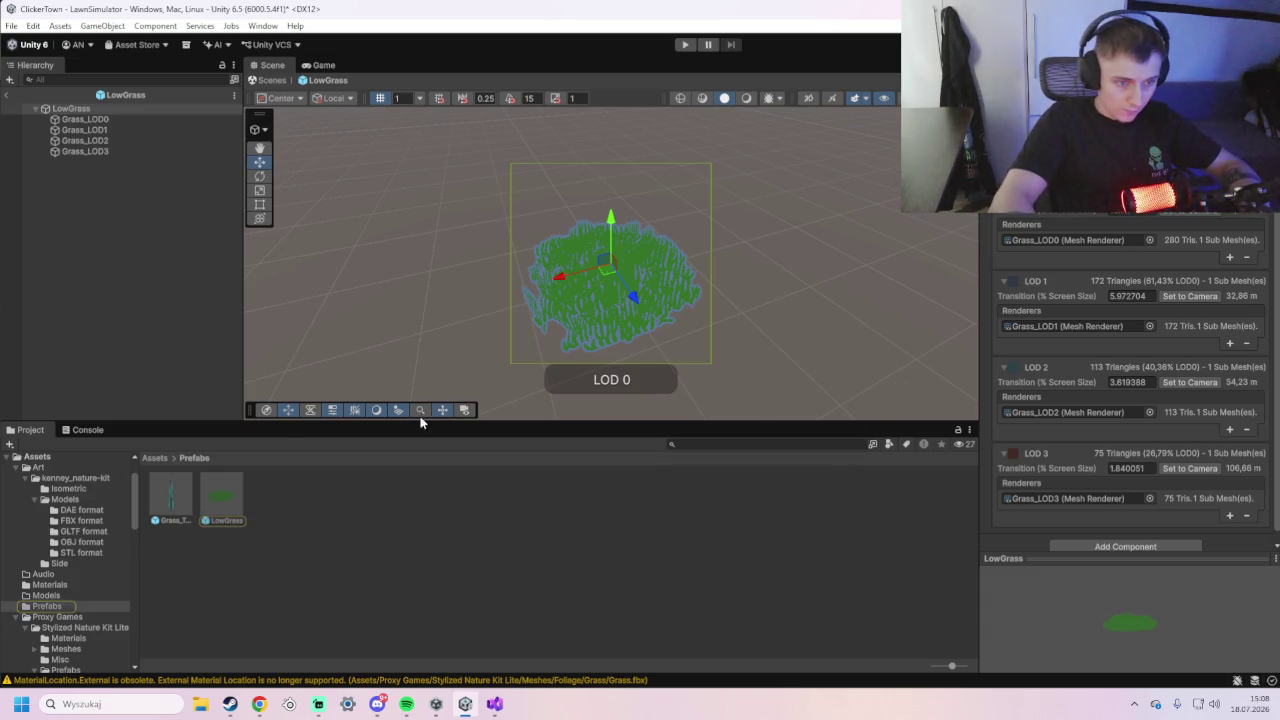
- Inspect the Grass_LOD0–Grass_LOD3 children and the LowGrass root's LOD Group
{"action": "left_click", "coordinate": [85, 119]}
{"action": "left_click", "coordinate": [88, 130]}
{"action": "left_click", "coordinate": [93, 141]}
{"action": "left_click", "coordinate": [94, 152]}
{"action": "left_click", "coordinate": [98, 141]}
{"action": "left_click", "coordinate": [99, 130]}
{"action": "left_click", "coordinate": [101, 111]}
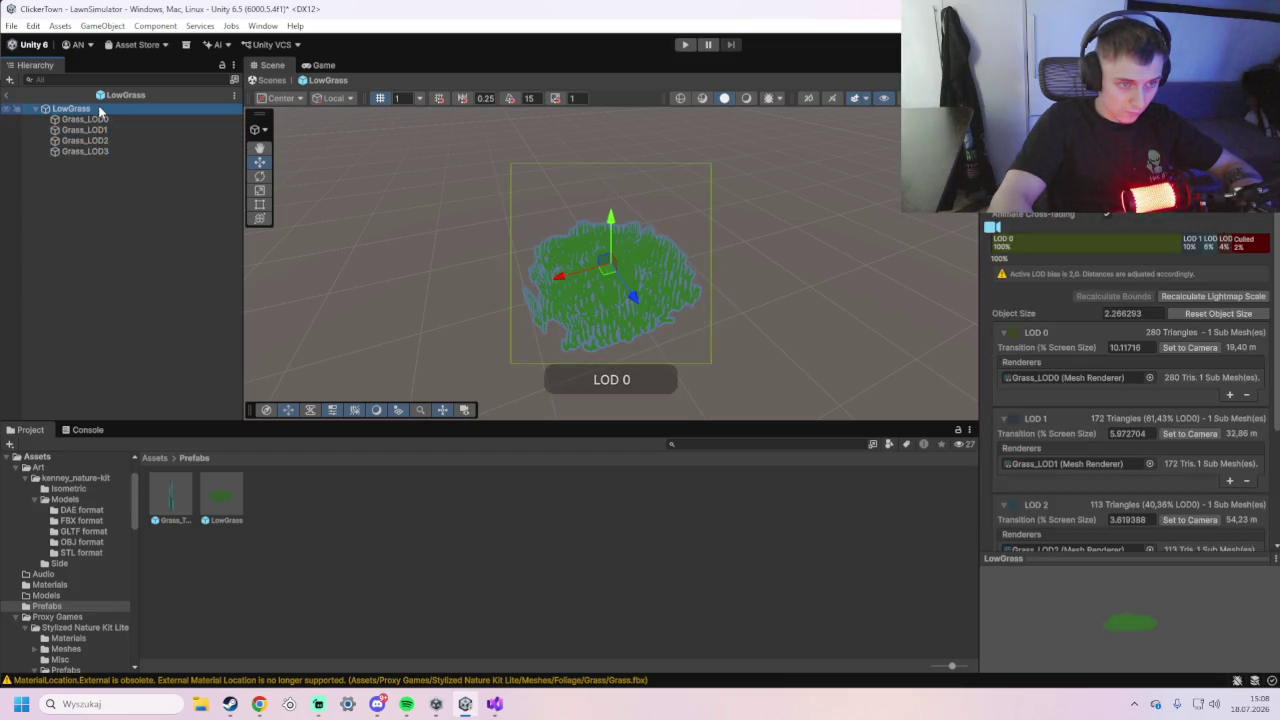
- Review the LOD Group settings, then open the Assets/Scenes folder in the Project window
{"action": "scroll", "coordinate": [1059, 343], "scroll_direction": "down", "scroll_amount": 1}
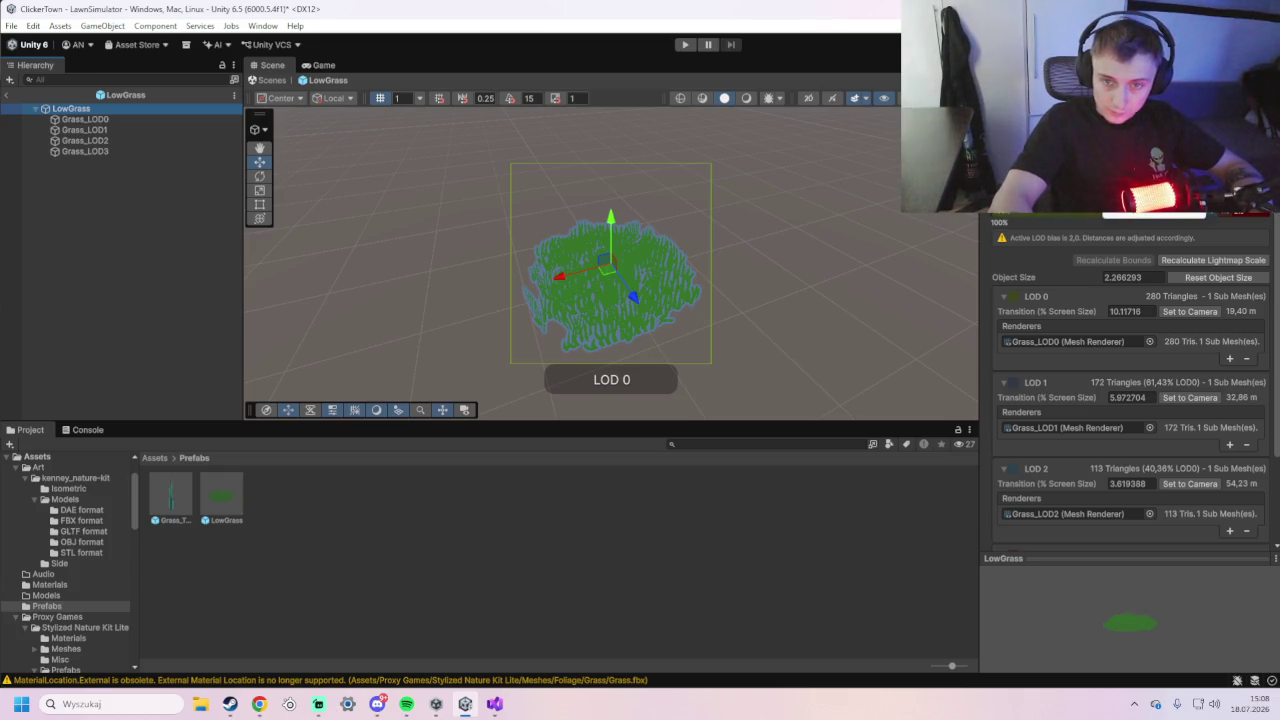
{"action": "scroll", "coordinate": [1124, 274], "scroll_direction": "down", "scroll_amount": 1}
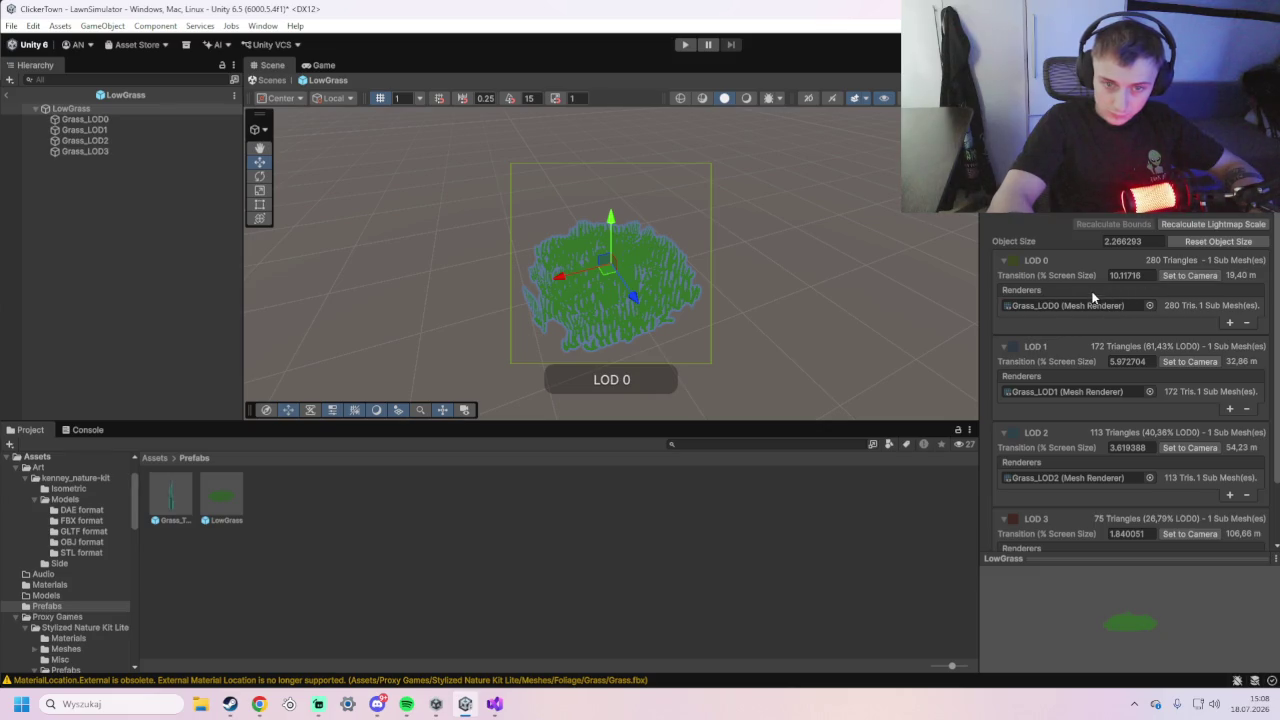
{"action": "scroll", "coordinate": [1092, 297], "scroll_direction": "down", "scroll_amount": 2}
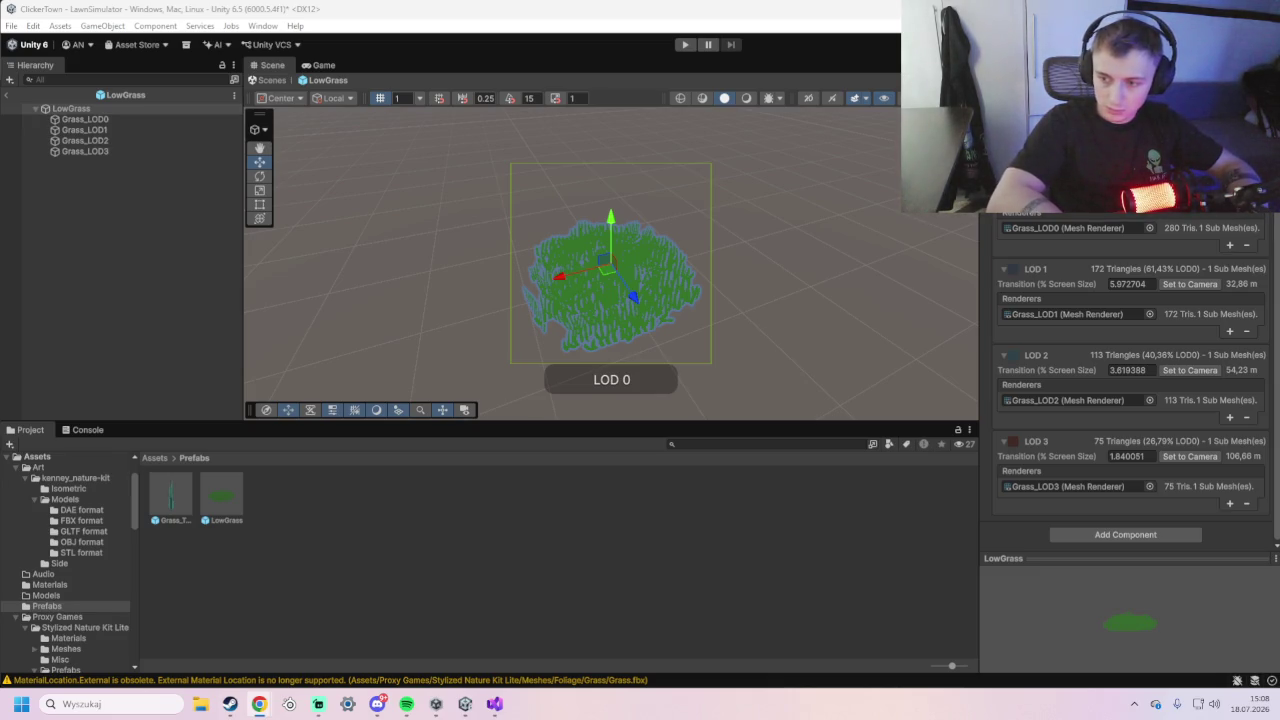
{"action": "left_click", "coordinate": [38, 458]}
{"action": "double_click", "coordinate": [536, 508]}
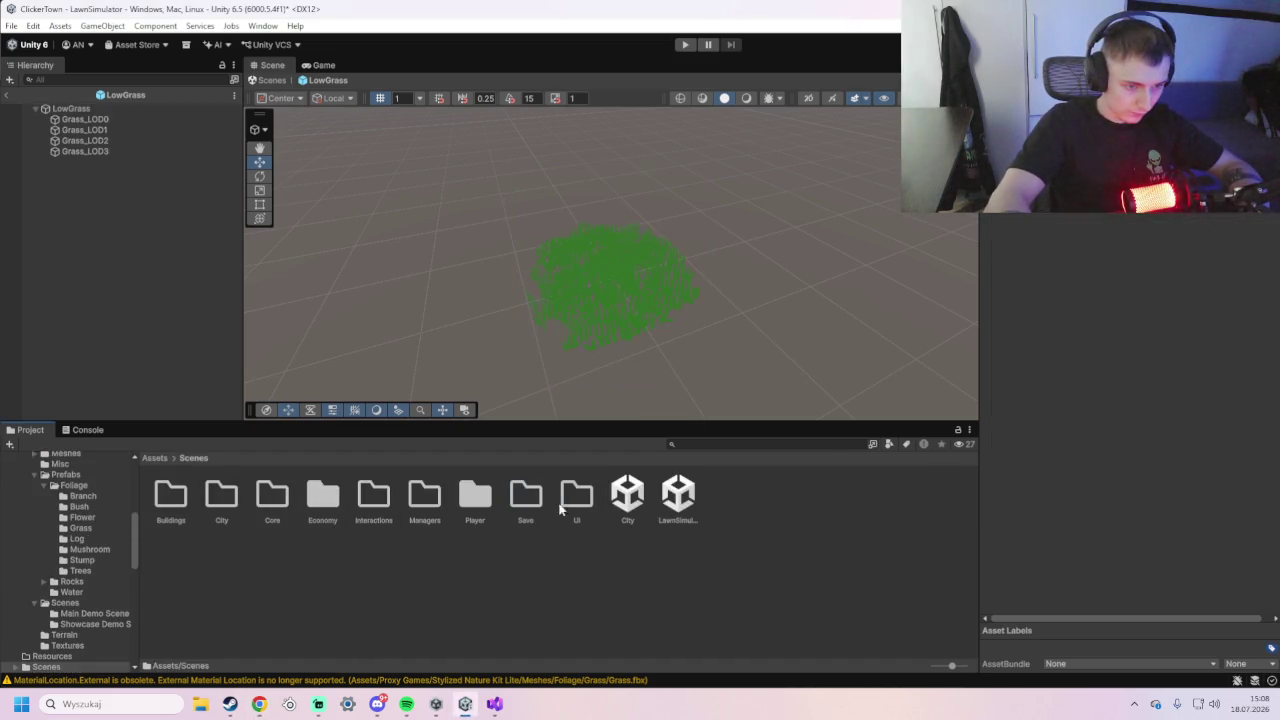
- Open the LawnSimulator scene, saving the modified scene when prompted
{"action": "double_click", "coordinate": [668, 506]}
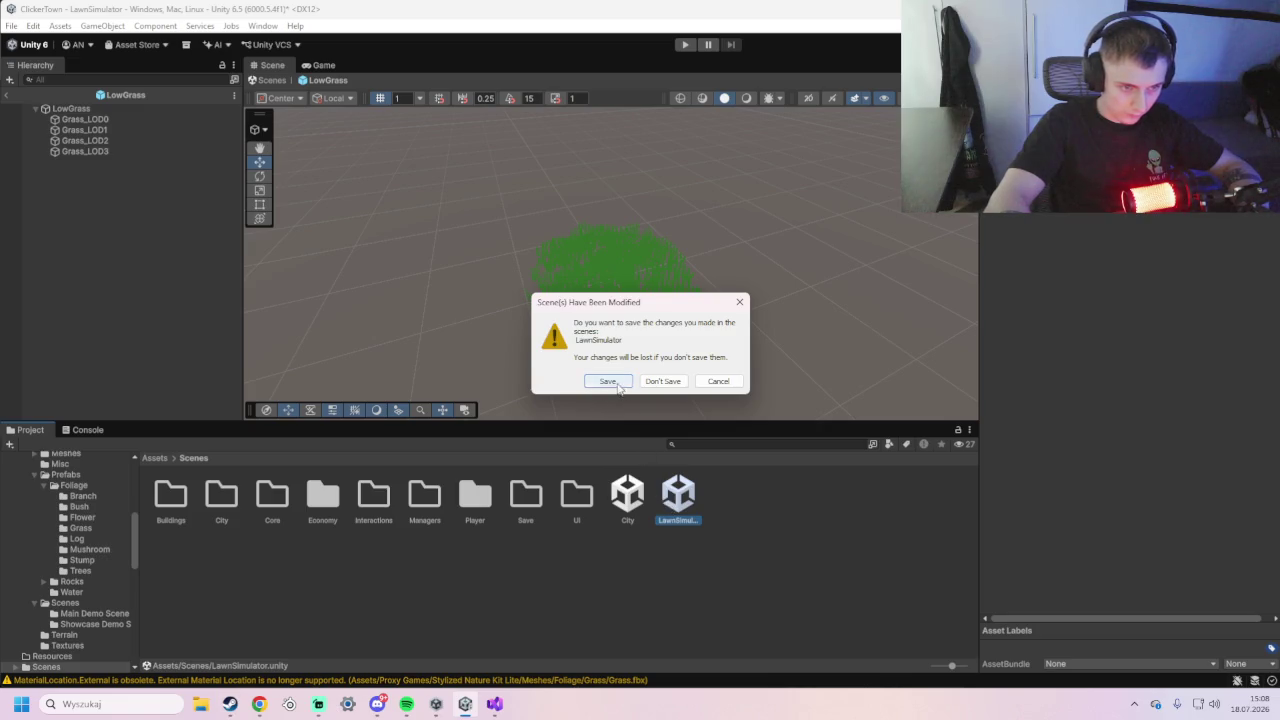
{"action": "left_click", "coordinate": [612, 381]}
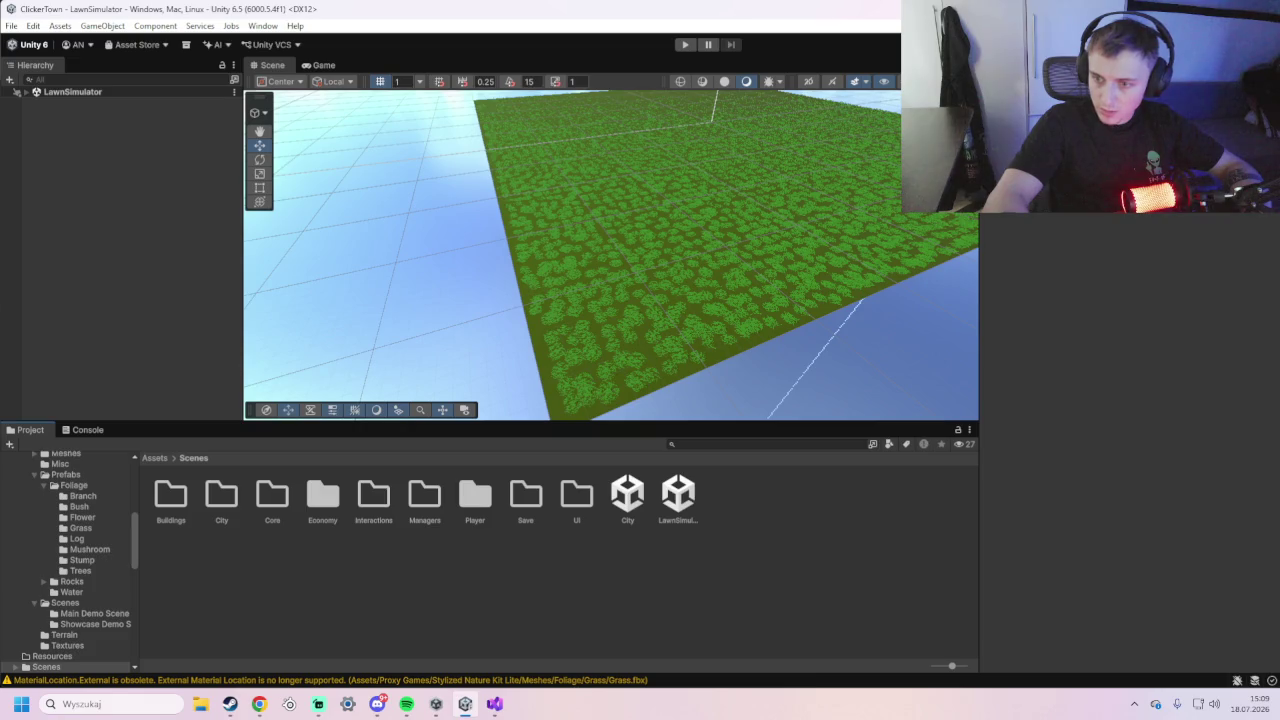
{"action": "key", "text": "alt+Tab"}
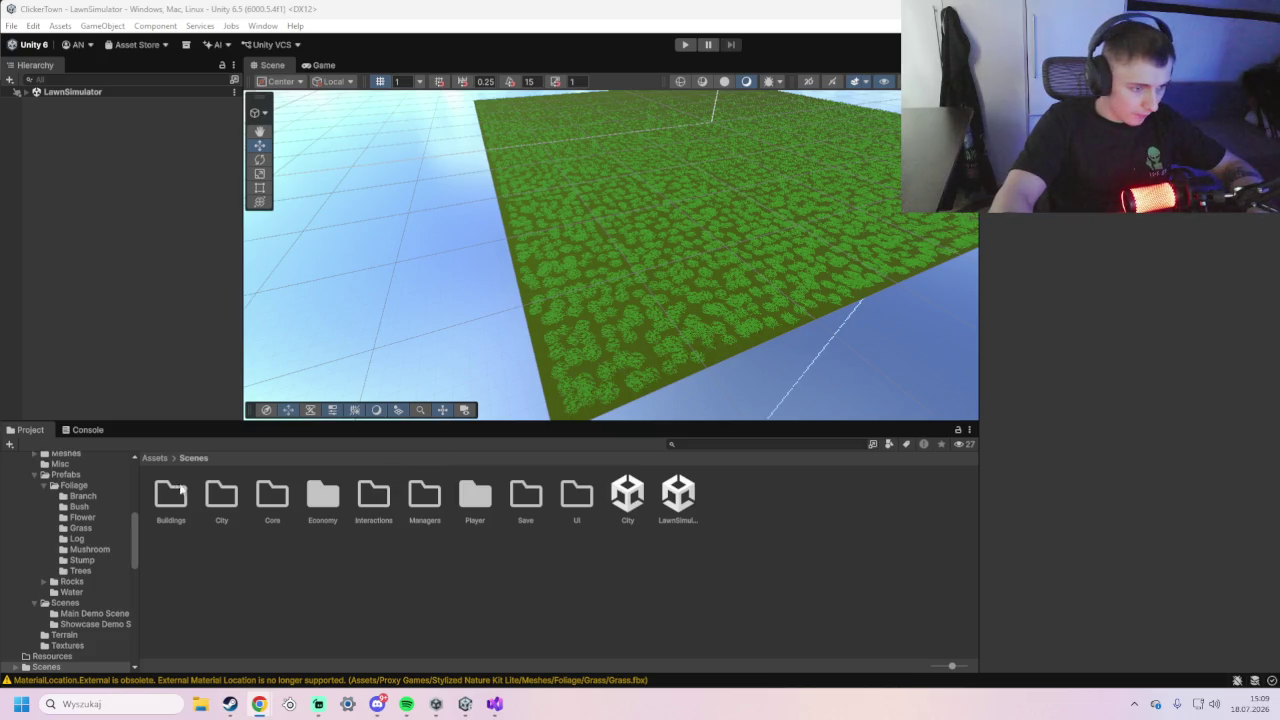
{"action": "scroll", "coordinate": [87, 477], "scroll_direction": "up", "scroll_amount": 10}
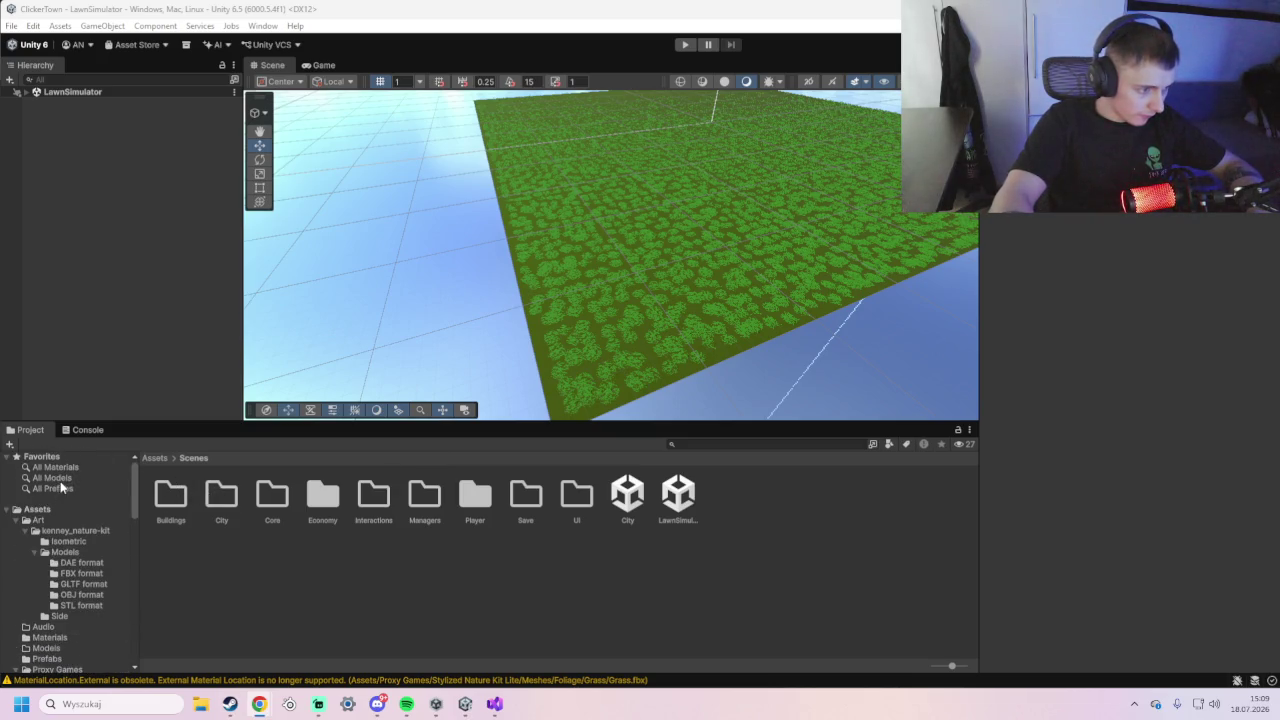
- List Favorites > All Models, scroll to the fence models, and expand LawnSimulator in the Hierarchy
{"action": "left_click", "coordinate": [62, 479]}
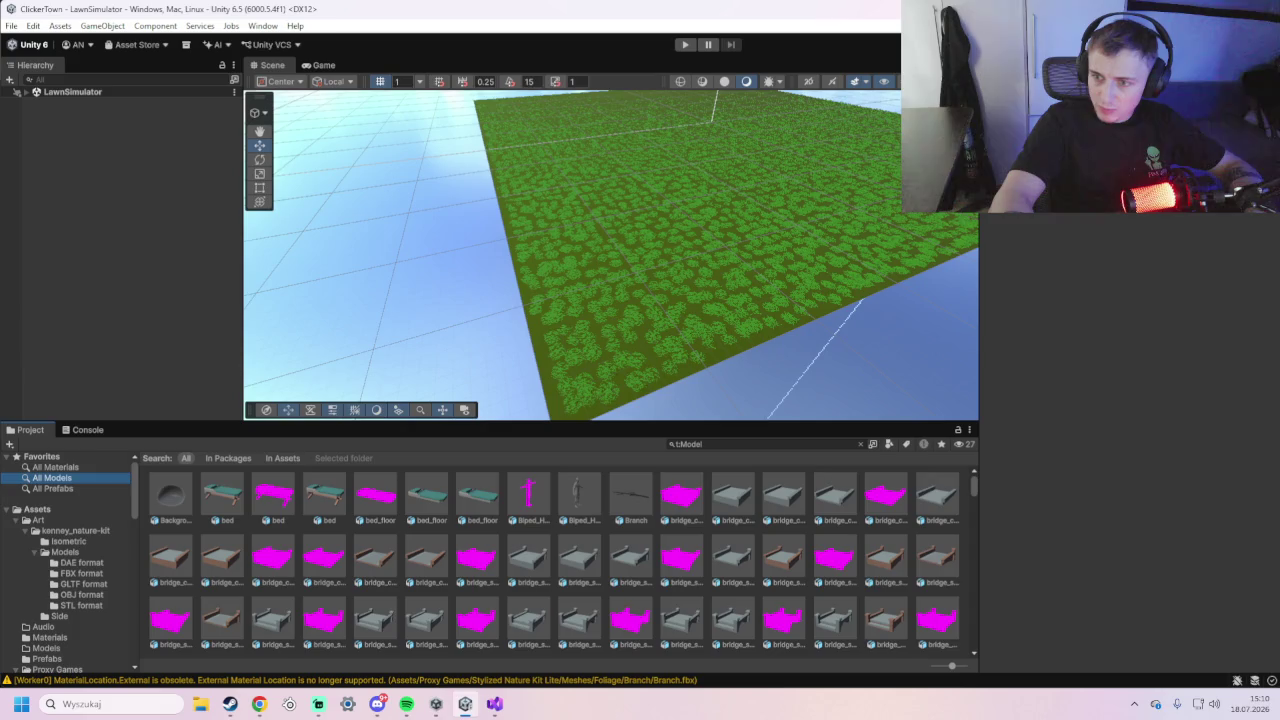
{"action": "scroll", "coordinate": [528, 545], "scroll_direction": "down", "scroll_amount": 1}
{"action": "scroll", "coordinate": [525, 548], "scroll_direction": "down", "scroll_amount": 5}
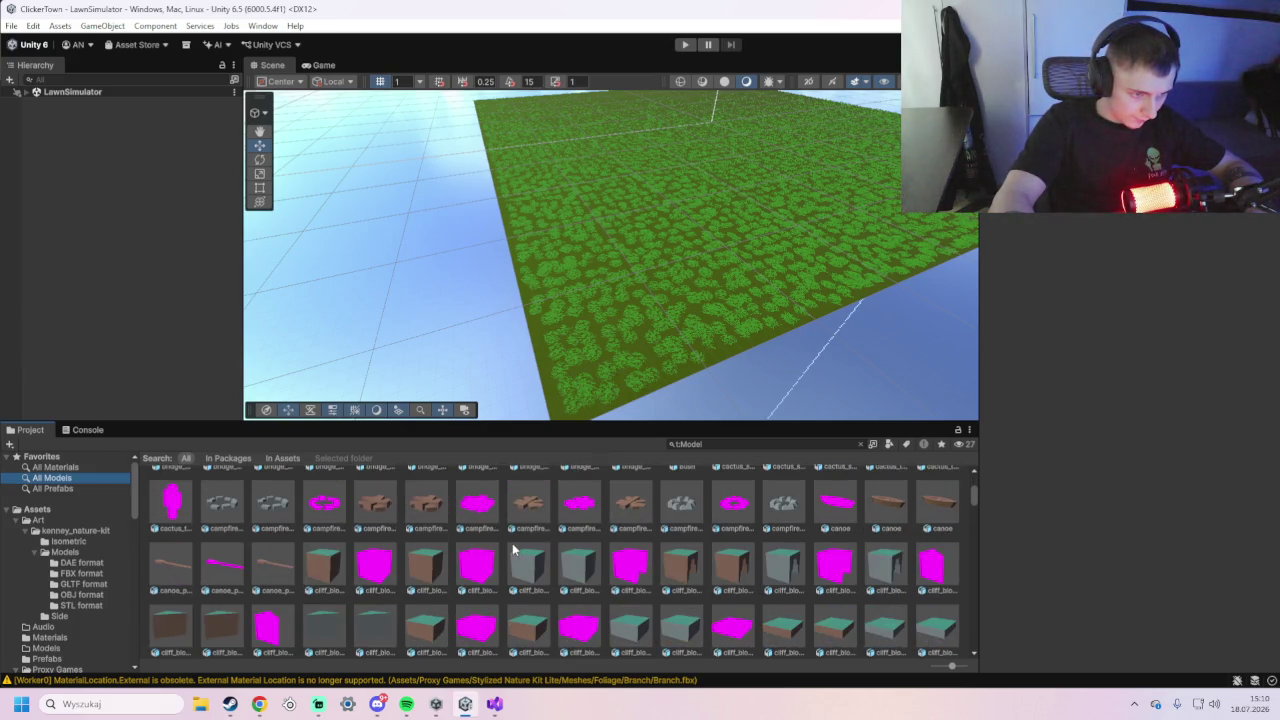
{"action": "scroll", "coordinate": [512, 548], "scroll_direction": "down", "scroll_amount": 4}
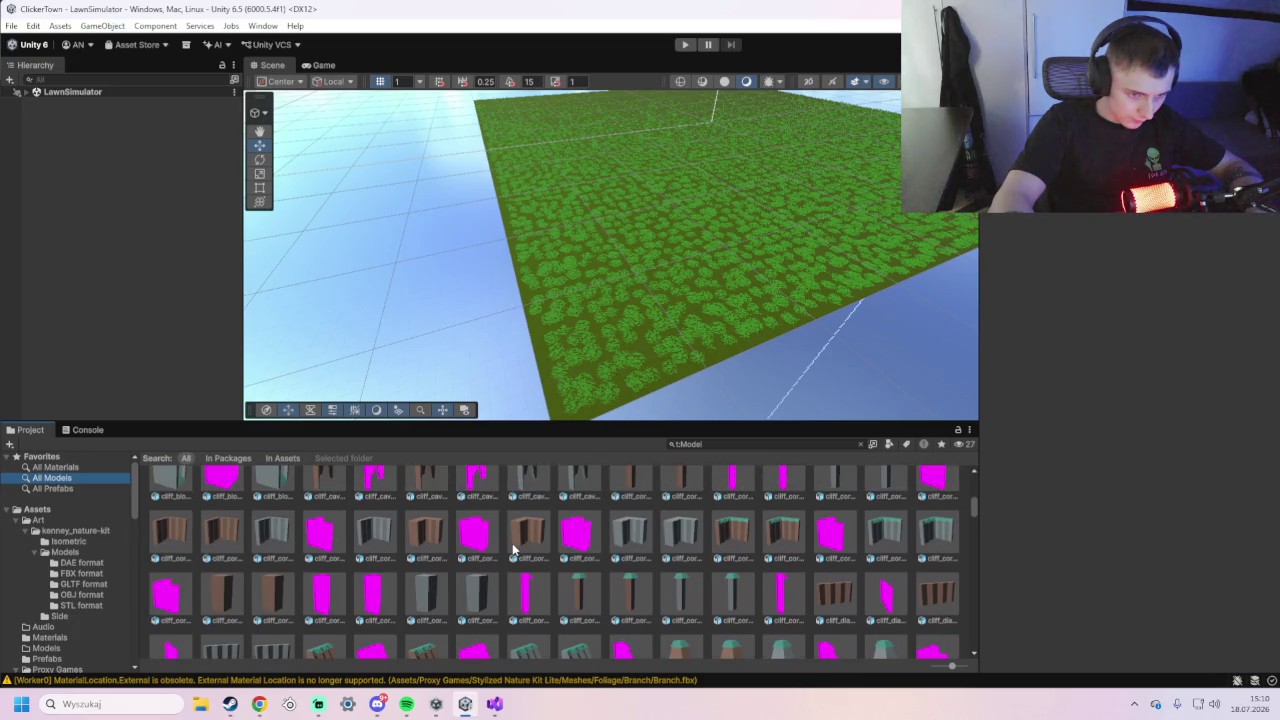
{"action": "scroll", "coordinate": [510, 543], "scroll_direction": "down", "scroll_amount": 10}
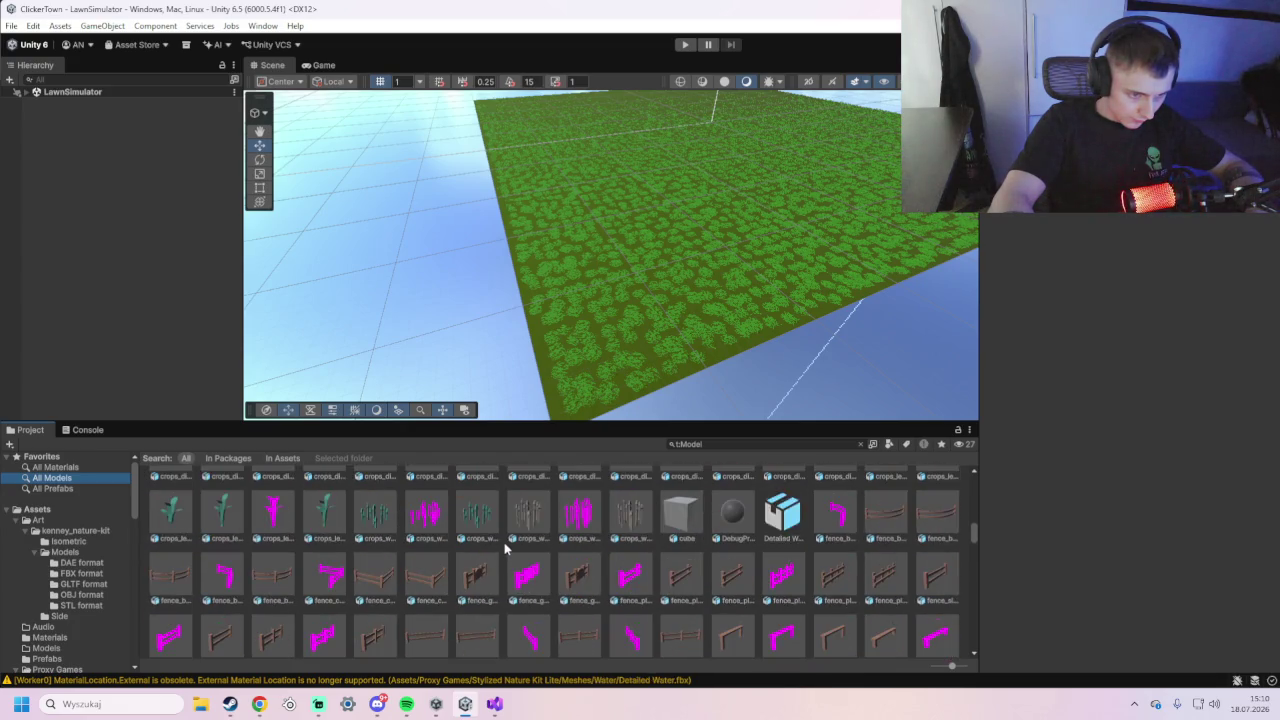
{"action": "scroll", "coordinate": [503, 545], "scroll_direction": "down", "scroll_amount": 1}
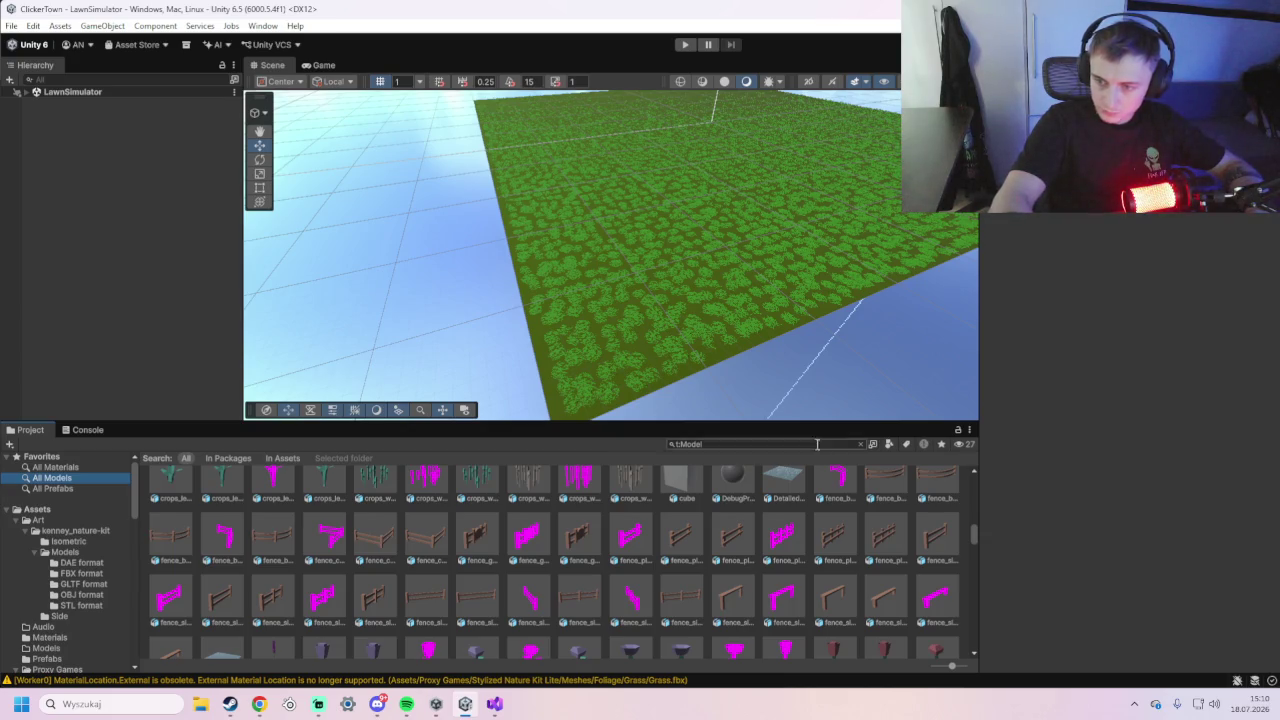
{"action": "right_click", "coordinate": [52, 157]}
{"action": "key", "text": "Escape"}
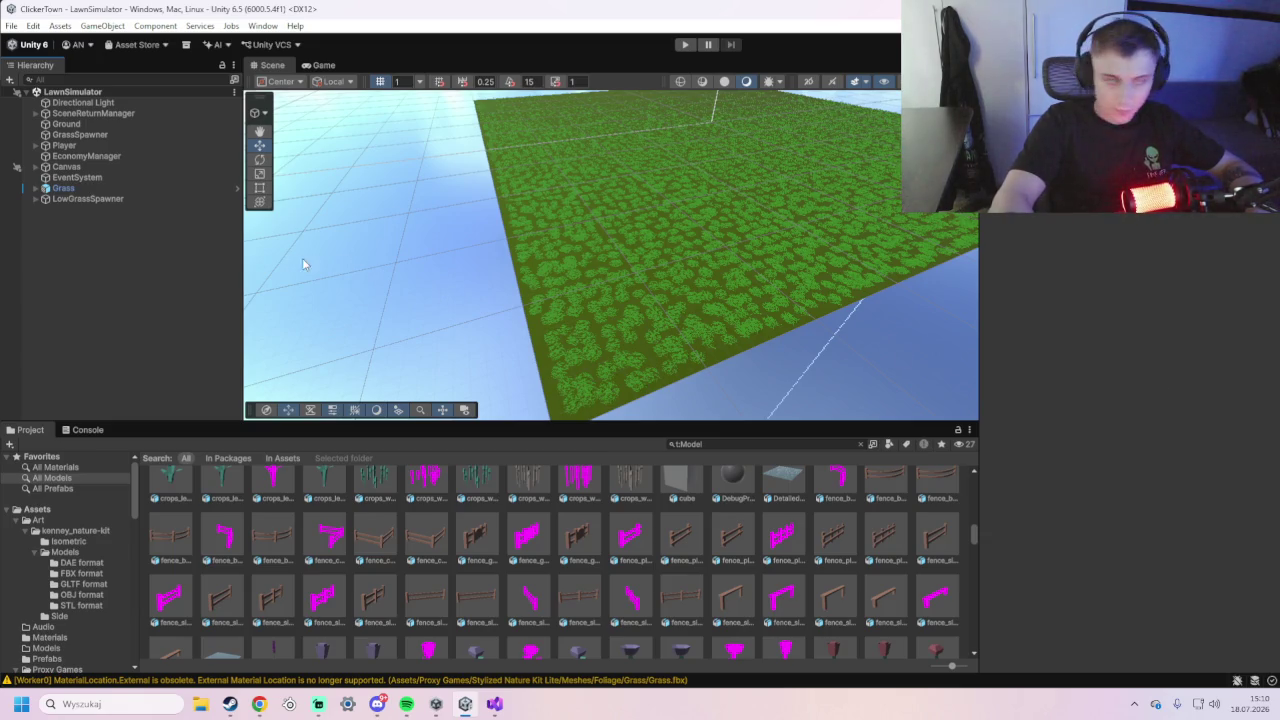
- Create an empty GameObject named FenceRoot in the LawnSimulator scene
{"action": "right_click", "coordinate": [89, 240]}
{"action": "right_click", "coordinate": [58, 228]}
{"action": "left_click", "coordinate": [46, 223]}
{"action": "right_click", "coordinate": [52, 227]}
{"action": "left_click", "coordinate": [102, 450]}
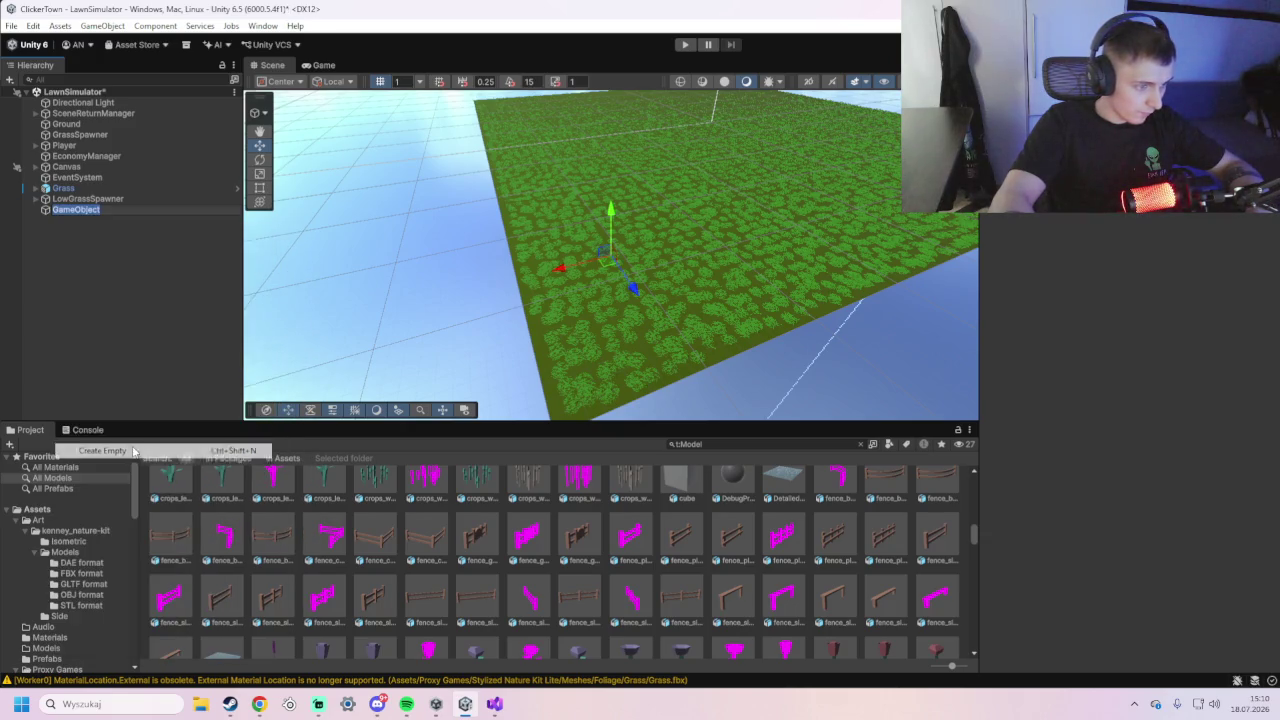
{"action": "type", "text": "F"}
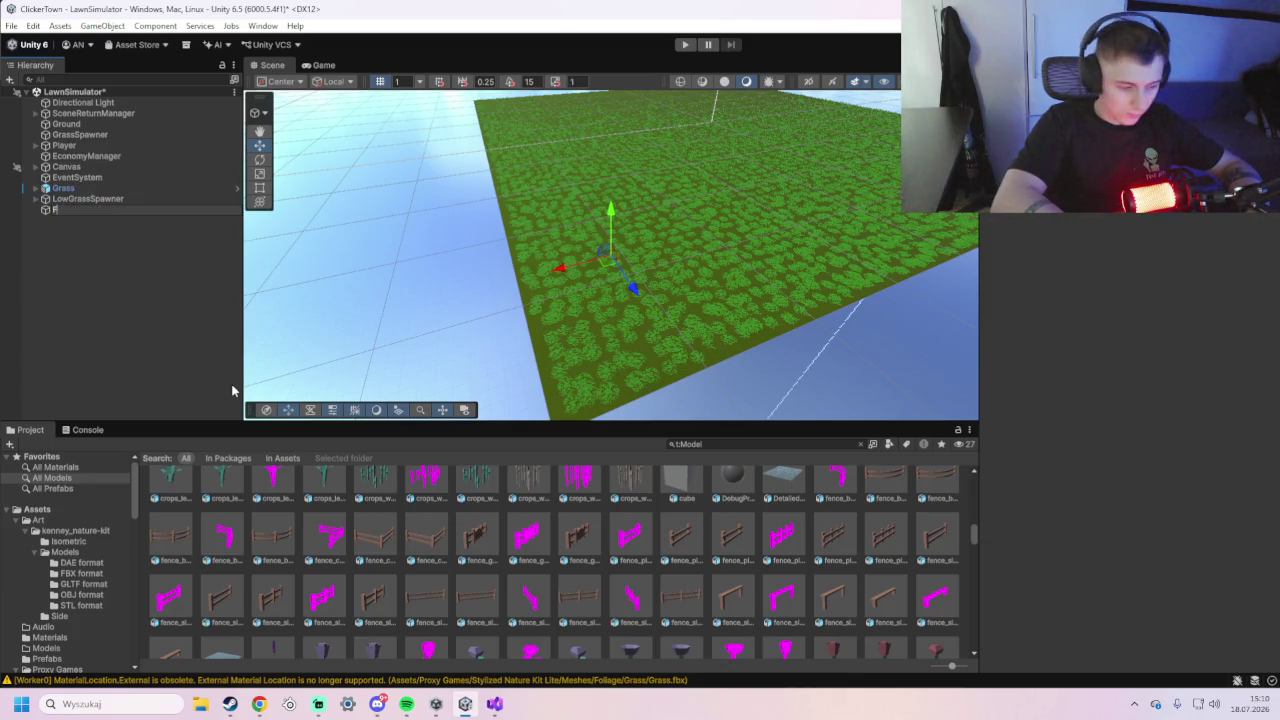
{"action": "type", "text": "enceRoot"}
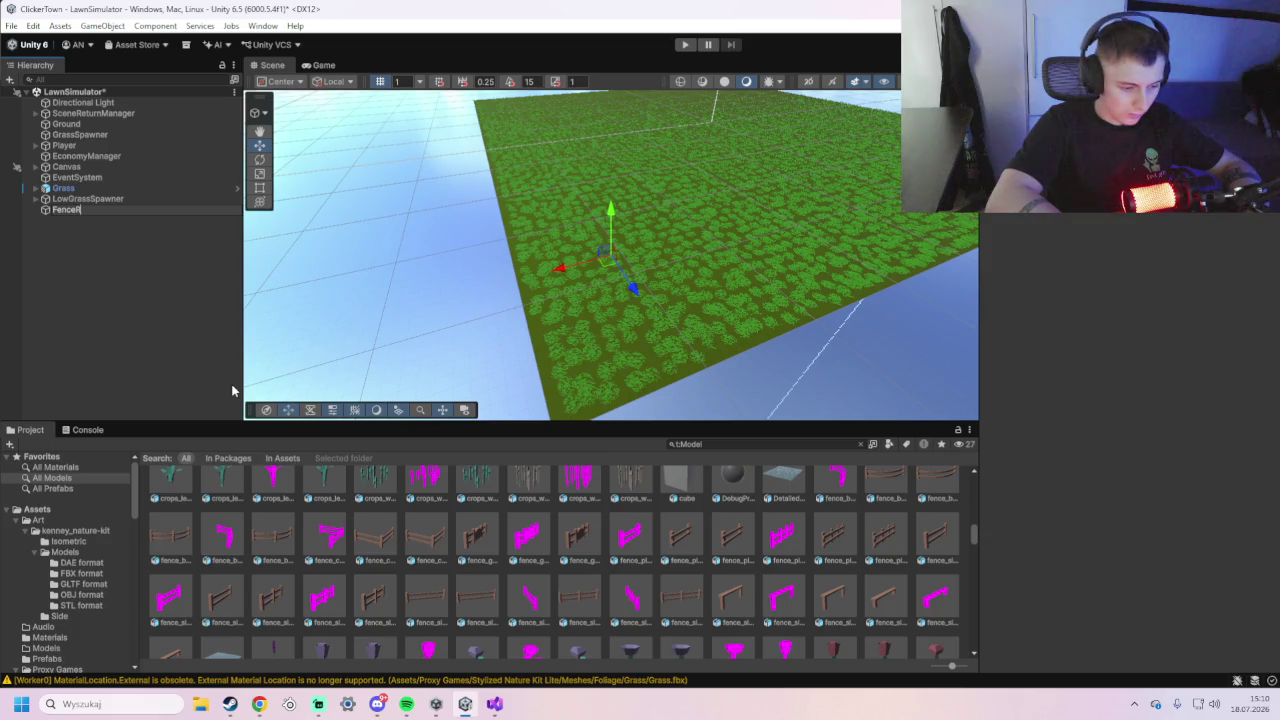
{"action": "left_click", "coordinate": [189, 314]}
{"action": "left_click", "coordinate": [104, 212]}
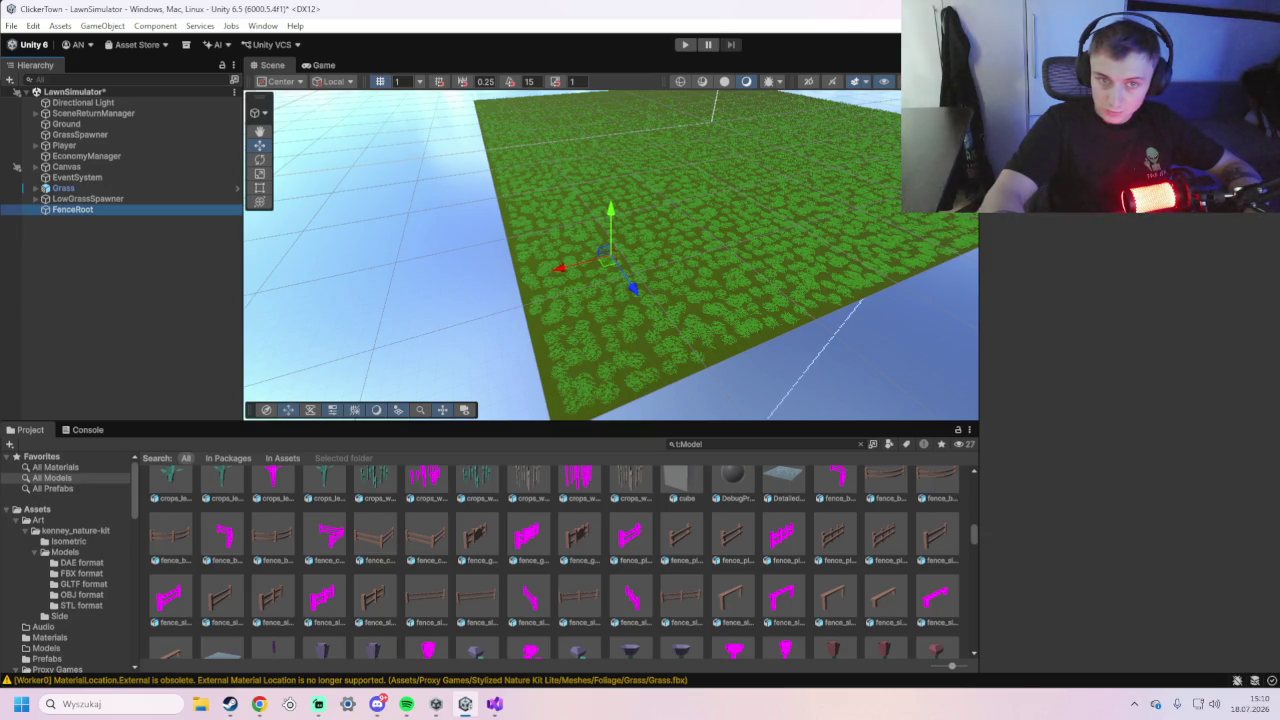
- Move FenceRoot along X toward the lawn's far edge
{"action": "key", "text": "Return"}
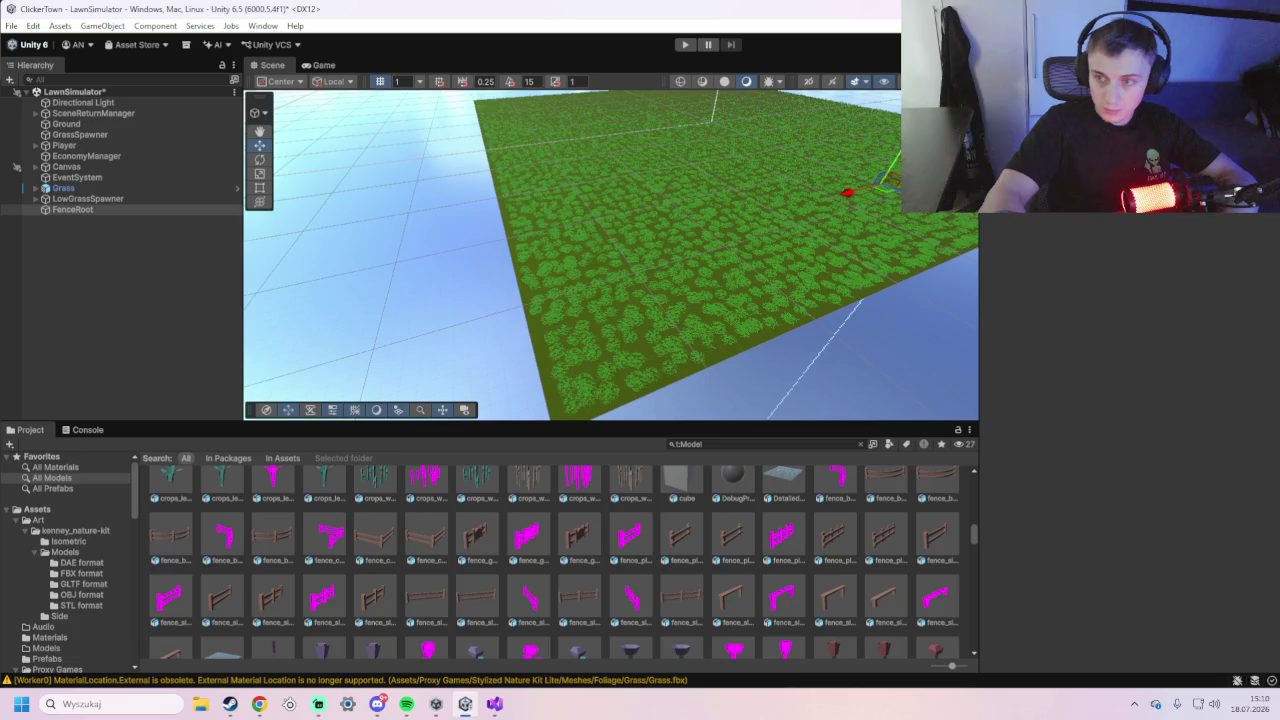
{"action": "key", "text": "Return"}
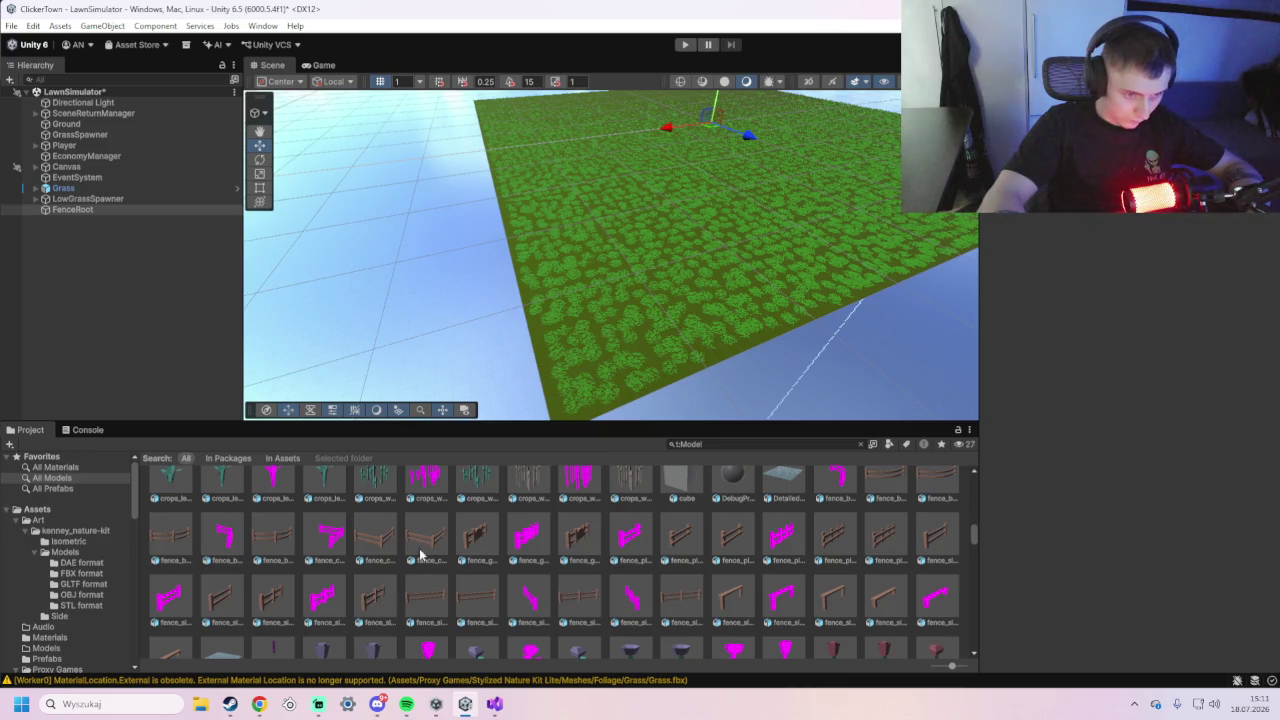
{"action": "scroll", "coordinate": [657, 523], "scroll_direction": "up", "scroll_amount": 1}
{"action": "left_click", "coordinate": [137, 210]}
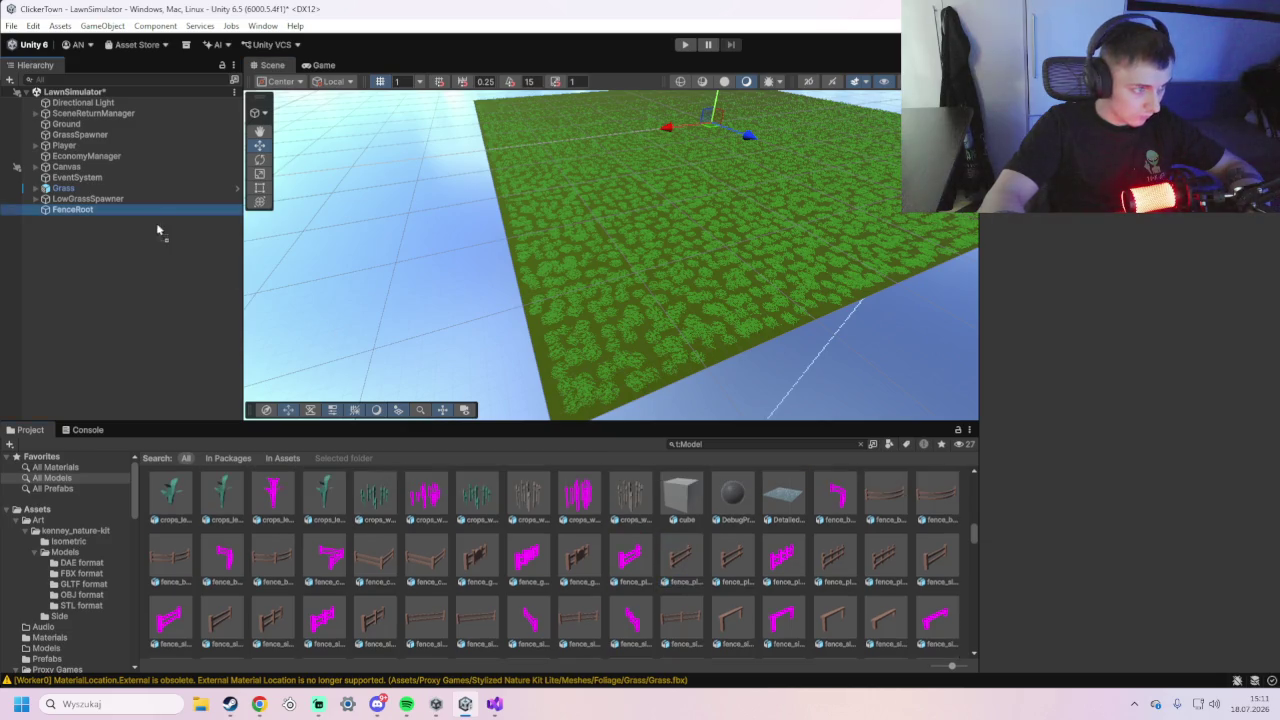
- Add fence_planks to the scene, rename it Fence_Straight, and parent it under FenceRoot
{"action": "left_click_drag", "start_coordinate": [137, 215], "coordinate": [160, 263]}
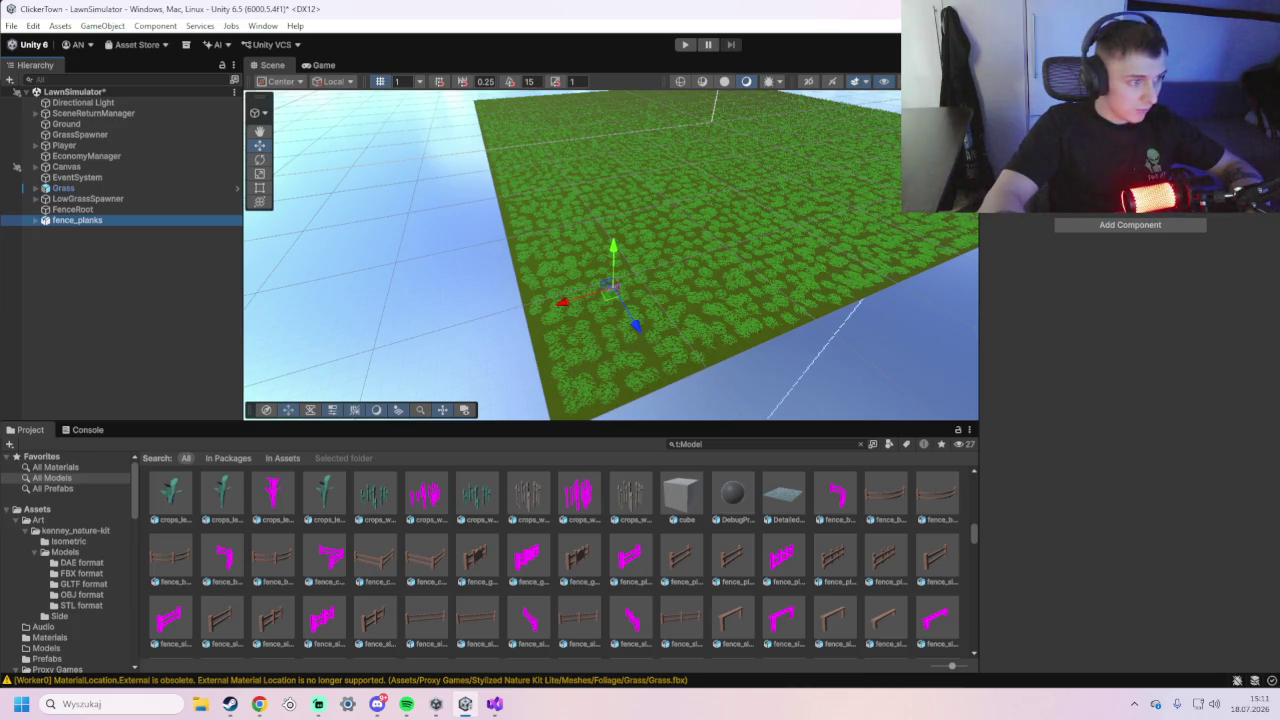
{"action": "right_click", "coordinate": [196, 219]}
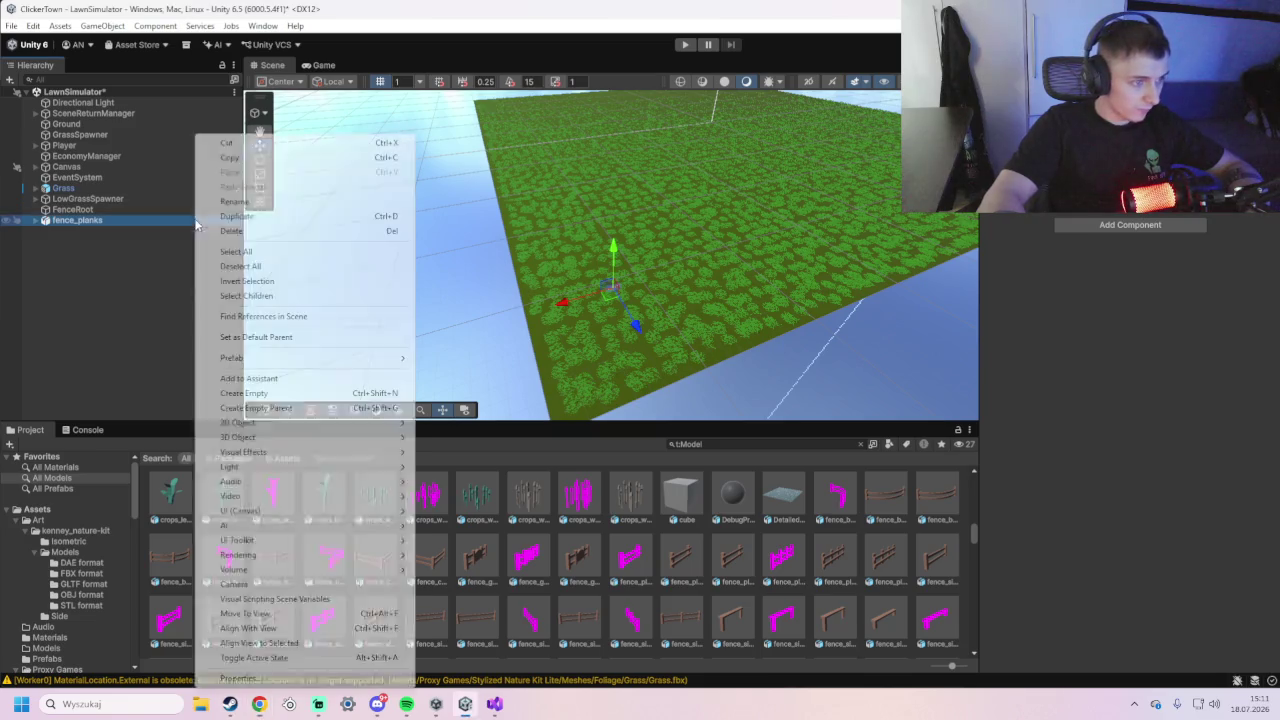
{"action": "left_click", "coordinate": [245, 201]}
{"action": "type", "text": "Fence_Straight"}
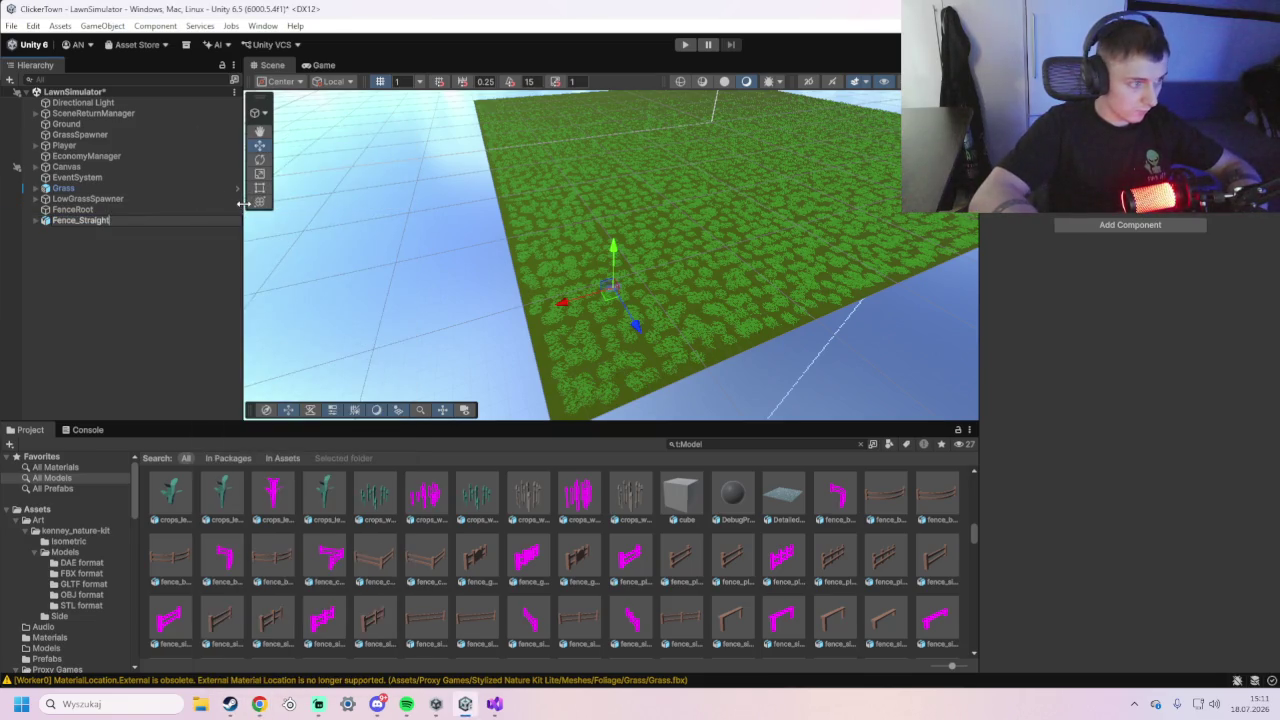
{"action": "key", "text": "Return"}
{"action": "left_click_drag", "start_coordinate": [137, 223], "coordinate": [130, 212]}
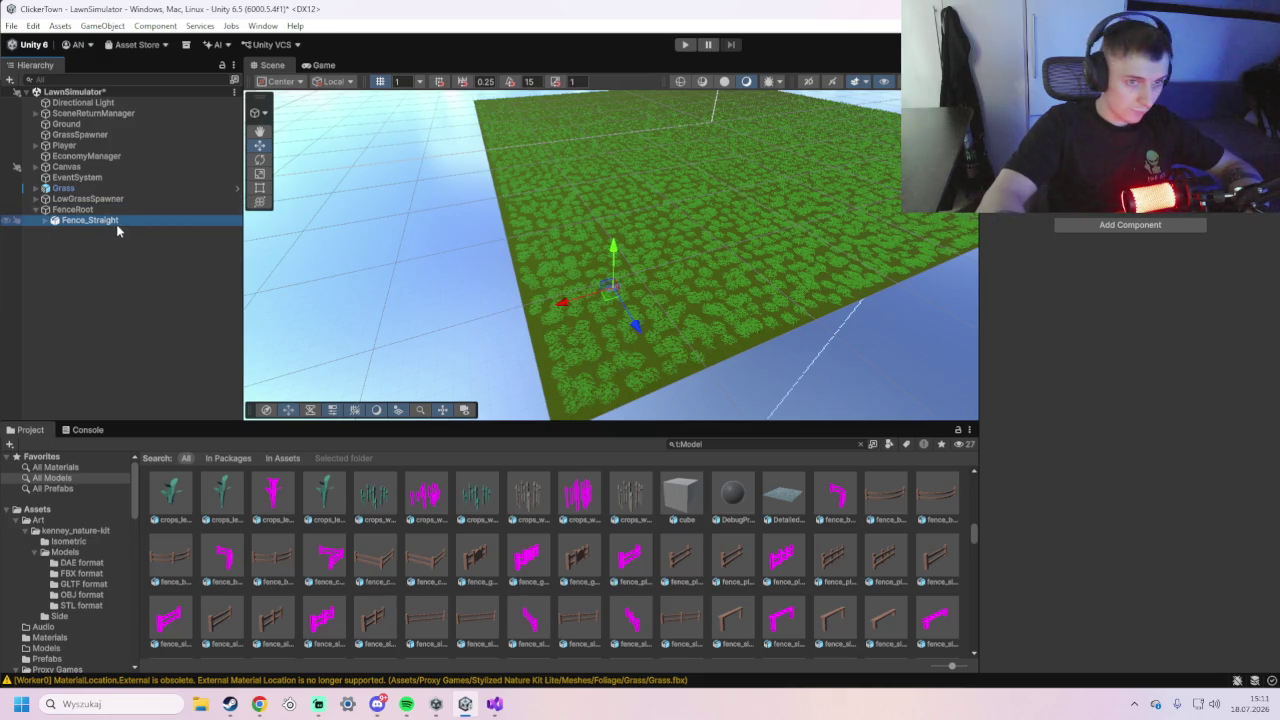
{"action": "key", "text": "Up"}
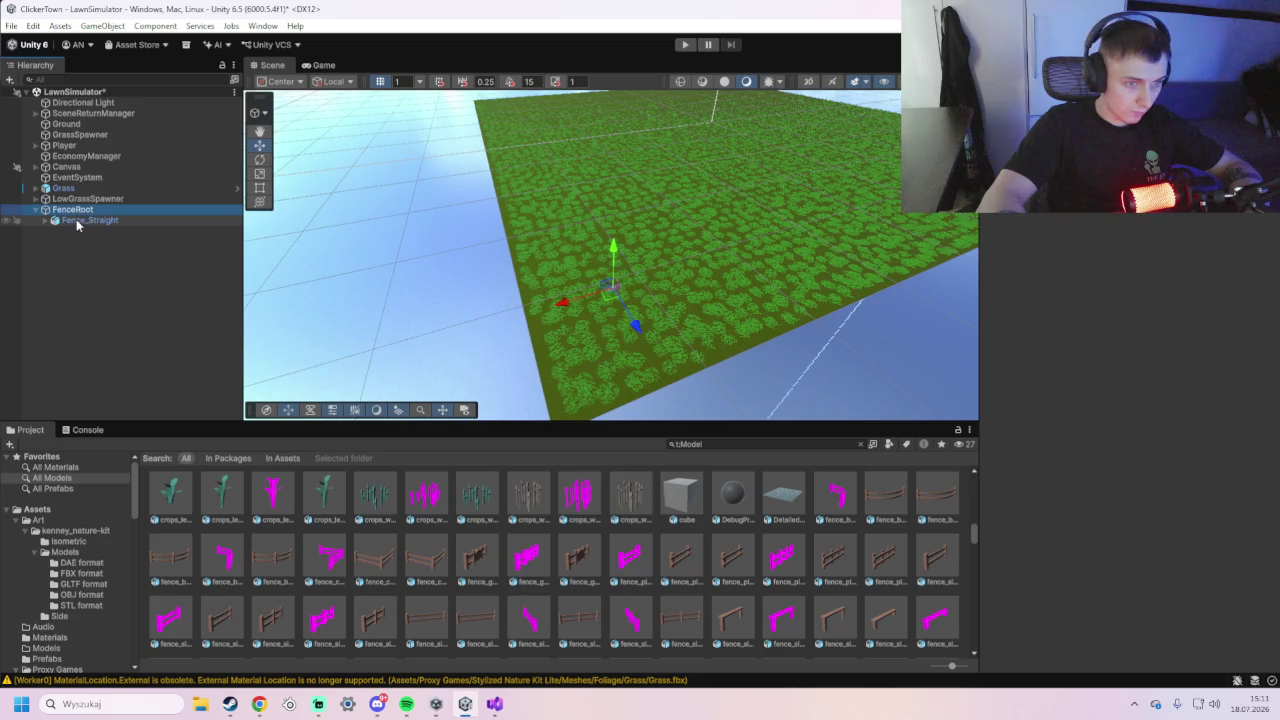
{"action": "left_click", "coordinate": [78, 222]}
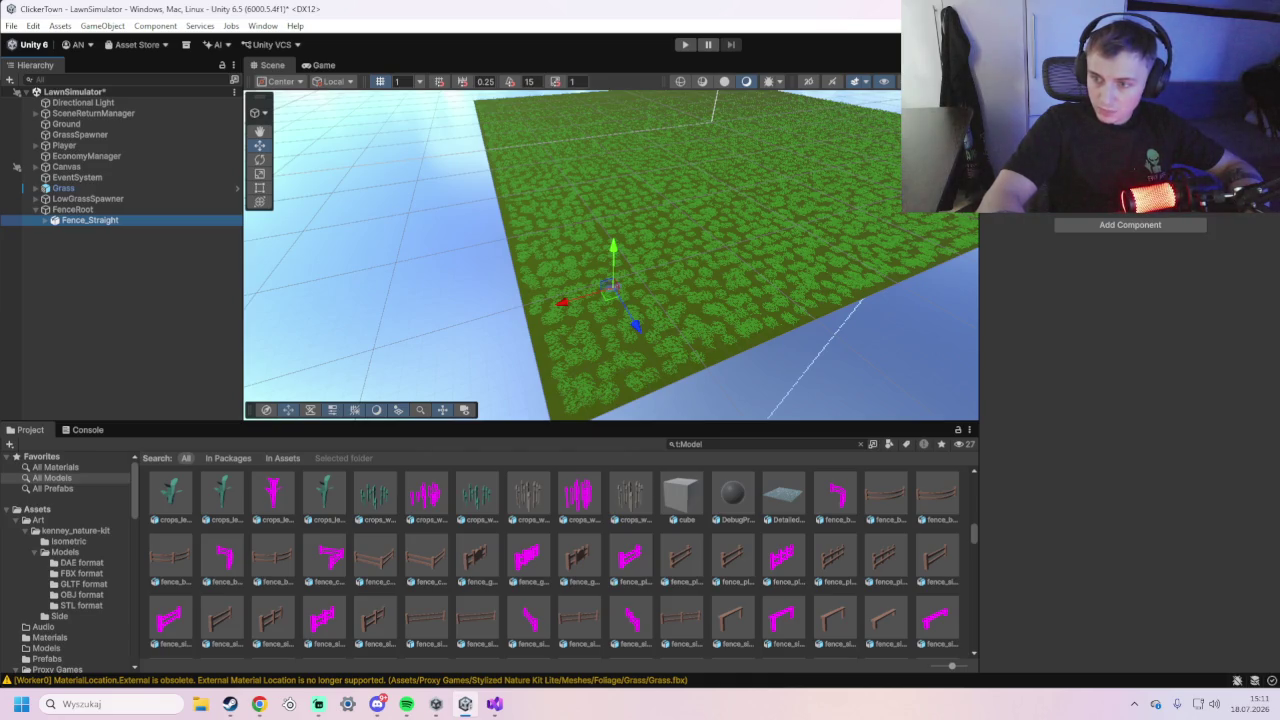
- Select the fence piece, frame it with F, and adjust its position along Z
{"action": "left_click", "coordinate": [711, 128]}
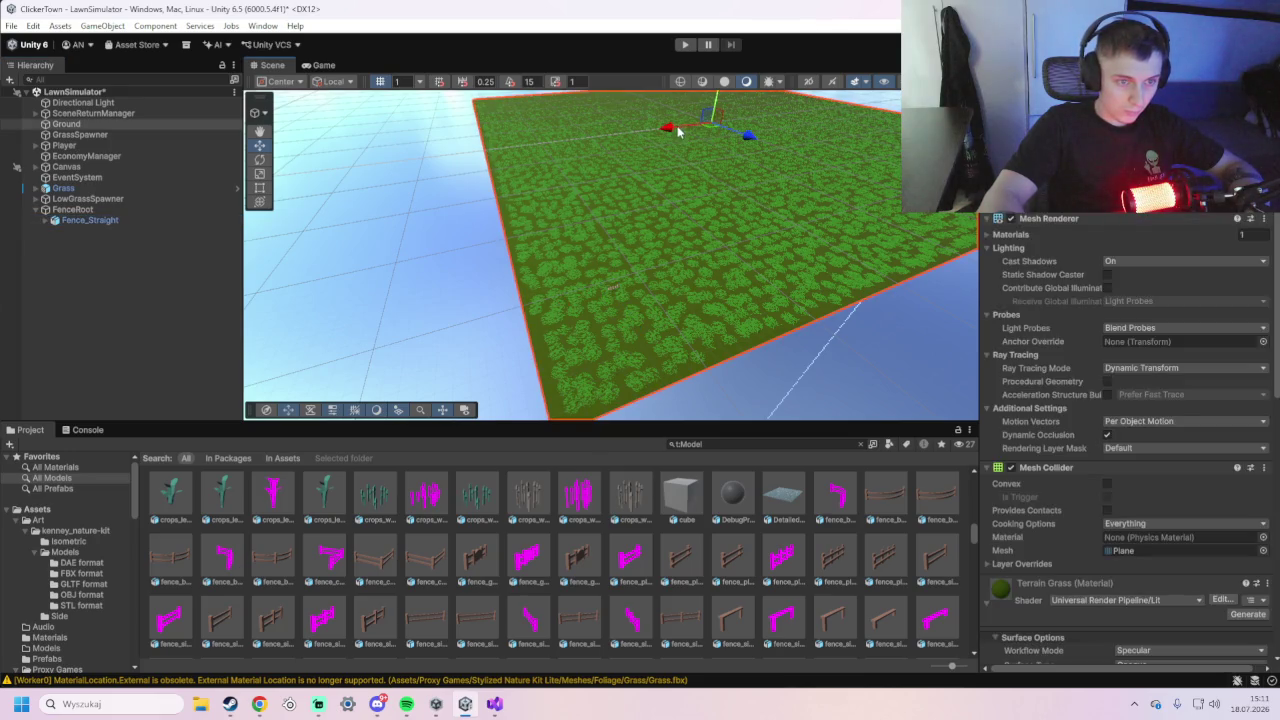
{"action": "scroll", "coordinate": [613, 338], "scroll_direction": "up", "scroll_amount": 3}
{"action": "left_click", "coordinate": [613, 318]}
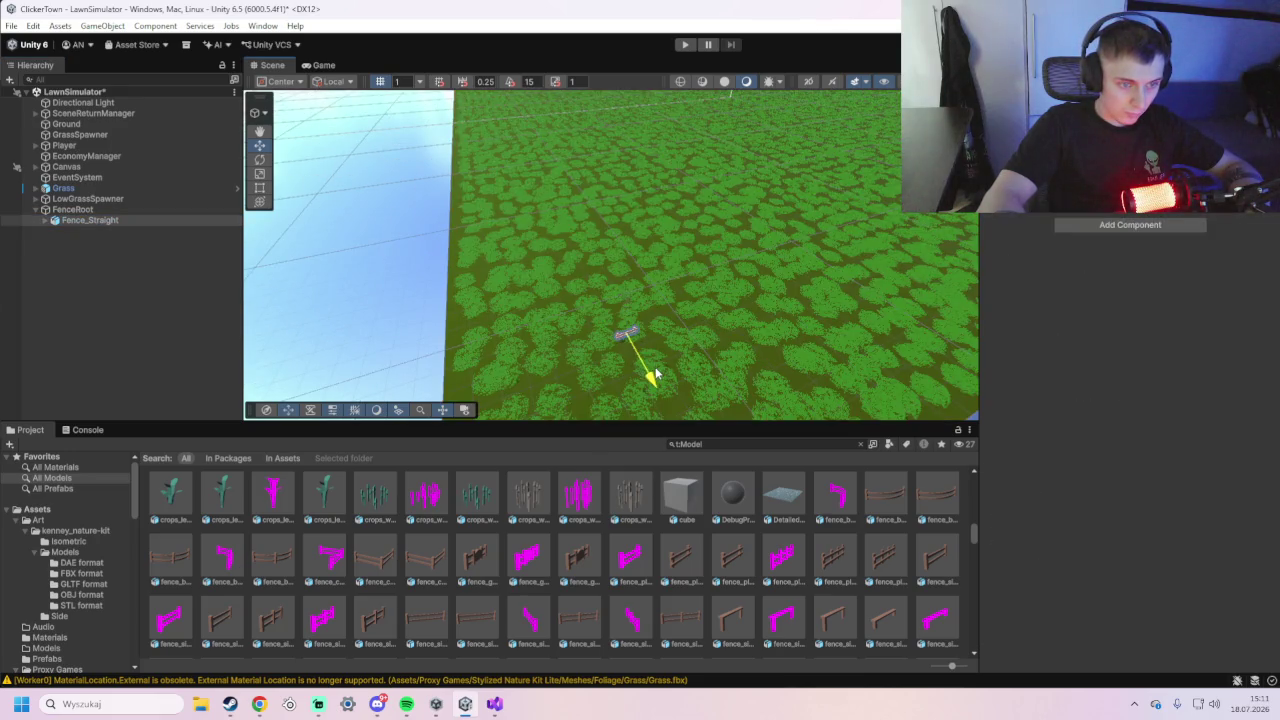
{"action": "scroll", "coordinate": [657, 367], "scroll_direction": "up", "scroll_amount": 2}
{"action": "key", "text": "f"}
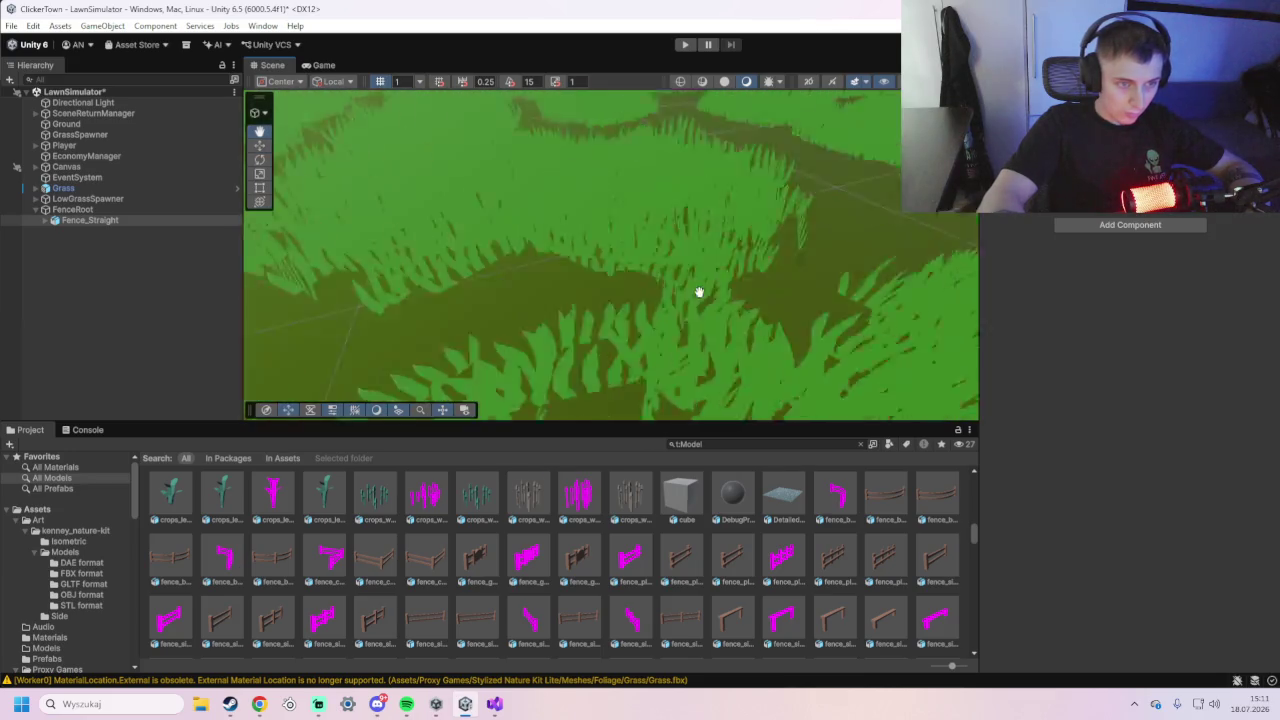
{"action": "left_click_drag", "start_coordinate": [592, 197], "coordinate": [695, 315]}
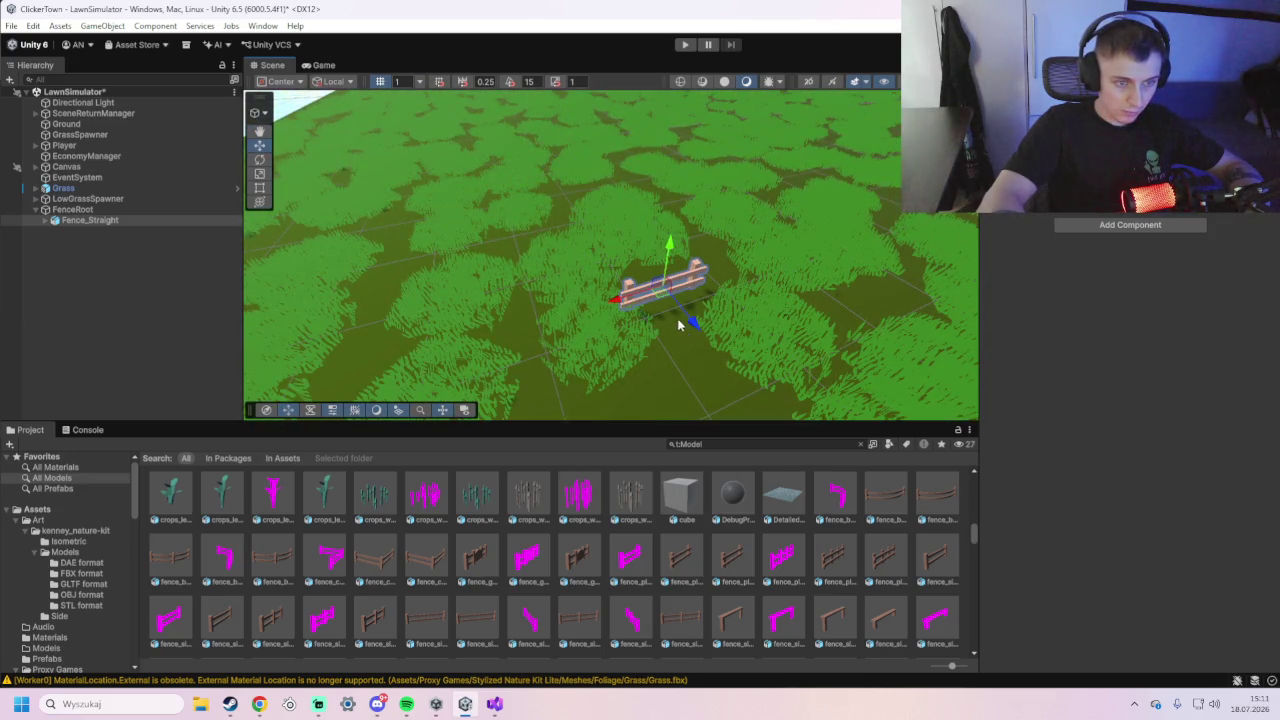
{"action": "scroll", "coordinate": [810, 274], "scroll_direction": "down", "scroll_amount": 5}
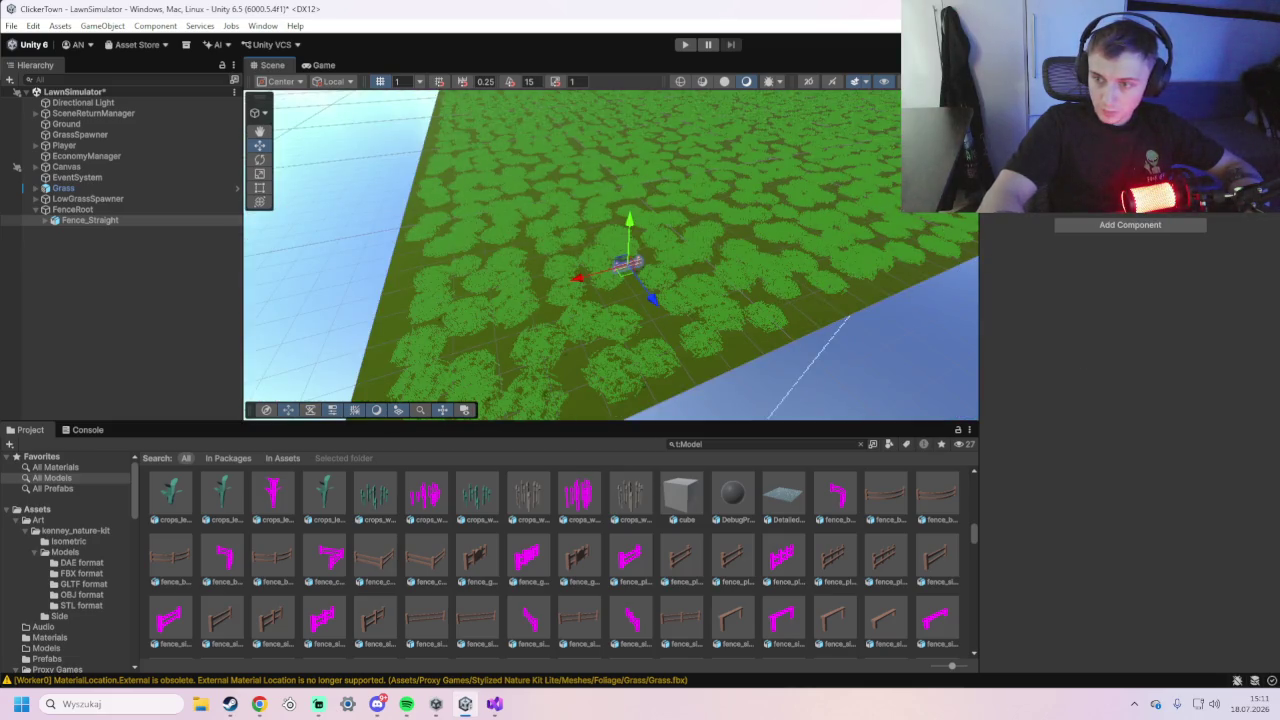
{"action": "mouse_move", "coordinate": [645, 298]}
{"action": "left_mouse_down"}
{"action": "mouse_move", "coordinate": [717, 380]}
{"action": "mouse_move", "coordinate": [643, 270]}
{"action": "left_mouse_up"}
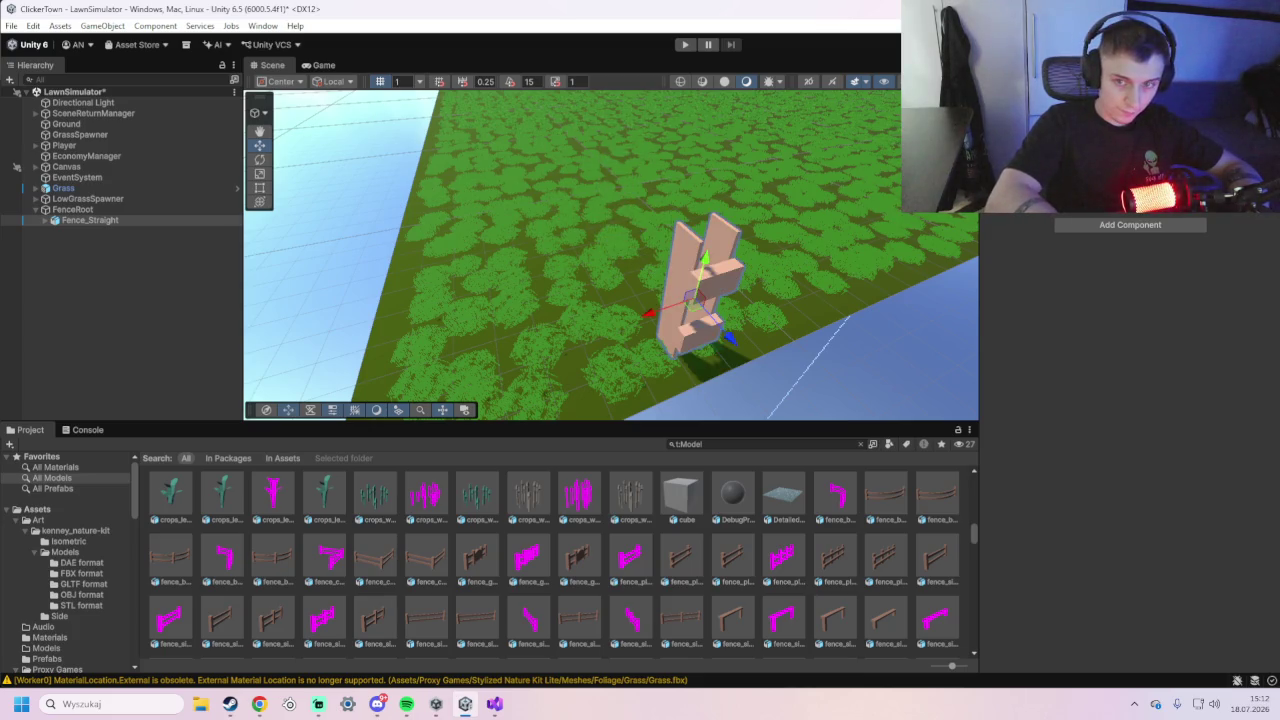
- Raise Fence_Straight out of the grass and slide it left along X
{"action": "mouse_move", "coordinate": [671, 300]}
{"action": "left_mouse_down"}
{"action": "mouse_move", "coordinate": [651, 291]}
{"action": "mouse_move", "coordinate": [902, 293]}
{"action": "left_mouse_up"}
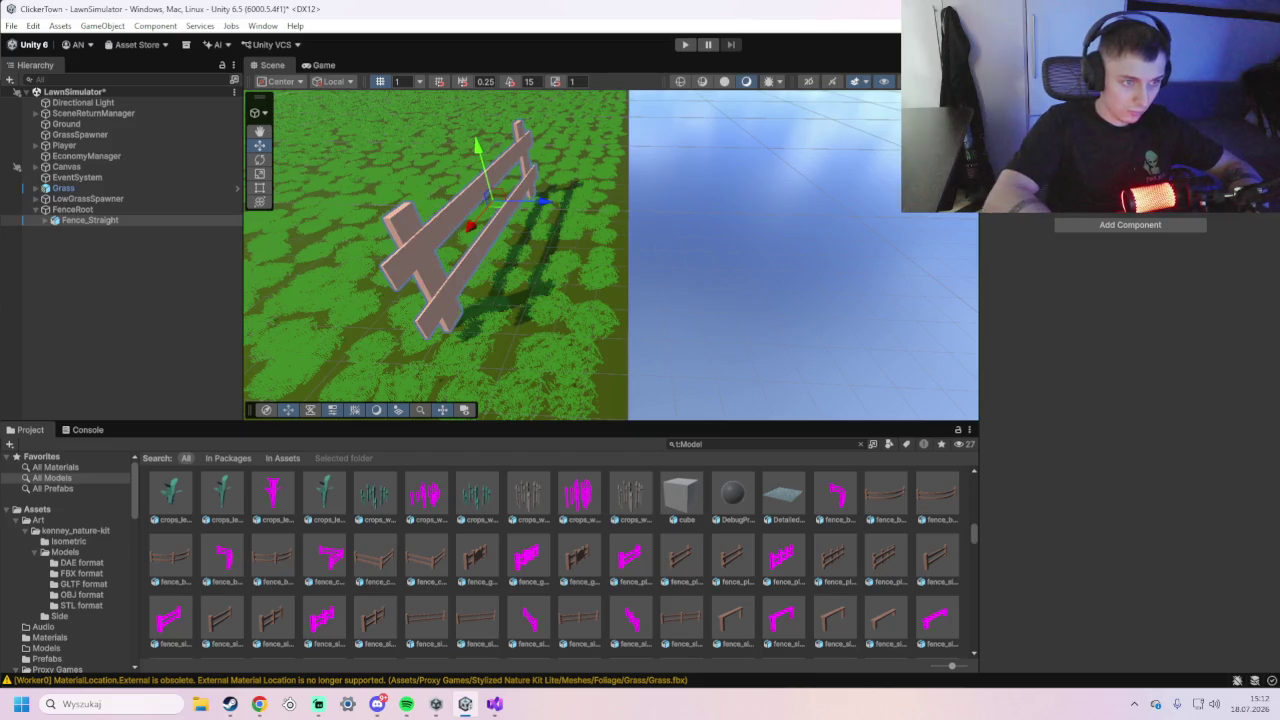
{"action": "mouse_move", "coordinate": [892, 258]}
{"action": "left_mouse_down"}
{"action": "mouse_move", "coordinate": [563, 269]}
{"action": "mouse_move", "coordinate": [727, 299]}
{"action": "mouse_move", "coordinate": [643, 317]}
{"action": "mouse_move", "coordinate": [578, 298]}
{"action": "mouse_move", "coordinate": [659, 276]}
{"action": "left_mouse_up"}
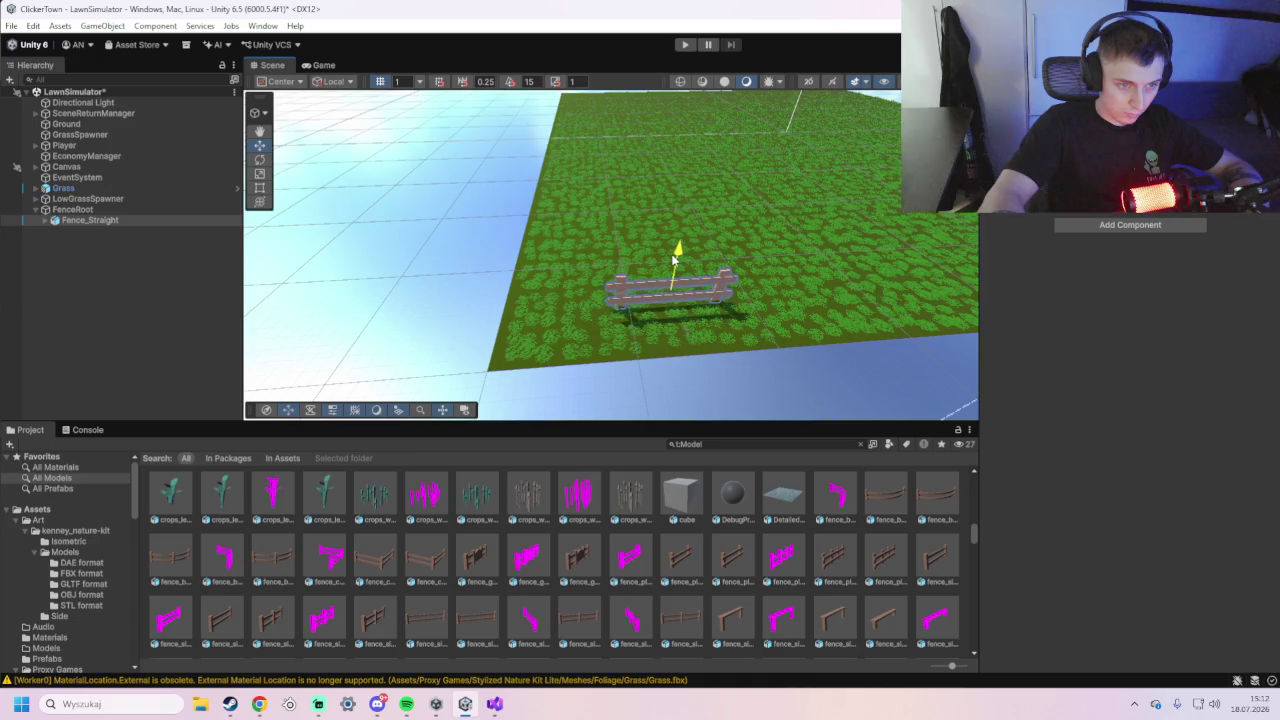
{"action": "mouse_move", "coordinate": [673, 259]}
{"action": "left_mouse_down"}
{"action": "mouse_move", "coordinate": [657, 300]}
{"action": "mouse_move", "coordinate": [681, 325]}
{"action": "mouse_move", "coordinate": [680, 314]}
{"action": "left_mouse_up"}
{"action": "mouse_move", "coordinate": [616, 280]}
{"action": "left_mouse_down"}
{"action": "mouse_move", "coordinate": [585, 281]}
{"action": "mouse_move", "coordinate": [682, 275]}
{"action": "left_mouse_up"}
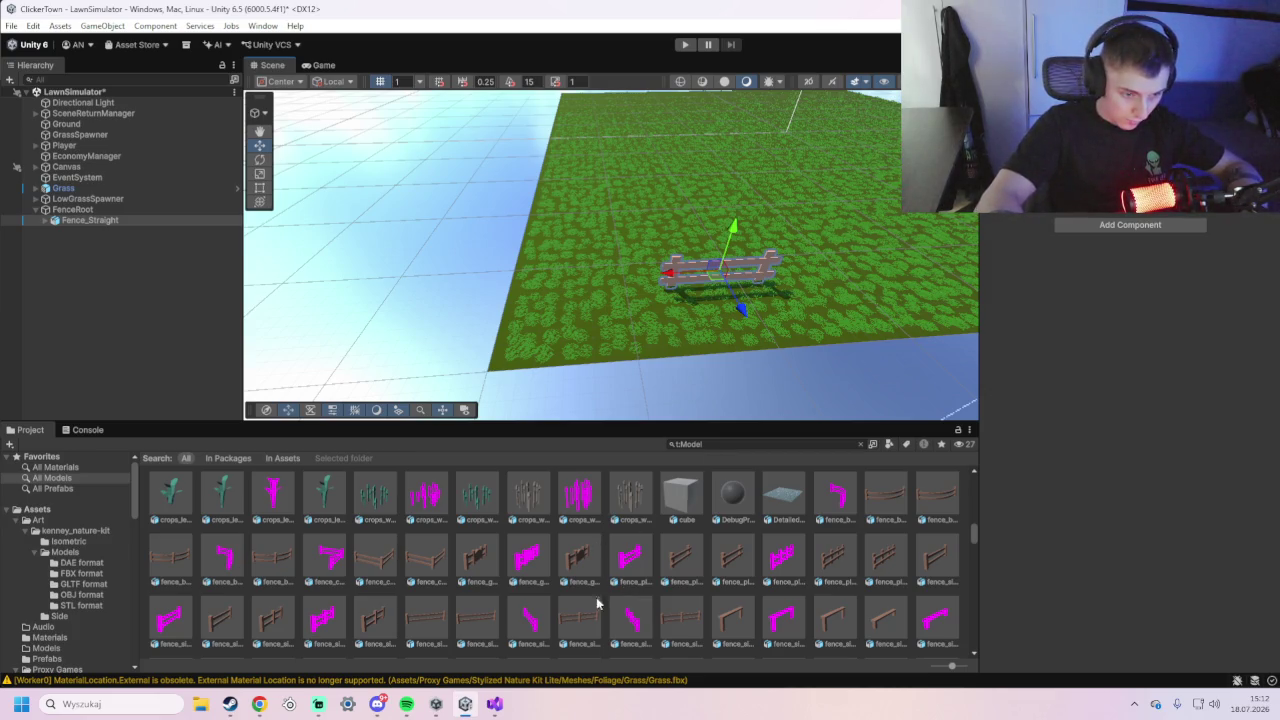
{"action": "scroll", "coordinate": [432, 567], "scroll_direction": "up", "scroll_amount": 1}
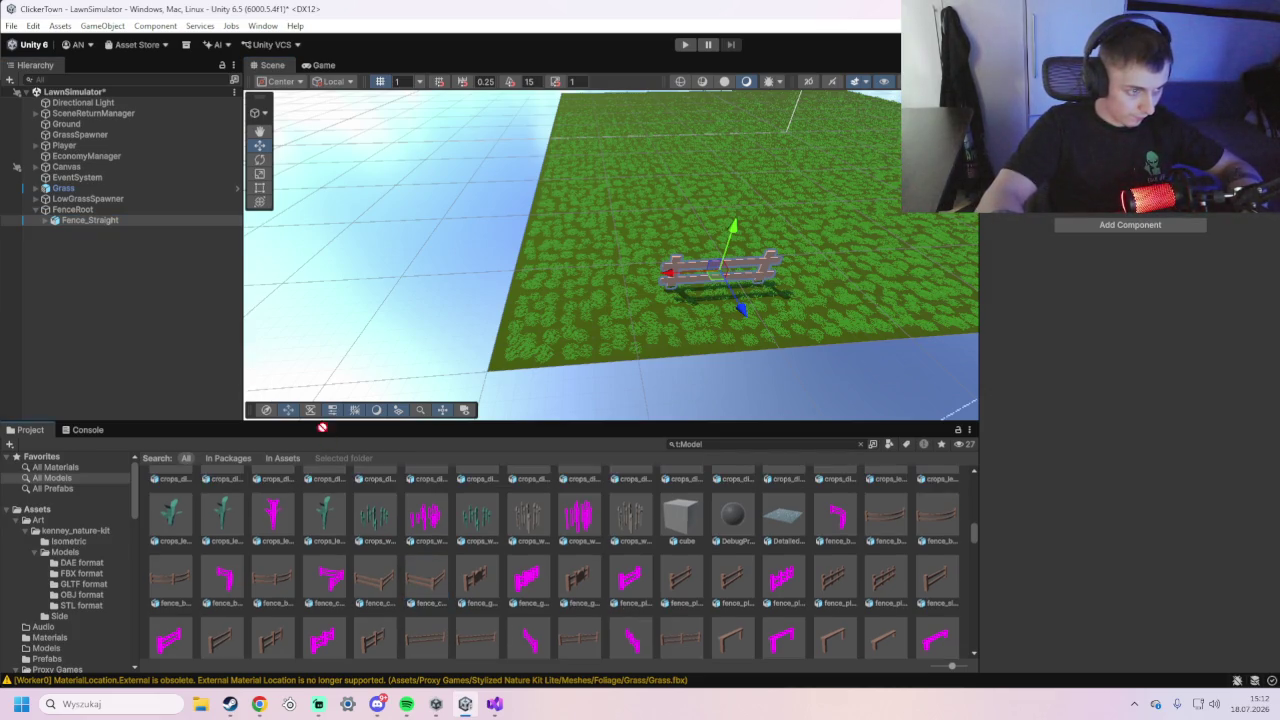
- Add a fence_corner piece, rotate it to face the camera, and line Fence_Straight up with it
{"action": "left_click_drag", "start_coordinate": [143, 278], "coordinate": [142, 277]}
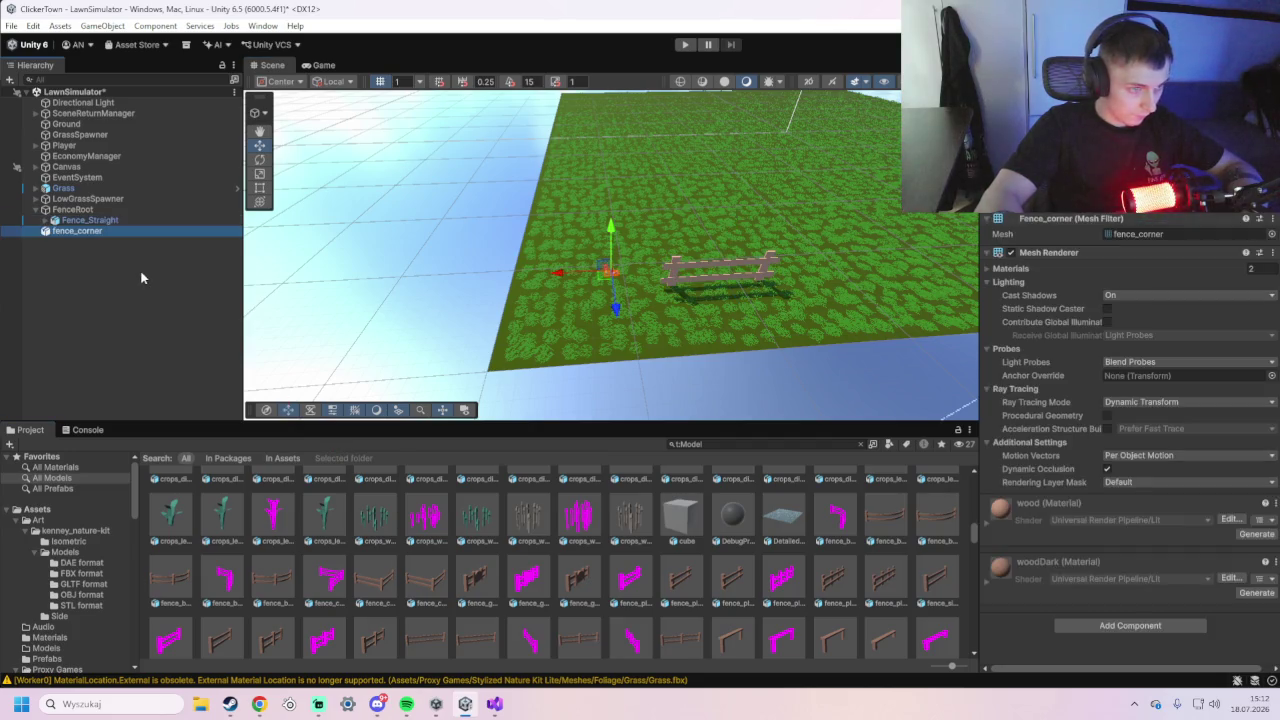
{"action": "left_click", "coordinate": [565, 272]}
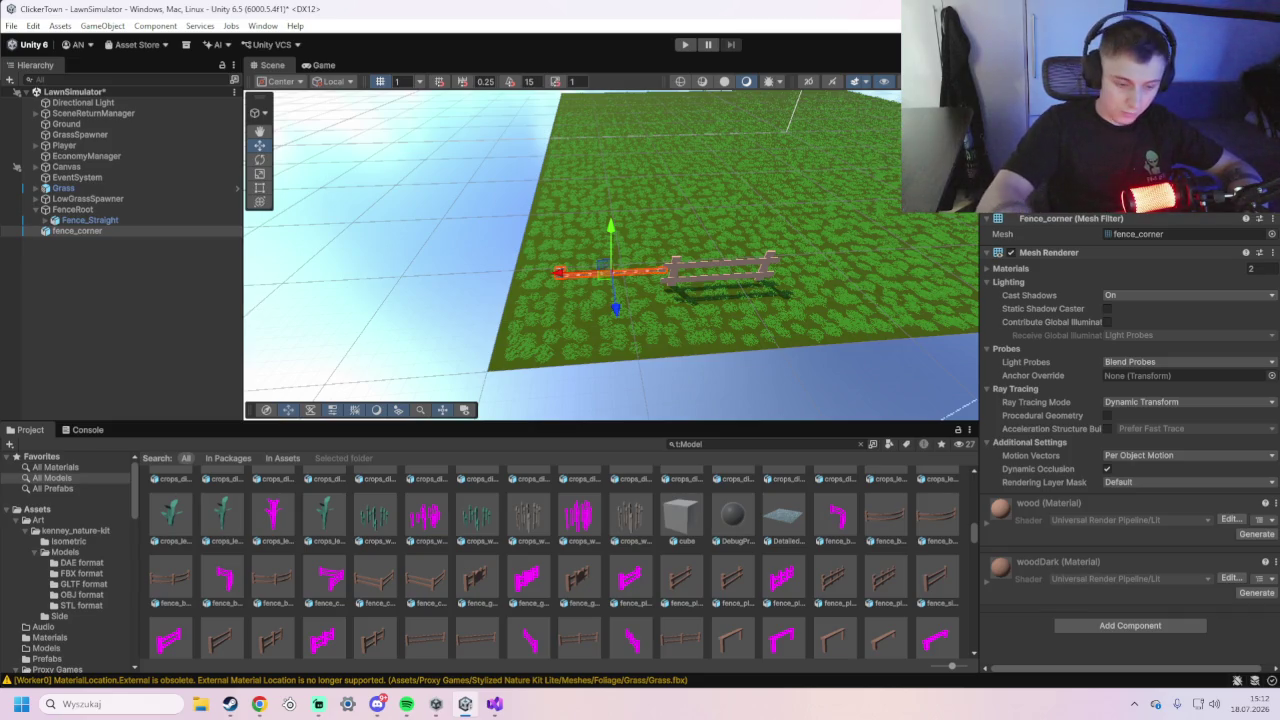
{"action": "key", "text": "ctrl+z"}
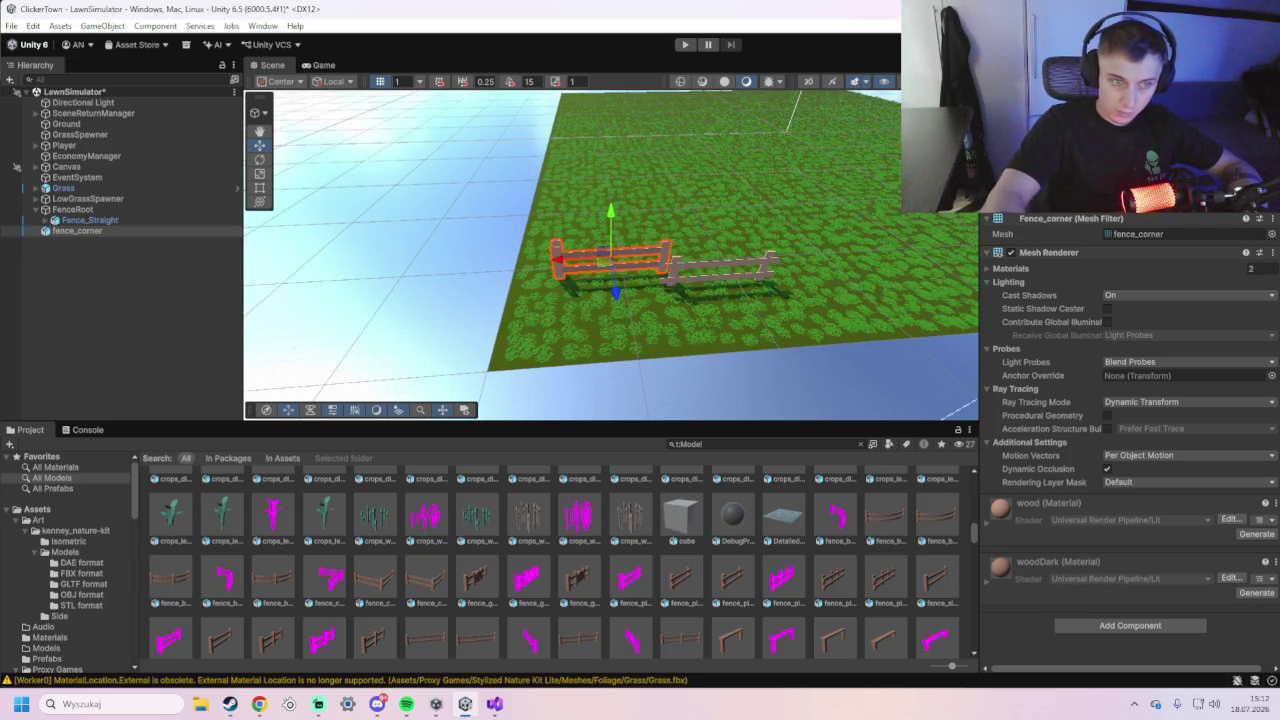
{"action": "key", "text": "ctrl+z"}
{"action": "key", "text": "ctrl+z"}
{"action": "key", "text": "ctrl+z"}
{"action": "key", "text": "ctrl+z"}
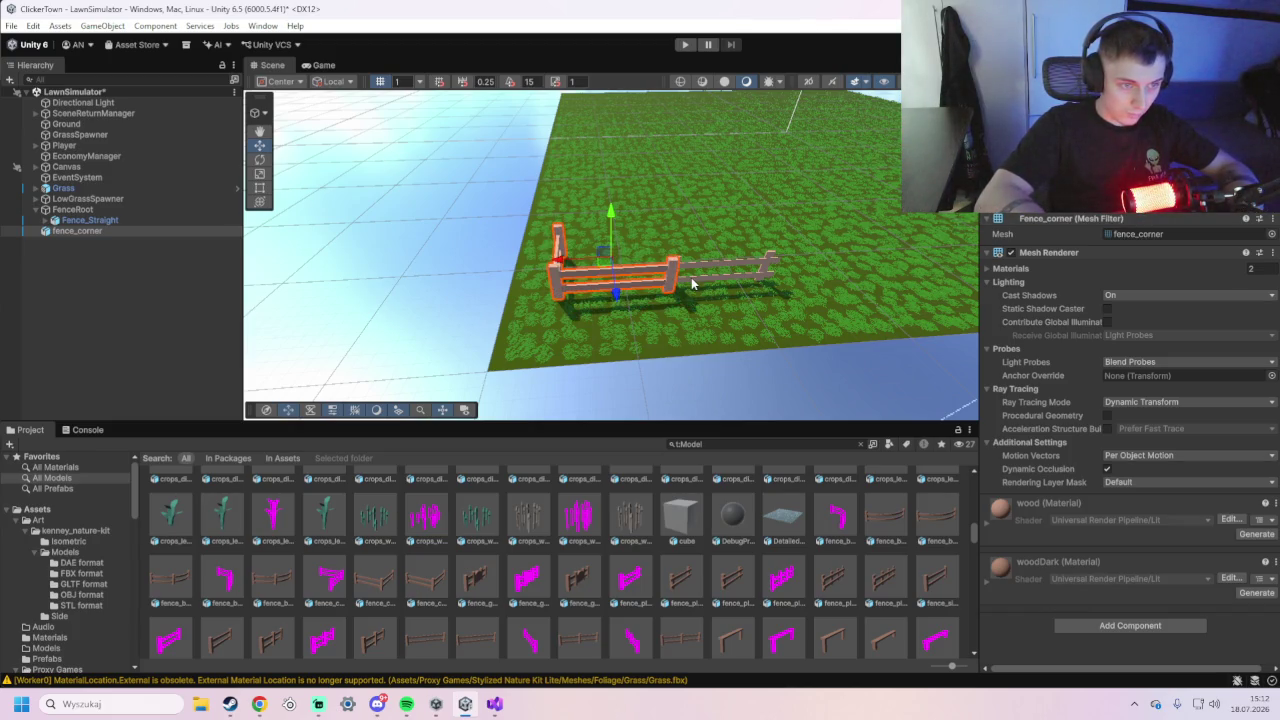
{"action": "key", "text": "ctrl+z"}
{"action": "key", "text": "ctrl+z"}
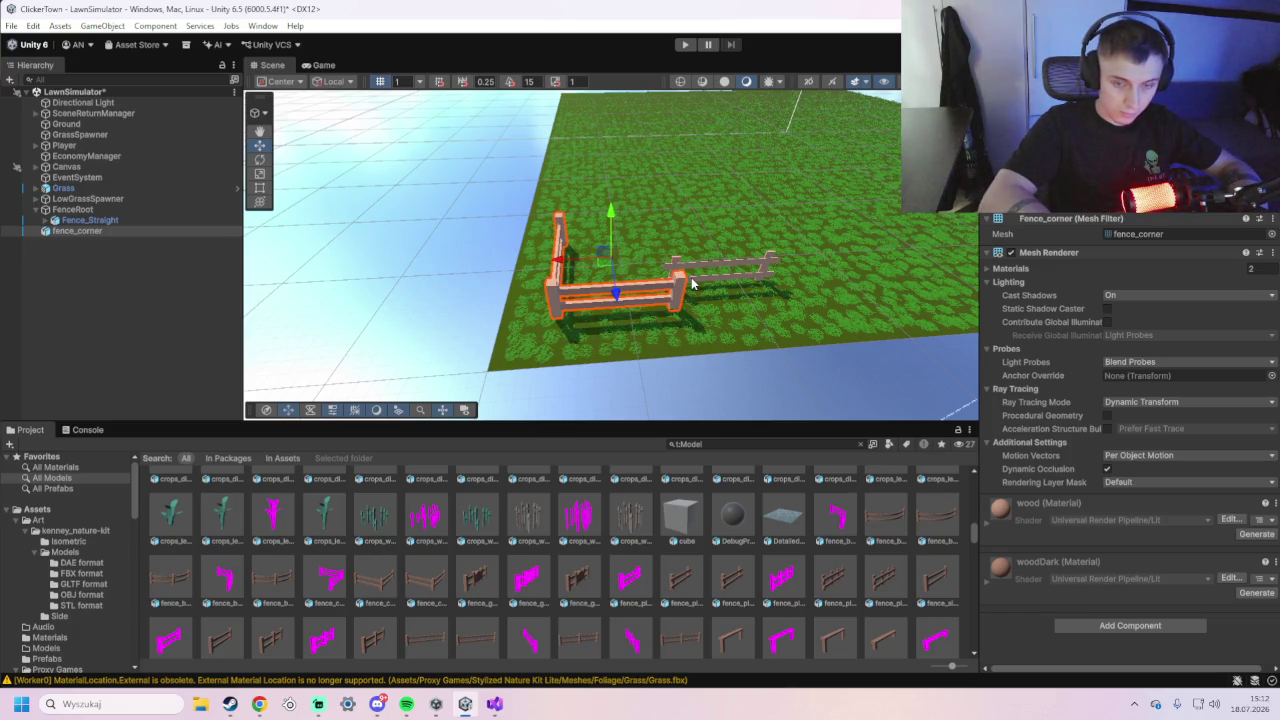
{"action": "key", "text": "ctrl+z"}
{"action": "key", "text": "ctrl+z"}
{"action": "key", "text": "ctrl+z"}
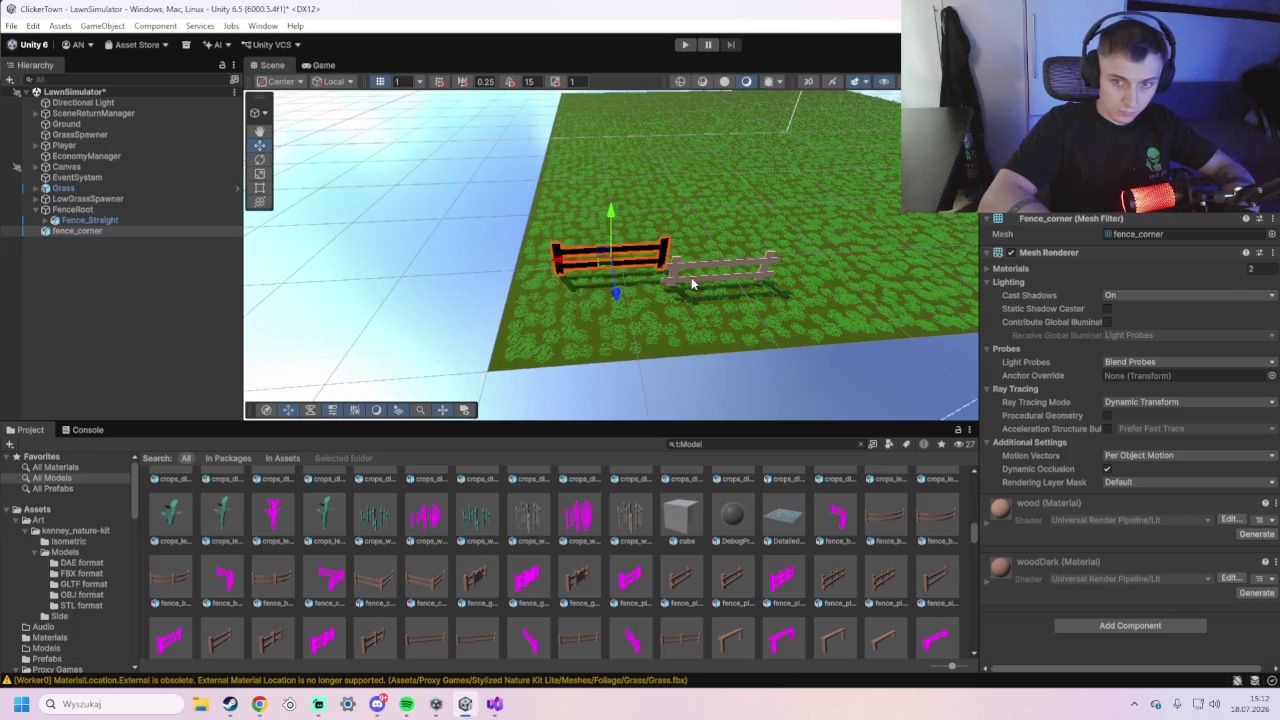
{"action": "mouse_move", "coordinate": [549, 347]}
{"action": "left_mouse_down"}
{"action": "mouse_move", "coordinate": [389, 346]}
{"action": "mouse_move", "coordinate": [505, 331]}
{"action": "left_mouse_up"}
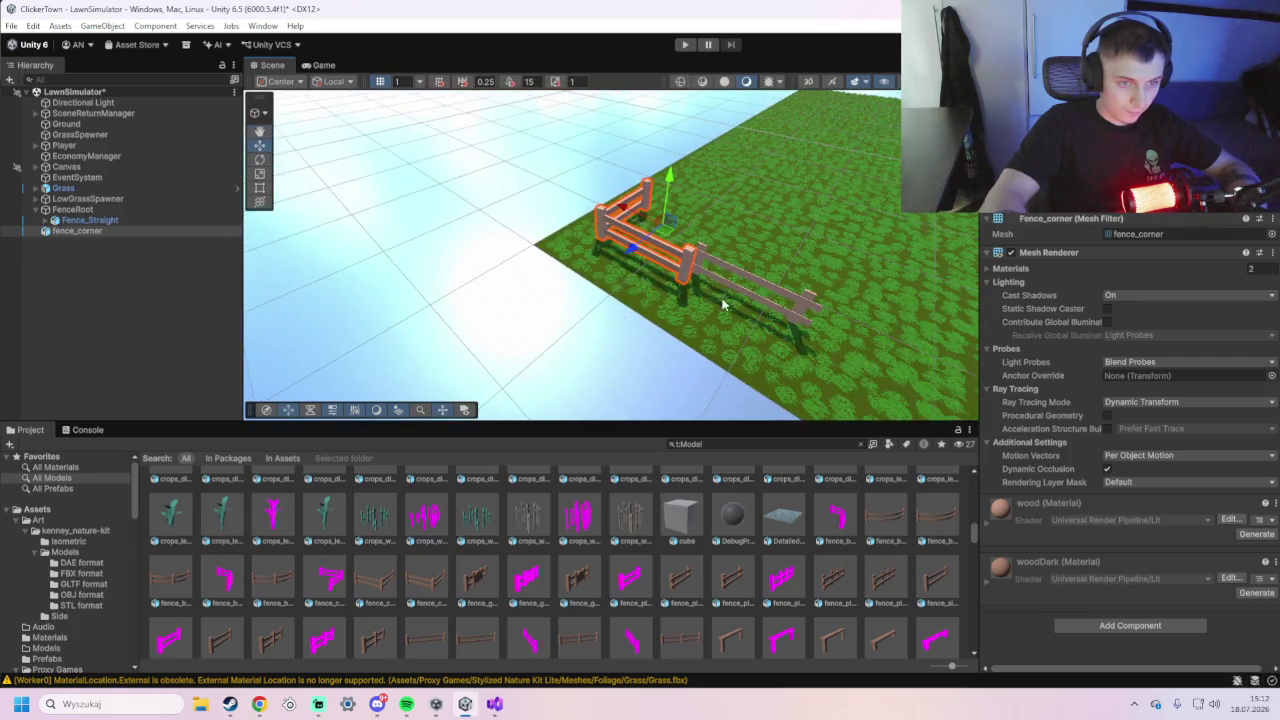
{"action": "left_click", "coordinate": [737, 278]}
{"action": "mouse_move", "coordinate": [737, 305]}
{"action": "left_mouse_down"}
{"action": "mouse_move", "coordinate": [720, 323]}
{"action": "mouse_move", "coordinate": [502, 325]}
{"action": "mouse_move", "coordinate": [634, 349]}
{"action": "mouse_move", "coordinate": [529, 343]}
{"action": "mouse_move", "coordinate": [590, 340]}
{"action": "mouse_move", "coordinate": [560, 351]}
{"action": "mouse_move", "coordinate": [594, 346]}
{"action": "mouse_move", "coordinate": [633, 385]}
{"action": "left_mouse_up"}
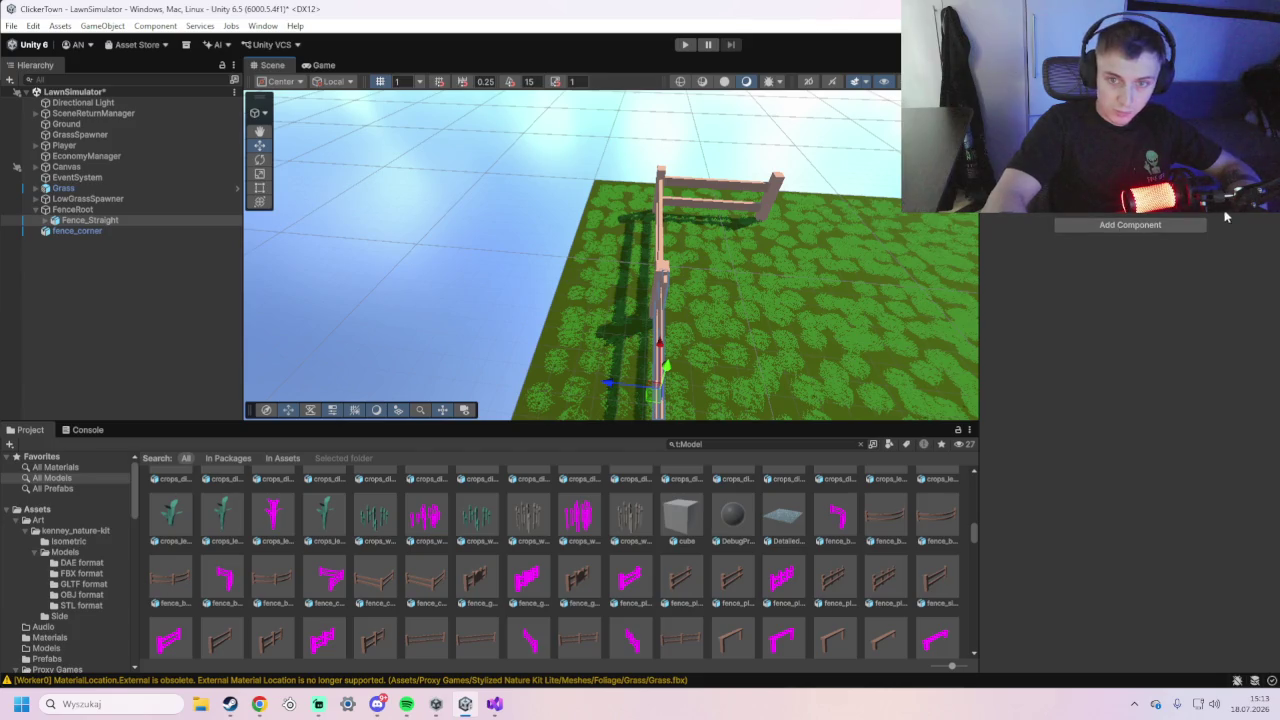
- Rotate the fence piece by 90 degrees and line it up along Z
{"action": "type", "text": "90"}
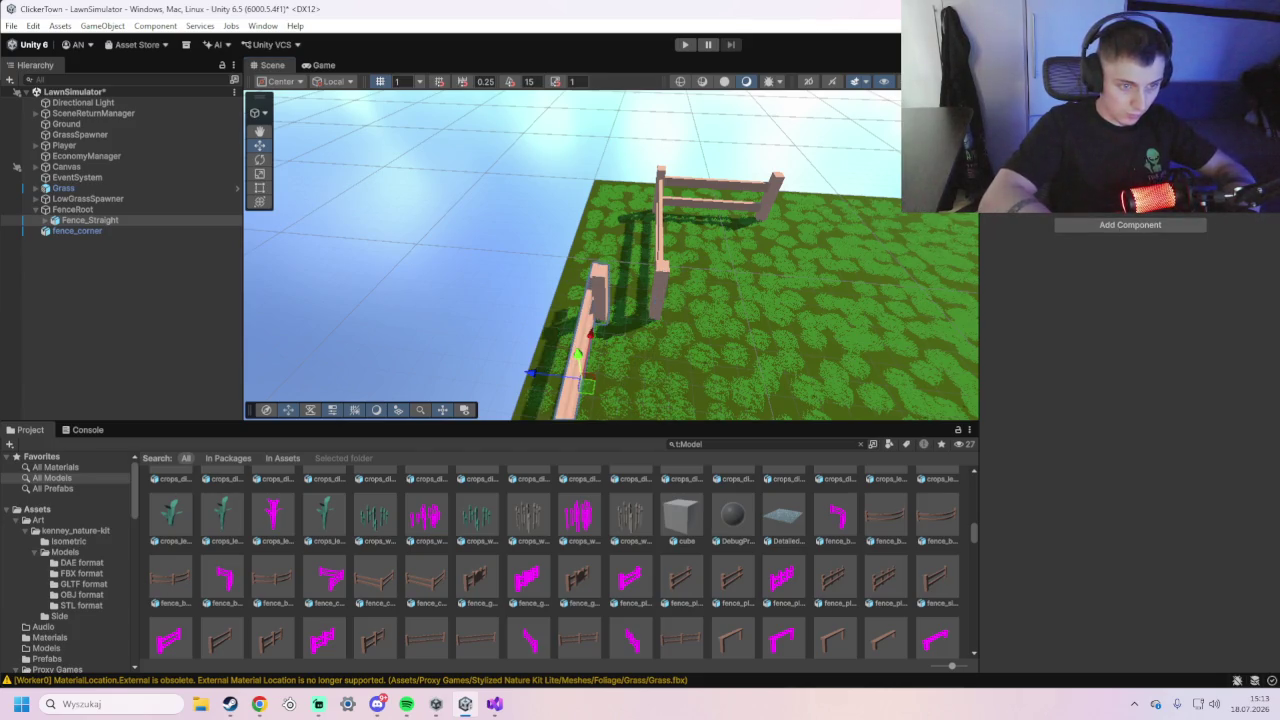
{"action": "mouse_move", "coordinate": [900, 353]}
{"action": "left_mouse_down"}
{"action": "mouse_move", "coordinate": [900, 320]}
{"action": "mouse_move", "coordinate": [633, 310]}
{"action": "left_mouse_up"}
{"action": "mouse_move", "coordinate": [522, 254]}
{"action": "left_mouse_down"}
{"action": "mouse_move", "coordinate": [652, 271]}
{"action": "mouse_move", "coordinate": [603, 272]}
{"action": "mouse_move", "coordinate": [626, 309]}
{"action": "mouse_move", "coordinate": [501, 321]}
{"action": "mouse_move", "coordinate": [514, 363]}
{"action": "mouse_move", "coordinate": [466, 386]}
{"action": "mouse_move", "coordinate": [531, 371]}
{"action": "mouse_move", "coordinate": [476, 390]}
{"action": "mouse_move", "coordinate": [470, 372]}
{"action": "mouse_move", "coordinate": [488, 312]}
{"action": "mouse_move", "coordinate": [475, 290]}
{"action": "mouse_move", "coordinate": [530, 242]}
{"action": "mouse_move", "coordinate": [540, 255]}
{"action": "mouse_move", "coordinate": [509, 277]}
{"action": "mouse_move", "coordinate": [687, 300]}
{"action": "mouse_move", "coordinate": [675, 353]}
{"action": "left_mouse_up"}
{"action": "left_click", "coordinate": [259, 159]}
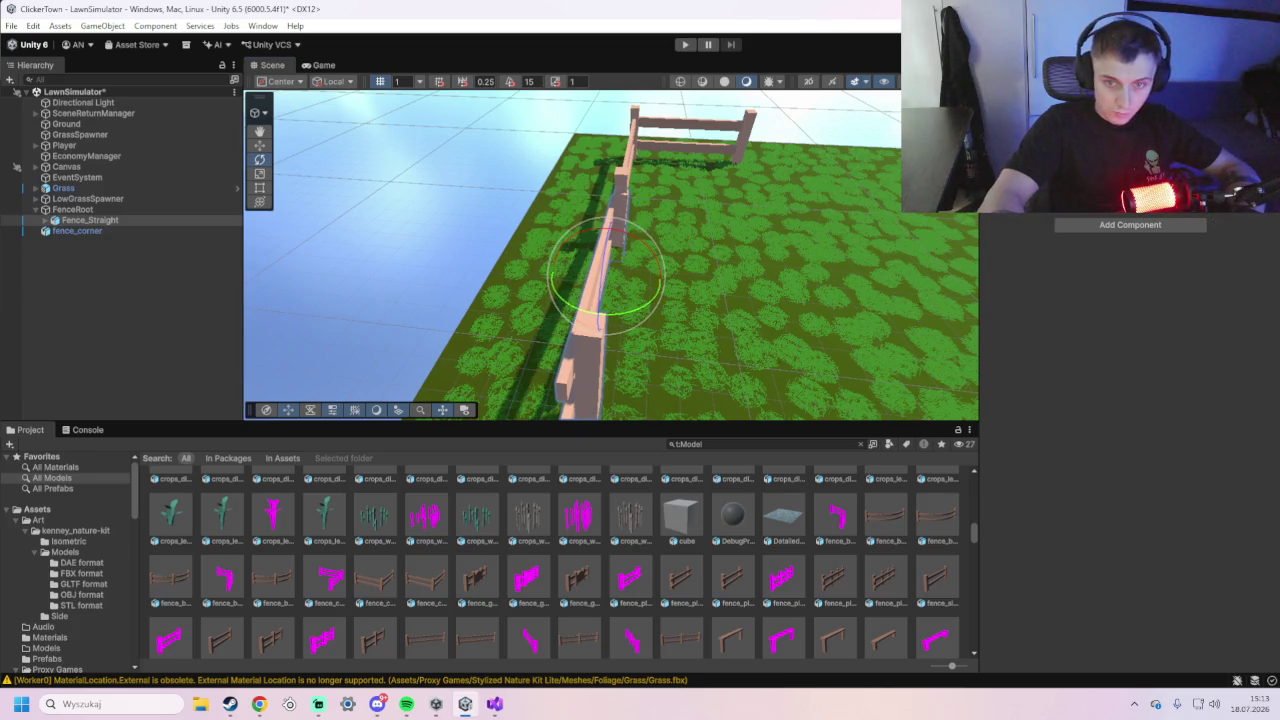
{"action": "key", "text": "ctrl+z"}
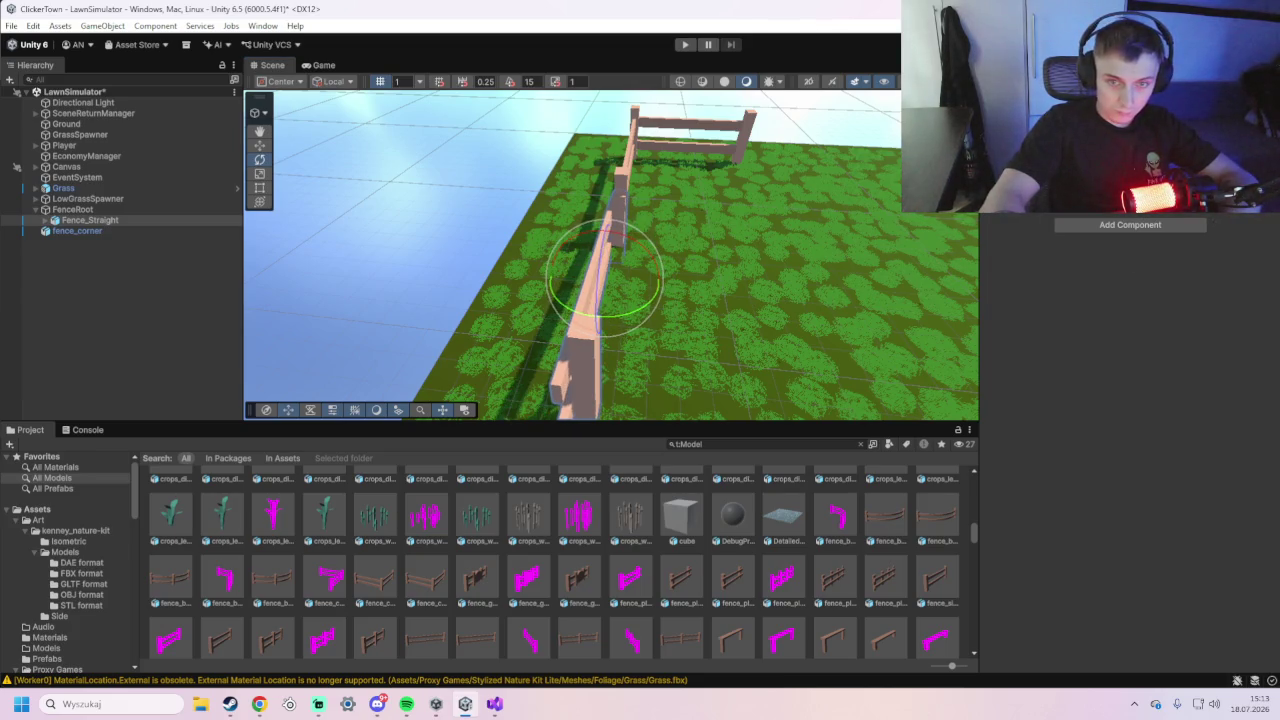
{"action": "key", "text": "ctrl+z"}
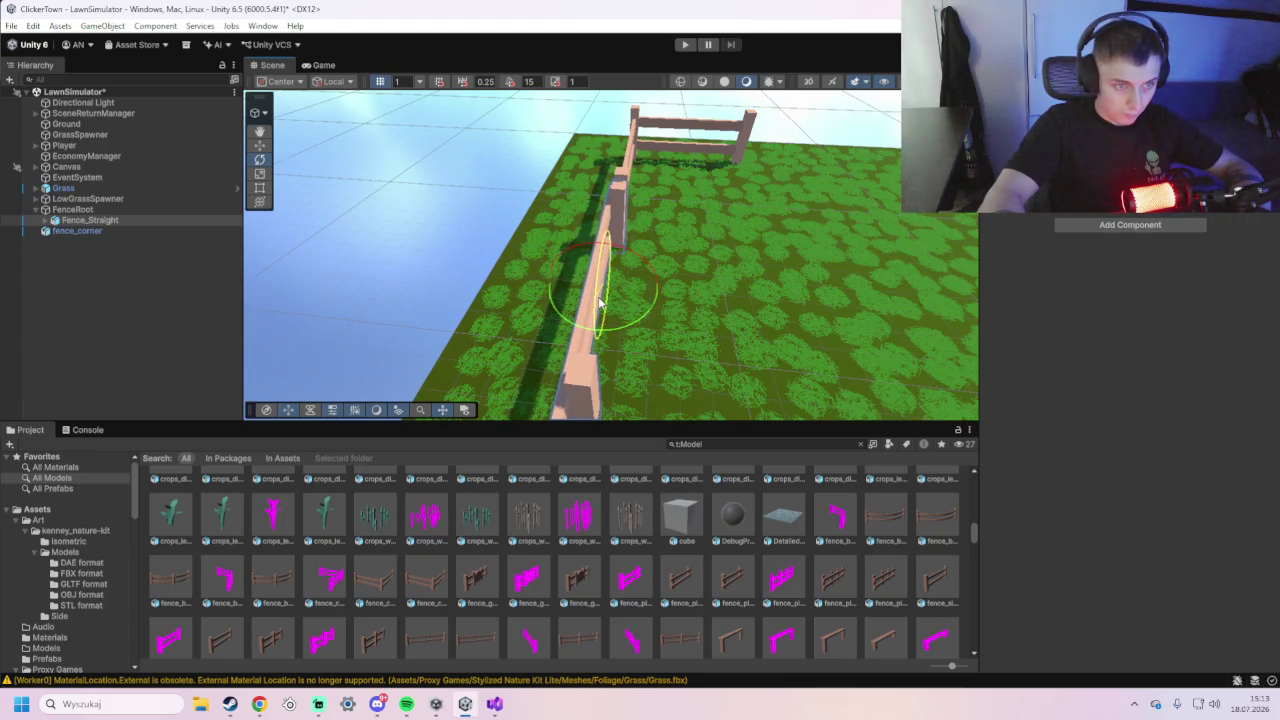
{"action": "key", "text": "ctrl+z"}
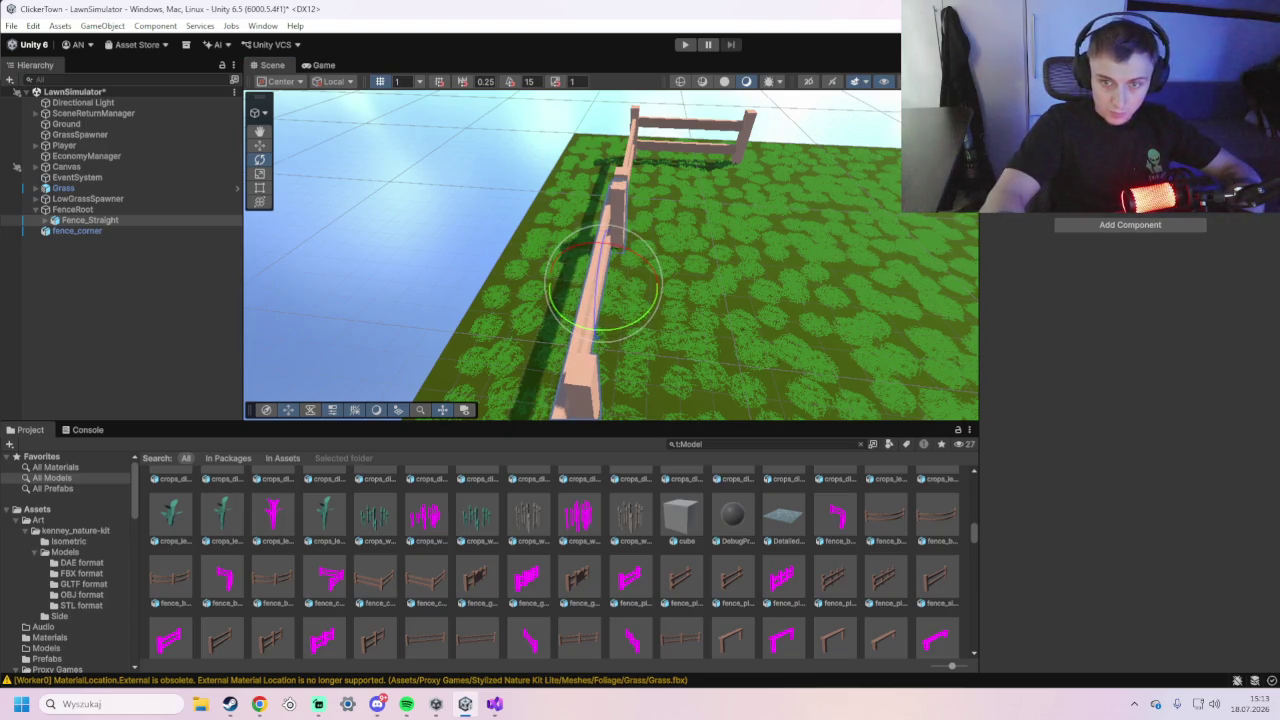
{"action": "key", "text": "w"}
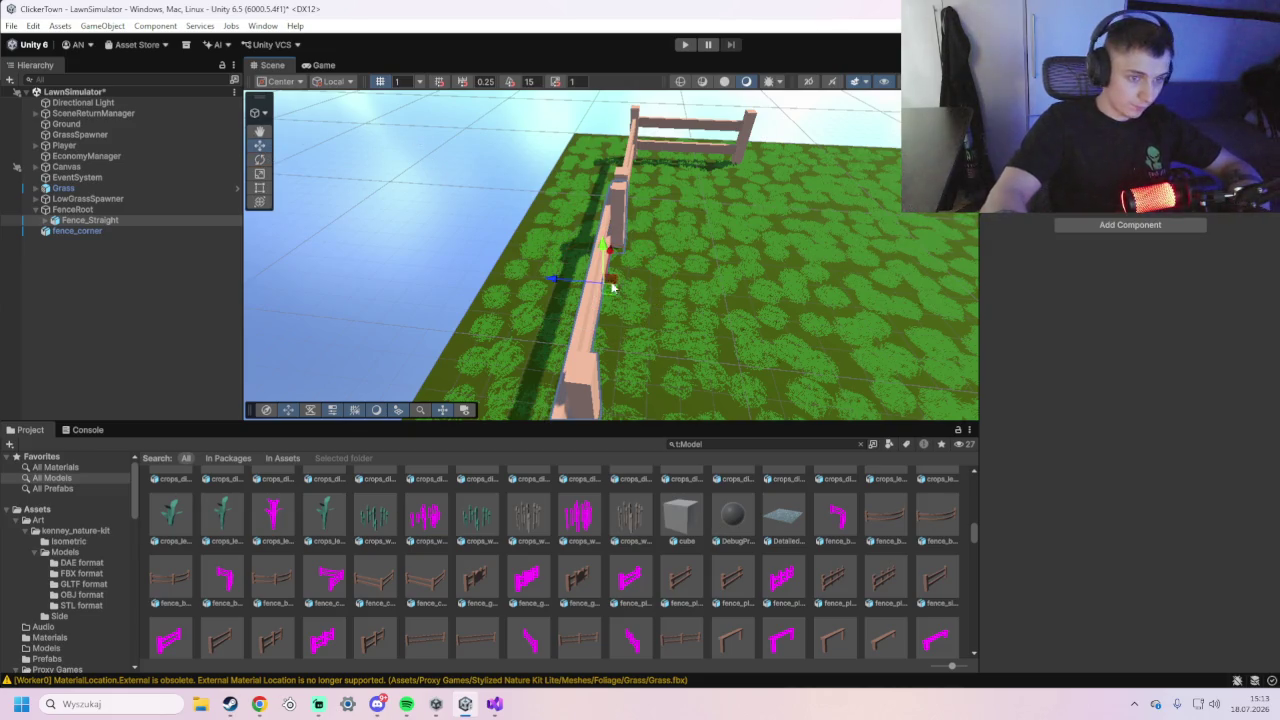
- Shift Fence_Straight right along its length and lift it slightly
{"action": "left_click_drag", "start_coordinate": [694, 309], "coordinate": [508, 306]}
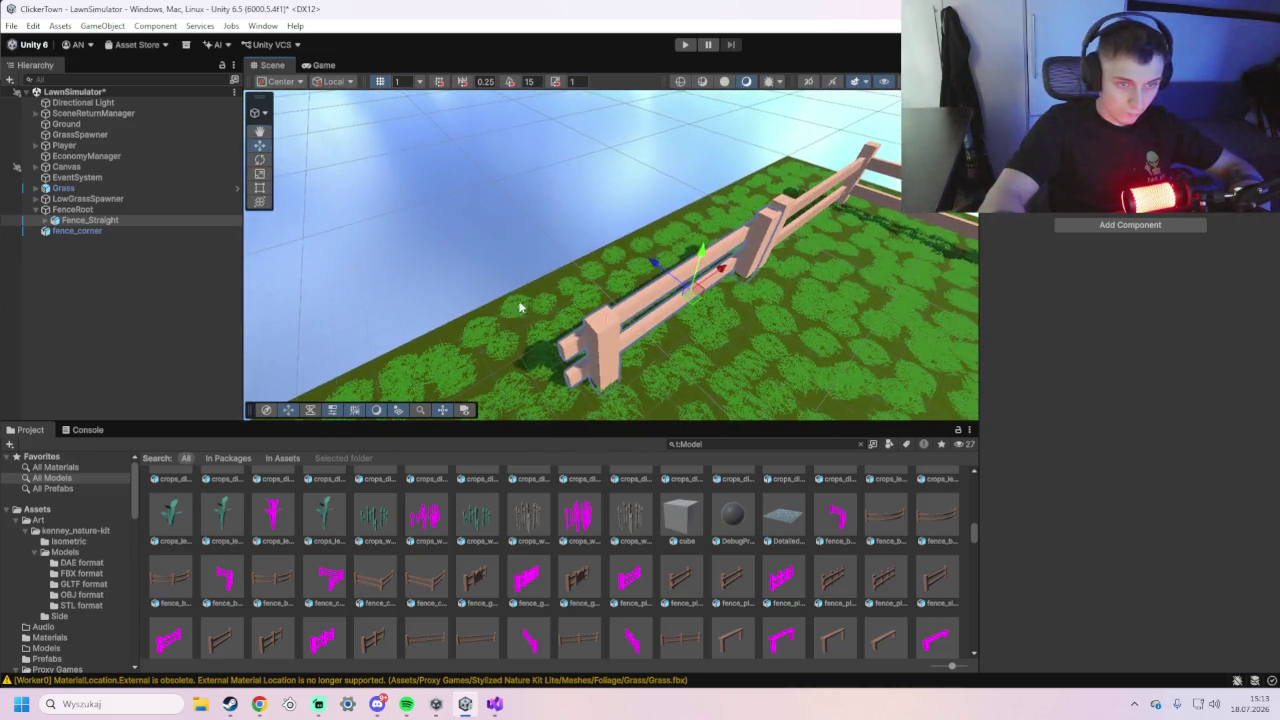
{"action": "left_click", "coordinate": [708, 276]}
{"action": "left_click_drag", "start_coordinate": [708, 276], "coordinate": [636, 297]}
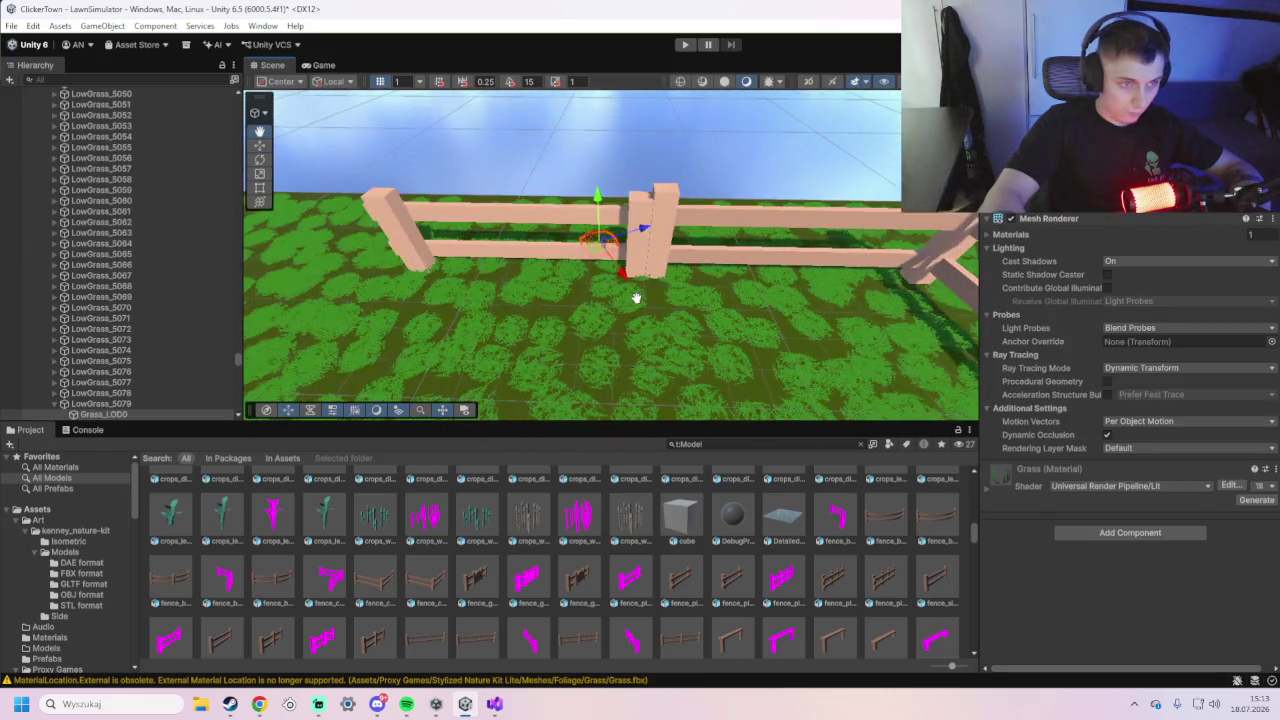
{"action": "left_click", "coordinate": [569, 257]}
{"action": "left_click_drag", "start_coordinate": [557, 240], "coordinate": [576, 240]}
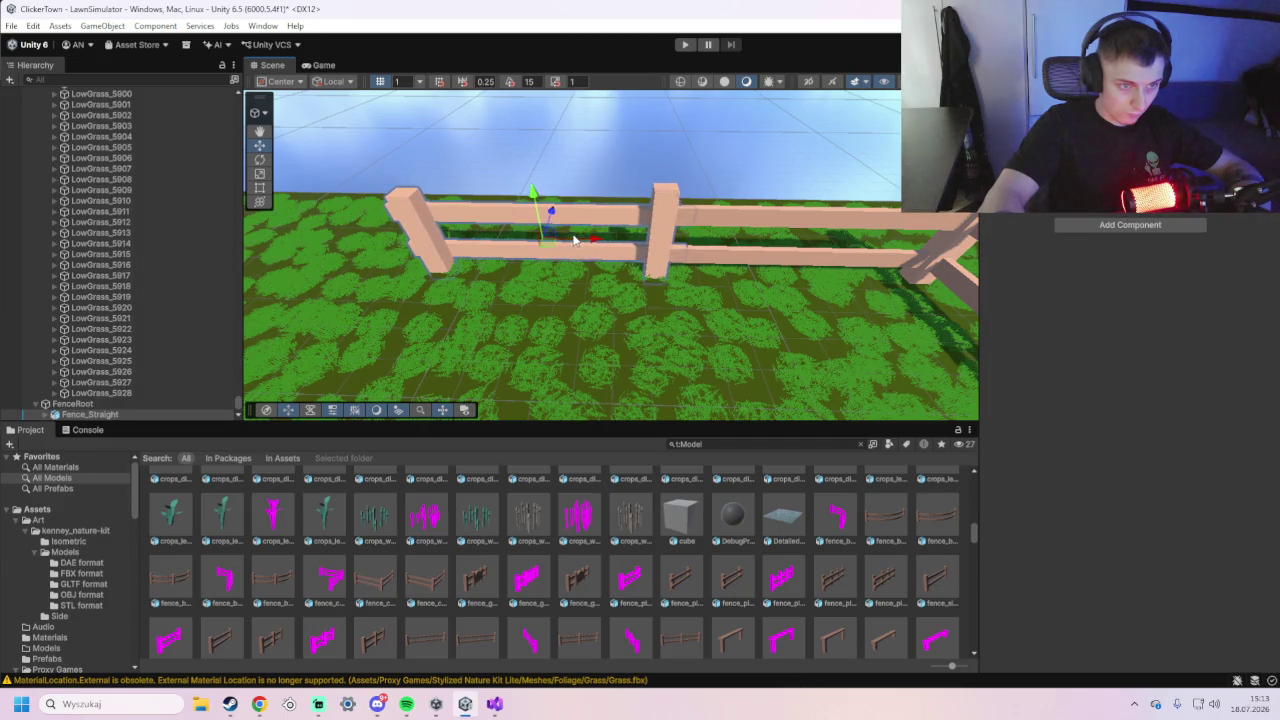
{"action": "left_click_drag", "start_coordinate": [533, 193], "coordinate": [531, 185]}
- Reframe the view on the L-shaped fence and select Fence_Straight in the Hierarchy
{"action": "mouse_move", "coordinate": [537, 238]}
{"action": "left_mouse_down"}
{"action": "mouse_move", "coordinate": [606, 229]}
{"action": "mouse_move", "coordinate": [743, 250]}
{"action": "mouse_move", "coordinate": [634, 251]}
{"action": "mouse_move", "coordinate": [709, 257]}
{"action": "mouse_move", "coordinate": [654, 263]}
{"action": "mouse_move", "coordinate": [344, 251]}
{"action": "left_mouse_up"}
{"action": "scroll", "coordinate": [571, 306], "scroll_direction": "up", "scroll_amount": 6}
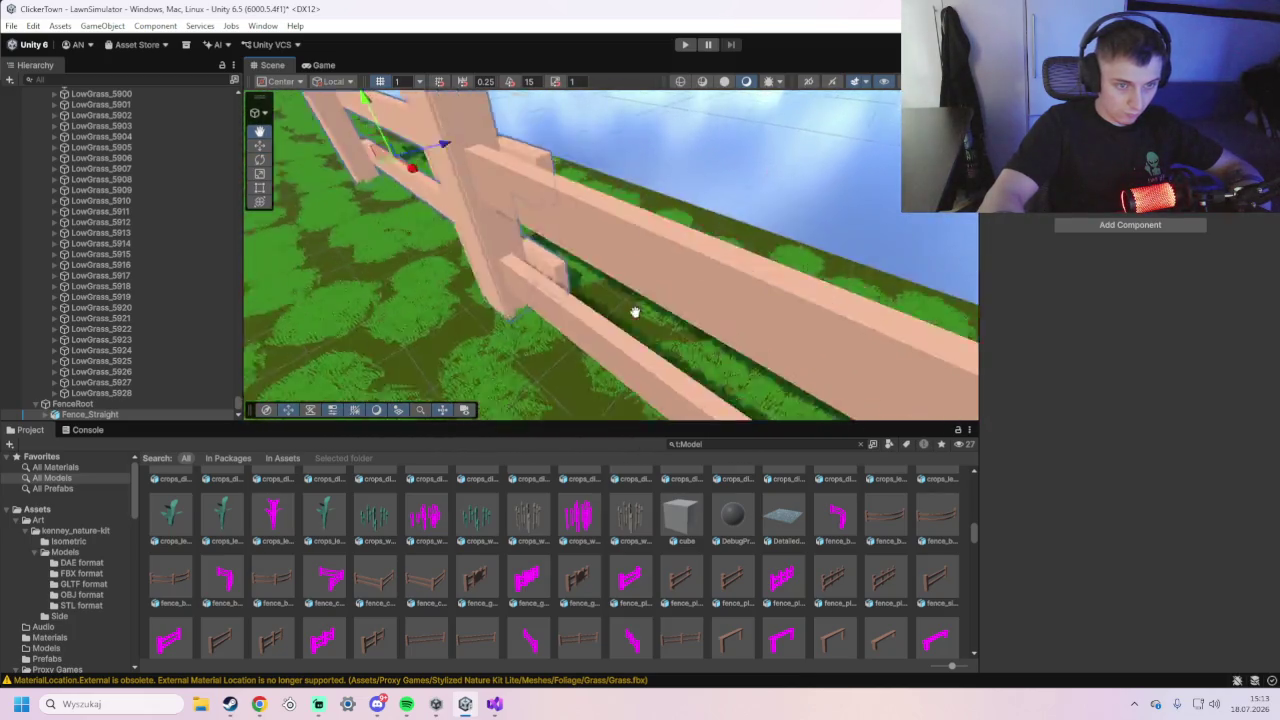
{"action": "scroll", "coordinate": [651, 315], "scroll_direction": "down", "scroll_amount": 8}
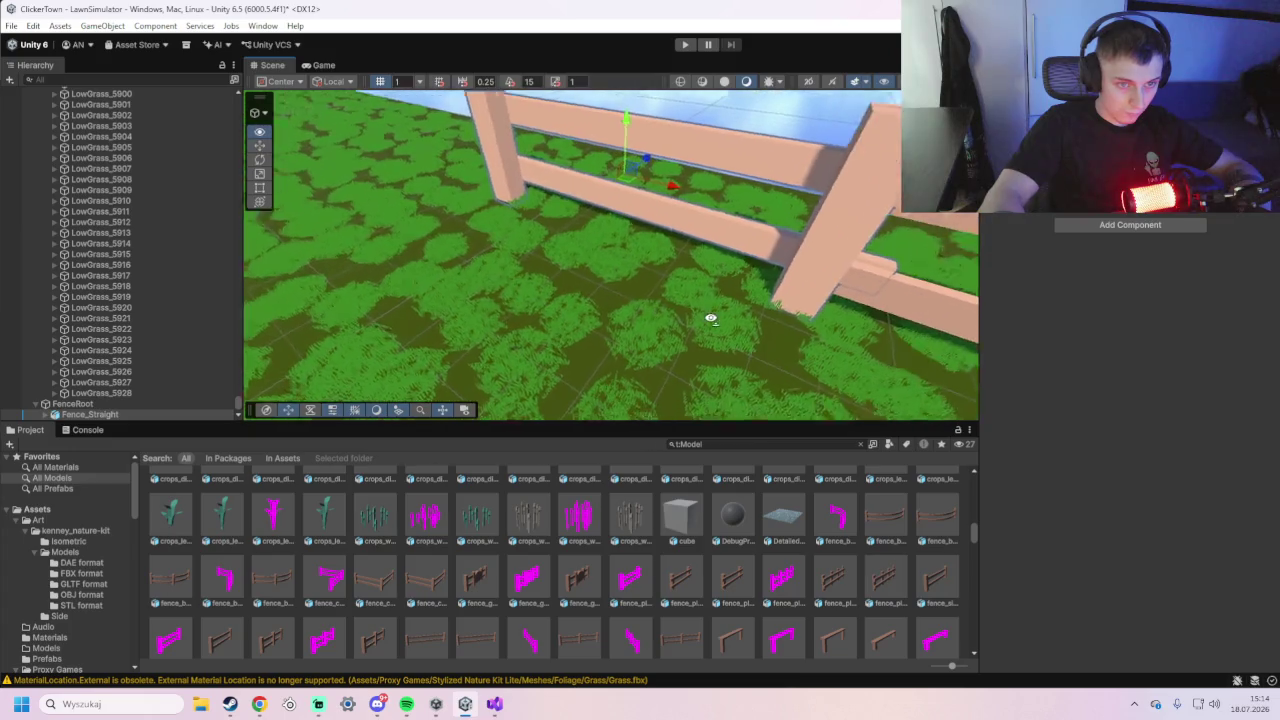
{"action": "mouse_move", "coordinate": [813, 322]}
{"action": "left_mouse_down"}
{"action": "mouse_move", "coordinate": [674, 303]}
{"action": "mouse_move", "coordinate": [697, 329]}
{"action": "mouse_move", "coordinate": [692, 412]}
{"action": "left_mouse_up"}
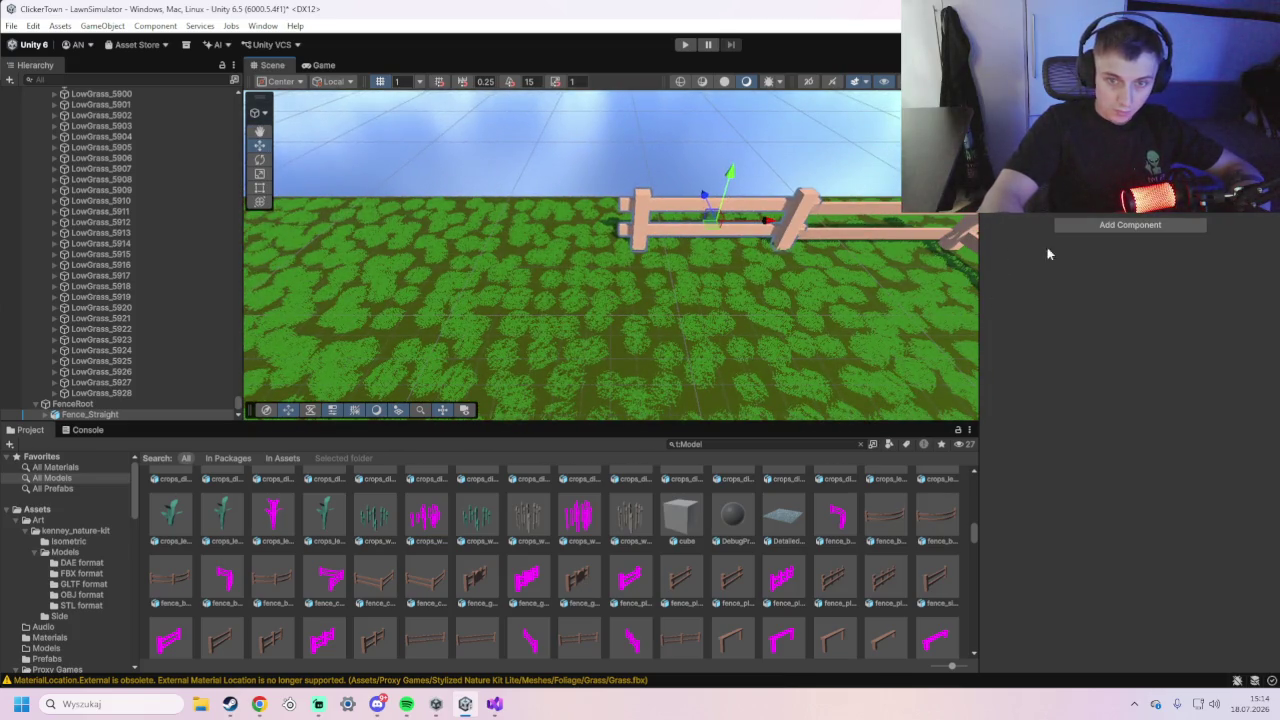
{"action": "scroll", "coordinate": [145, 389], "scroll_direction": "down", "scroll_amount": 1}
{"action": "left_click", "coordinate": [111, 405]}
{"action": "right_click", "coordinate": [111, 405]}
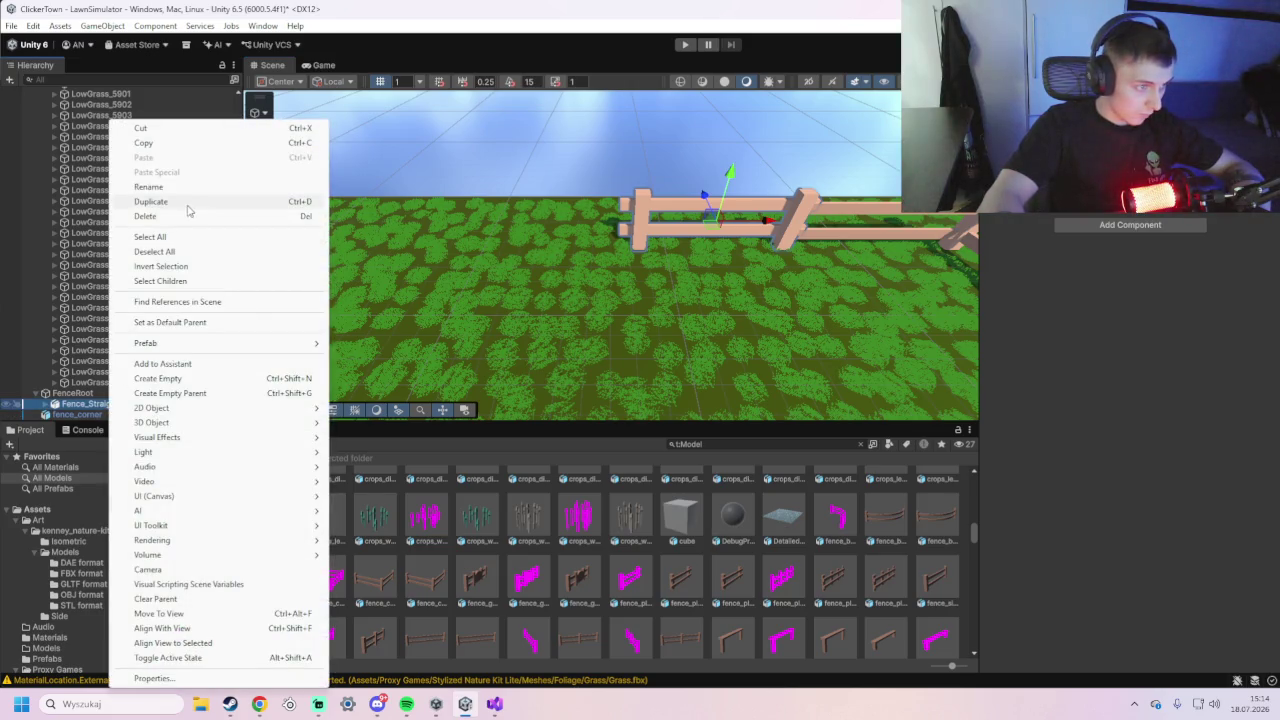
- Duplicate Fence_Straight and slide copies (1)–(3) left along the X axis beside the original
{"action": "left_click", "coordinate": [189, 210]}
{"action": "key", "text": "ctrl+d"}
{"action": "key", "text": "ctrl+d"}
{"action": "key", "text": "ctrl+d"}
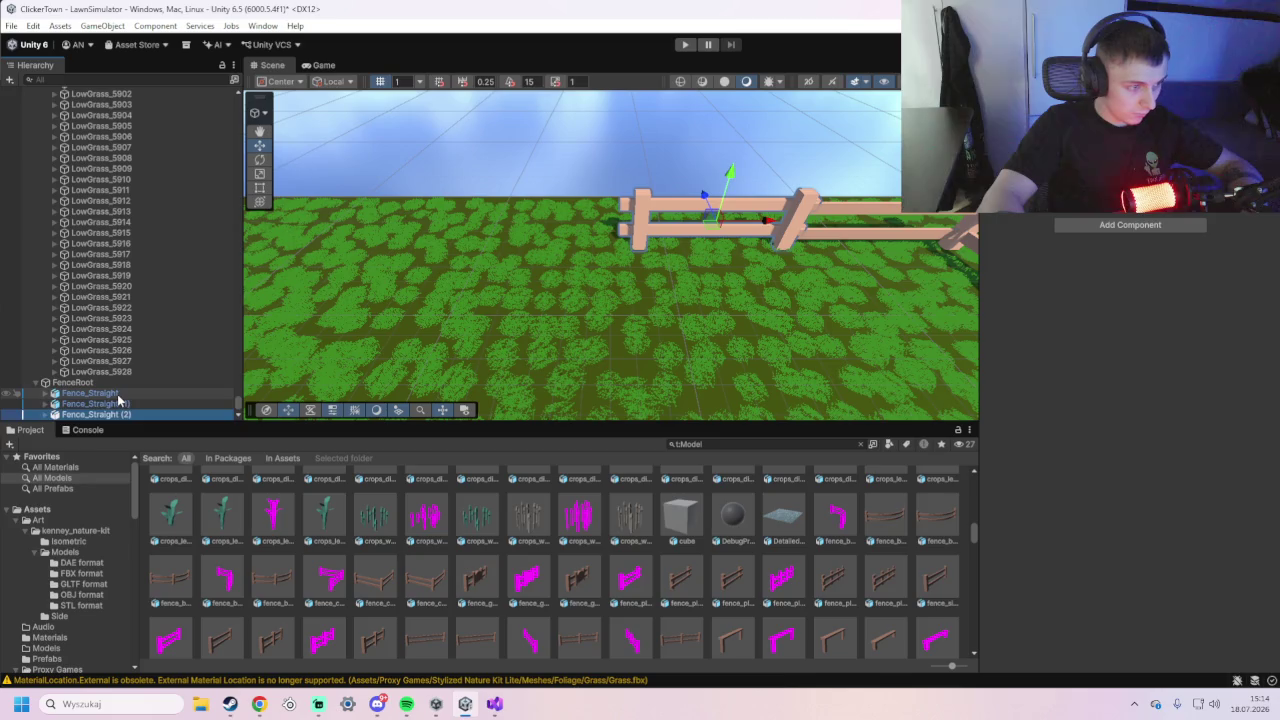
{"action": "left_click", "coordinate": [133, 362]}
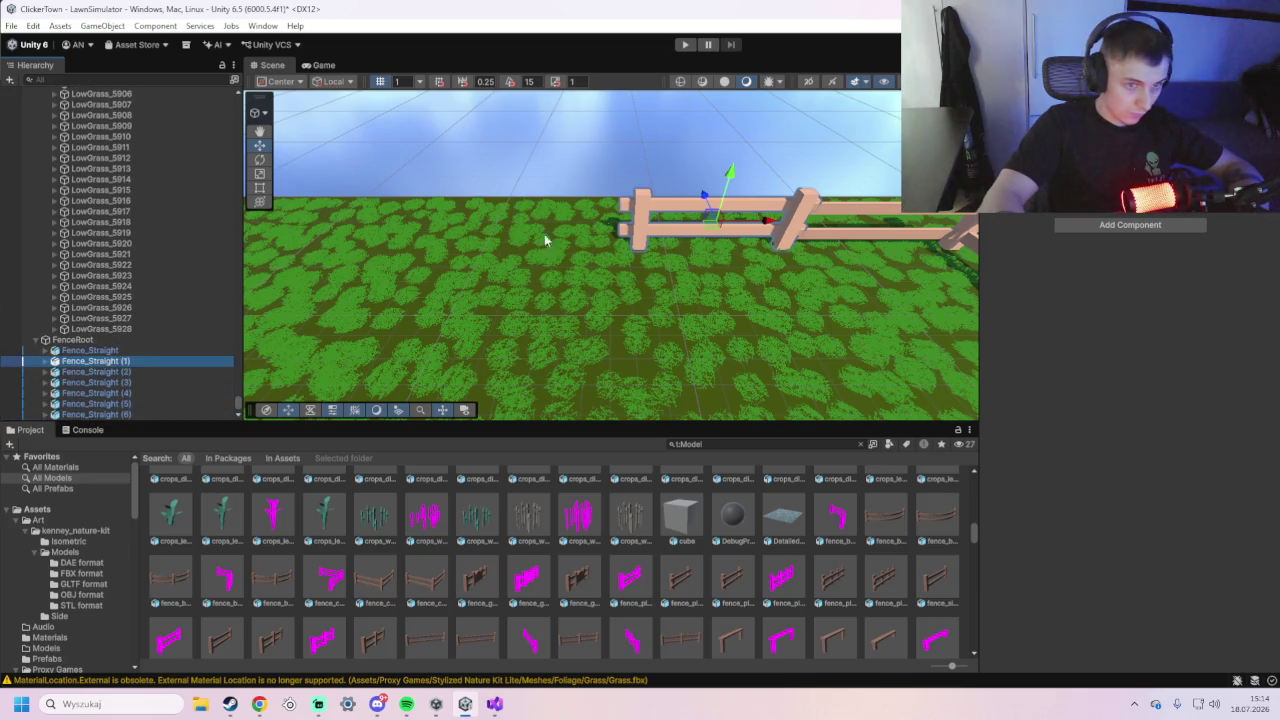
{"action": "mouse_move", "coordinate": [775, 220]}
{"action": "left_mouse_down"}
{"action": "mouse_move", "coordinate": [614, 223]}
{"action": "mouse_move", "coordinate": [617, 234]}
{"action": "left_mouse_up"}
{"action": "left_click", "coordinate": [143, 371]}
{"action": "left_click_drag", "start_coordinate": [770, 225], "coordinate": [462, 244]}
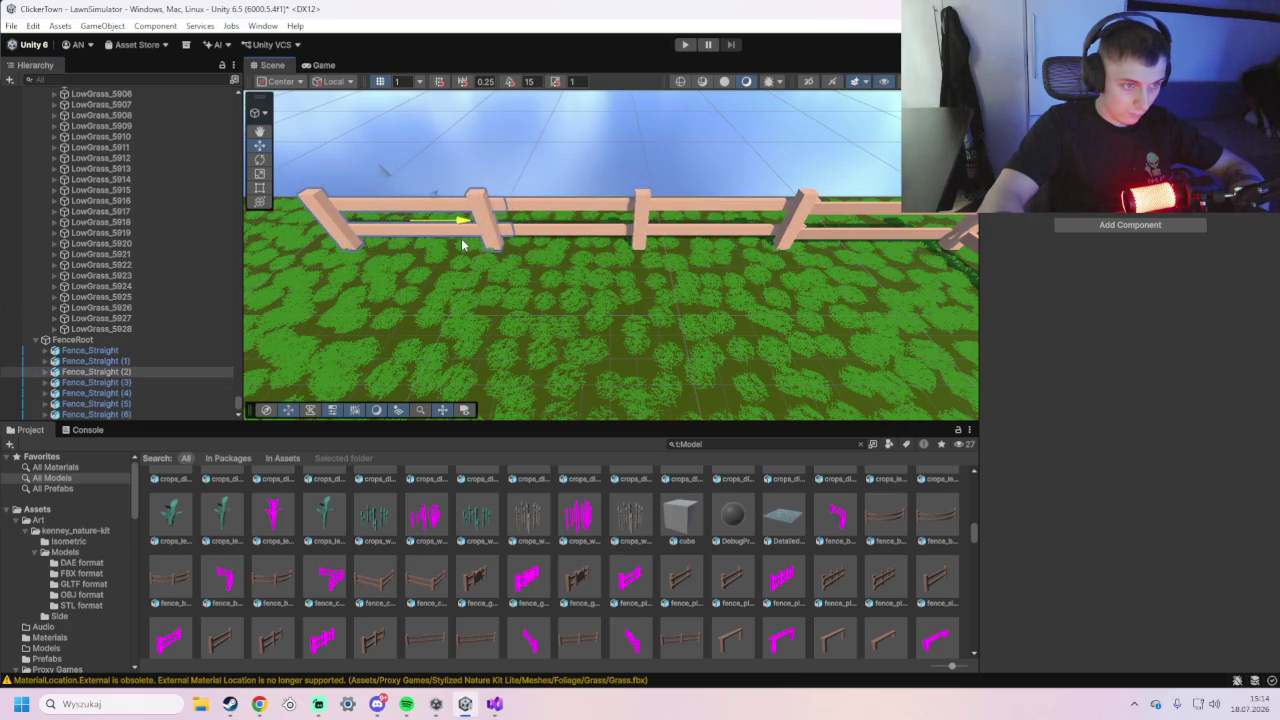
{"action": "left_click", "coordinate": [178, 383]}
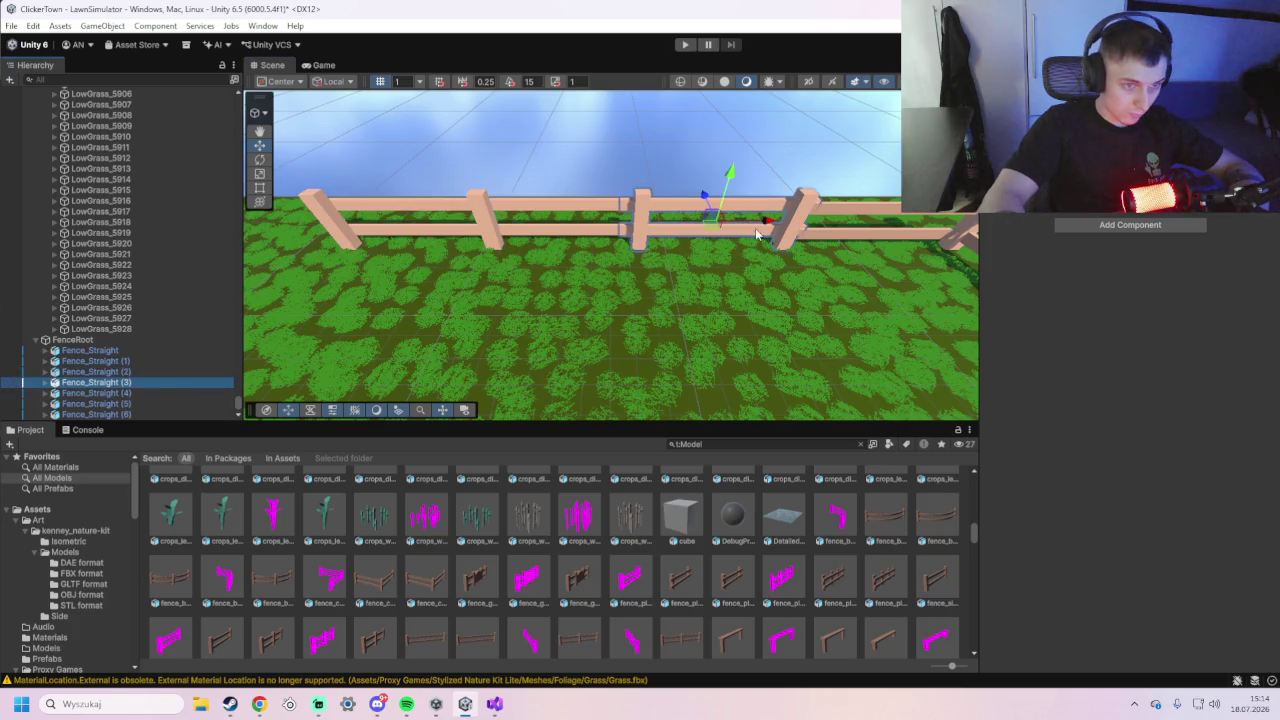
{"action": "left_click_drag", "start_coordinate": [770, 222], "coordinate": [313, 246]}
- Slide copies Fence_Straight (4), (5) and (6) left to extend the fence row
{"action": "scroll", "coordinate": [508, 297], "scroll_direction": "down", "scroll_amount": 3}
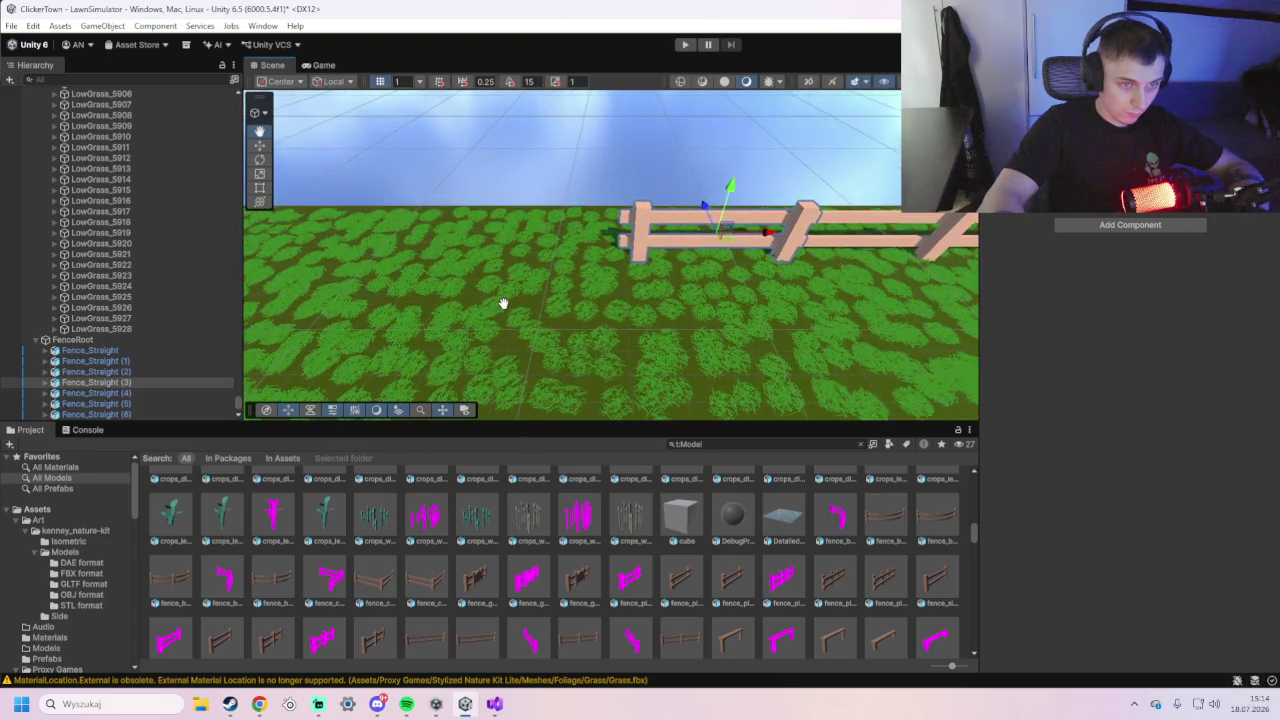
{"action": "scroll", "coordinate": [490, 306], "scroll_direction": "down", "scroll_amount": 2}
{"action": "left_click", "coordinate": [168, 394]}
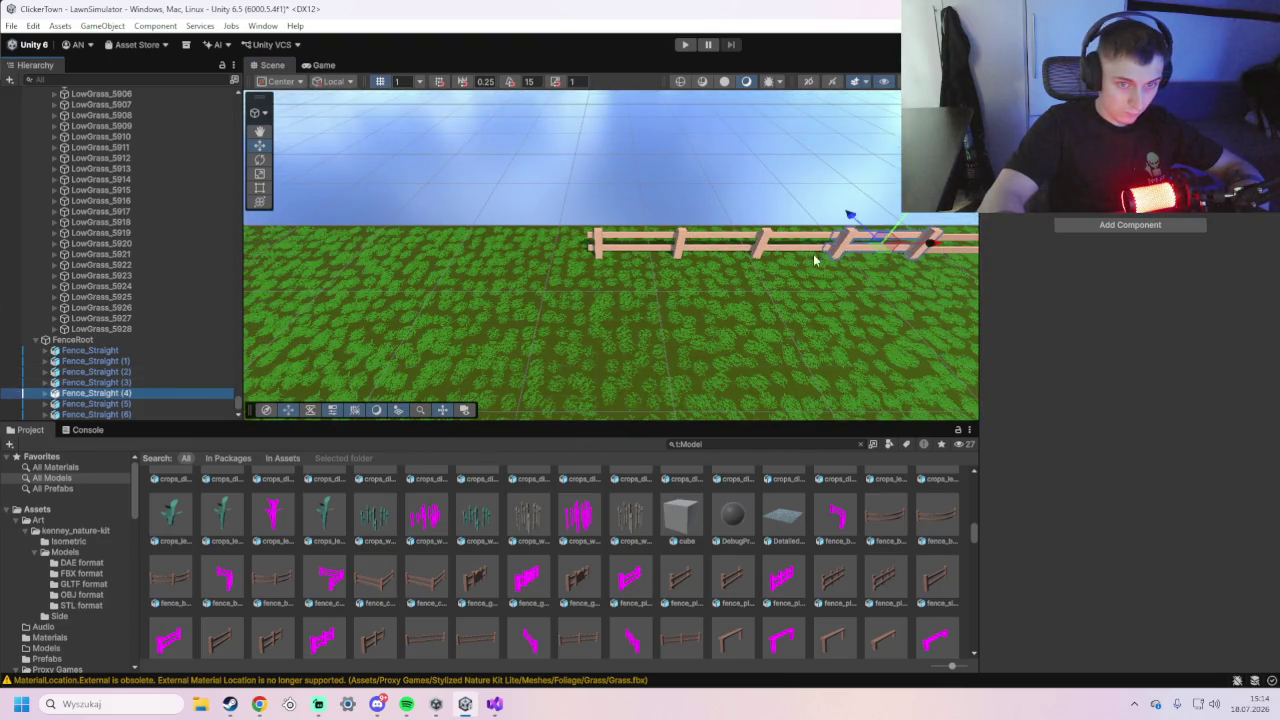
{"action": "left_click_drag", "start_coordinate": [930, 246], "coordinate": [610, 268]}
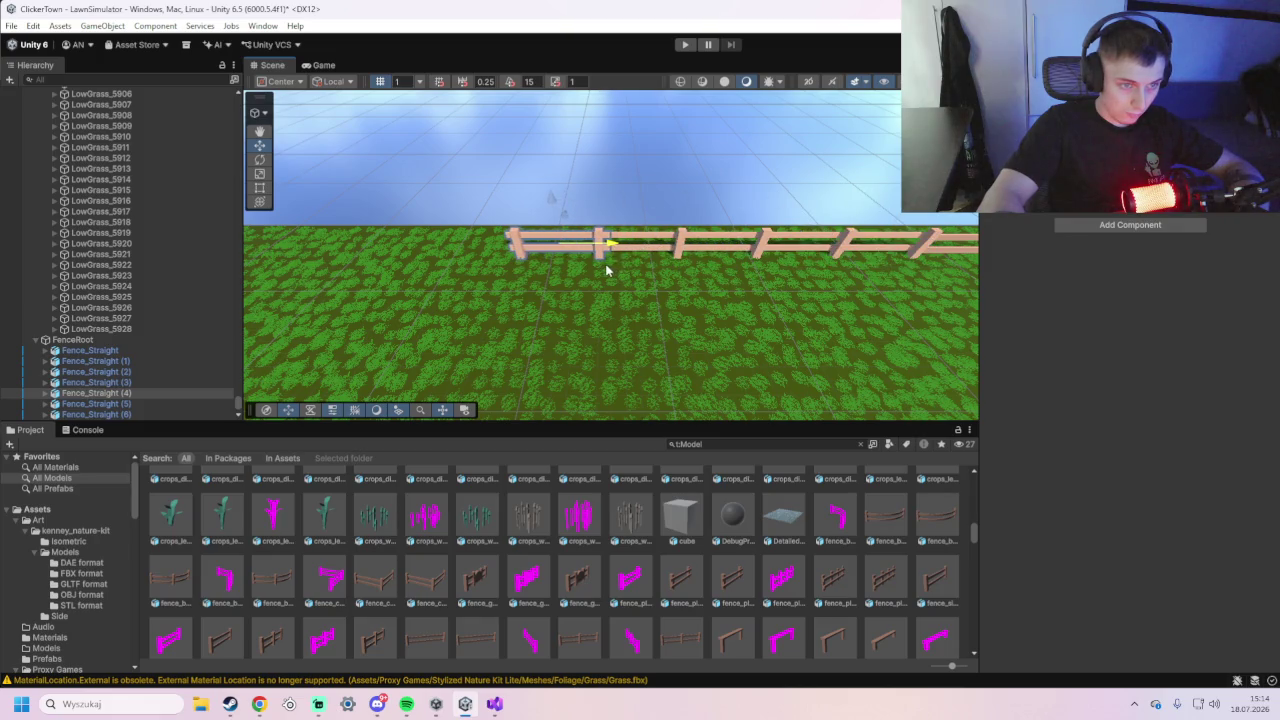
{"action": "key", "text": "Down"}
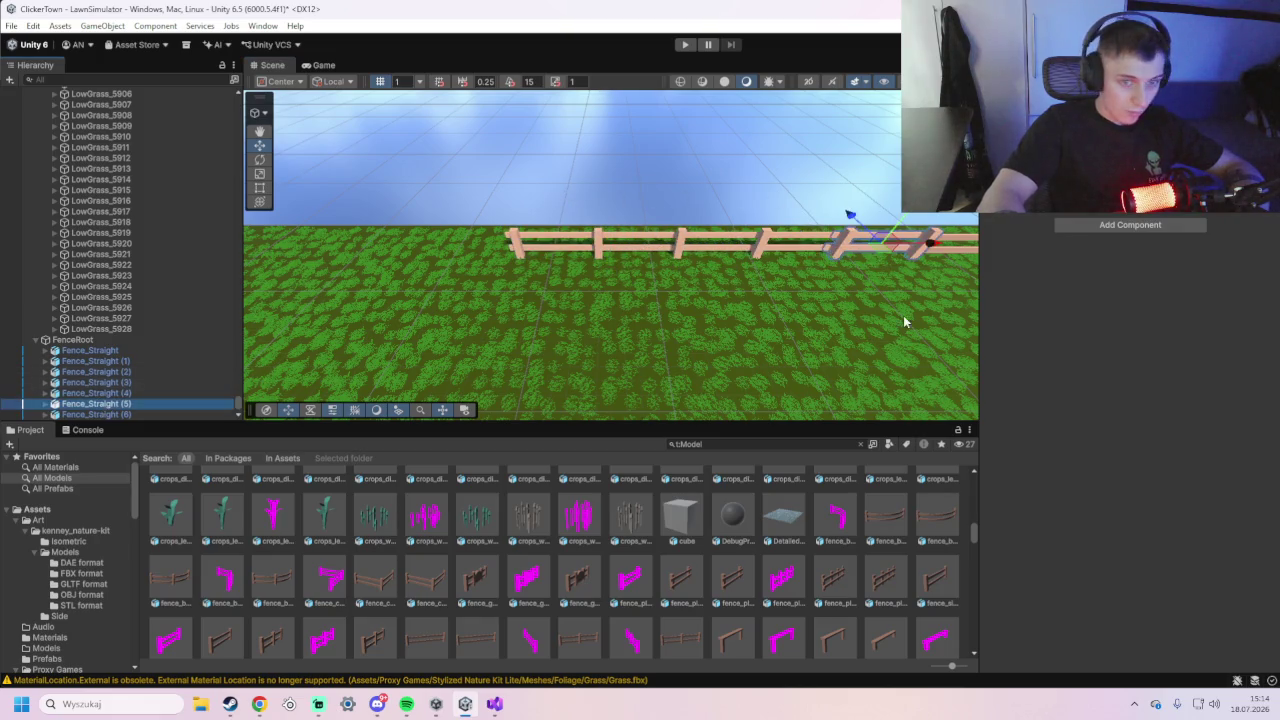
{"action": "left_click_drag", "start_coordinate": [937, 250], "coordinate": [527, 267]}
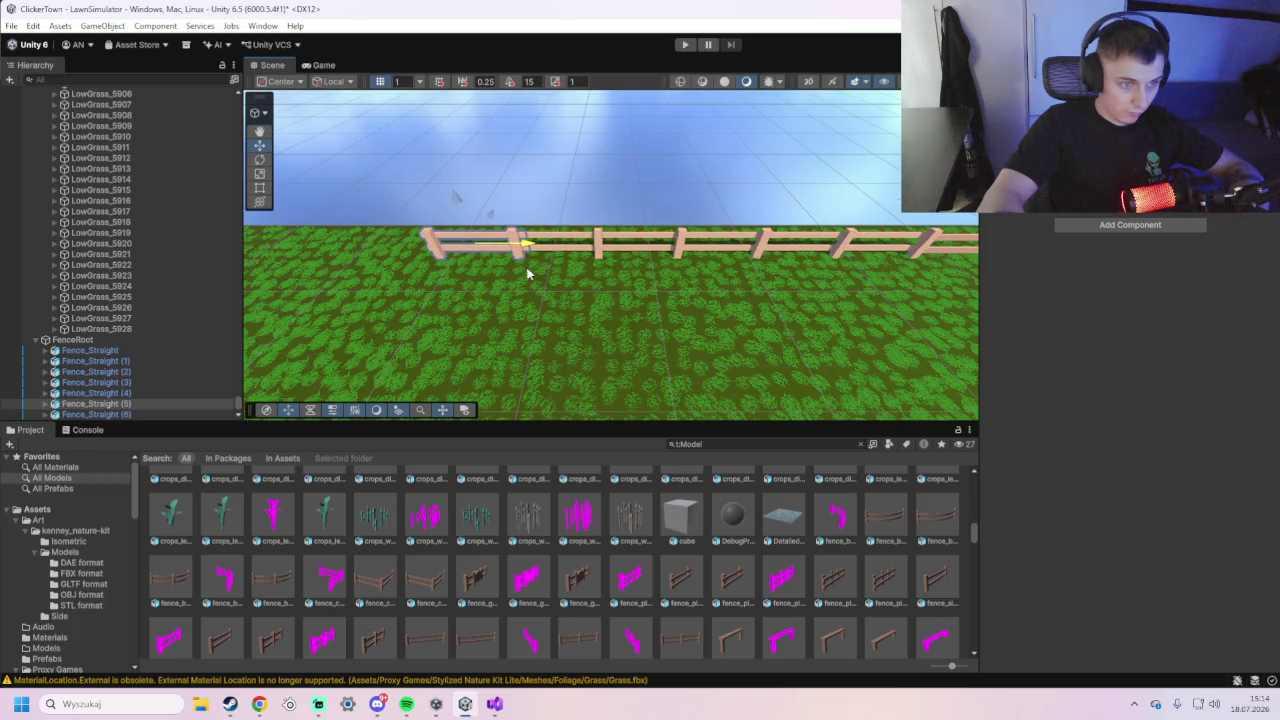
{"action": "left_click", "coordinate": [157, 412]}
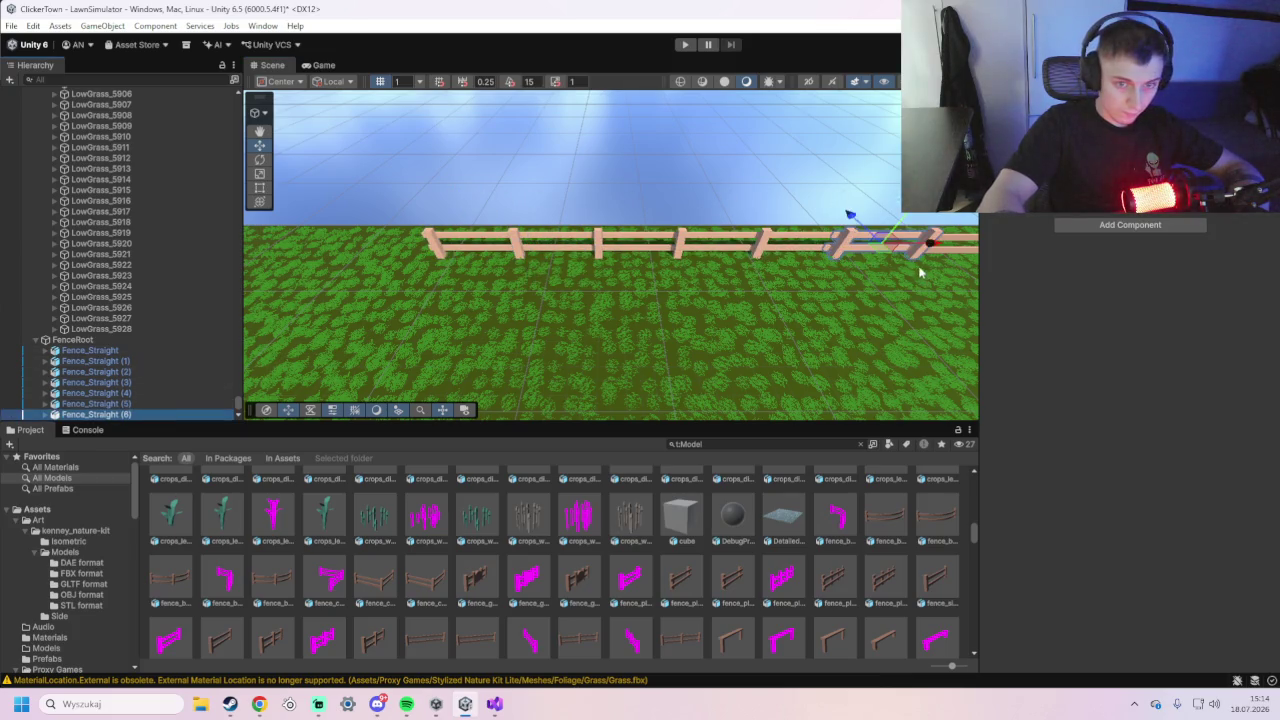
{"action": "left_click_drag", "start_coordinate": [922, 252], "coordinate": [445, 270]}
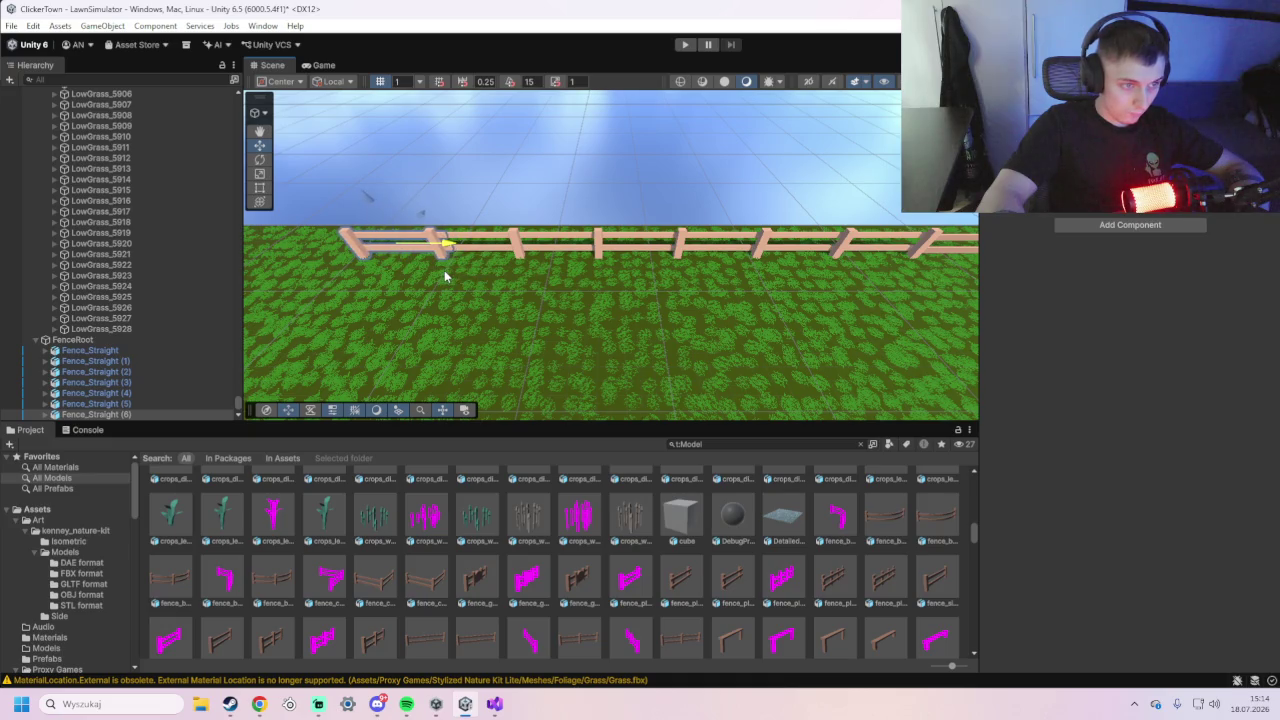
- Duplicate Fence_Straight (6) into more copies and slide (7) and (8) left along the row
{"action": "scroll", "coordinate": [175, 362], "scroll_direction": "down", "scroll_amount": 1}
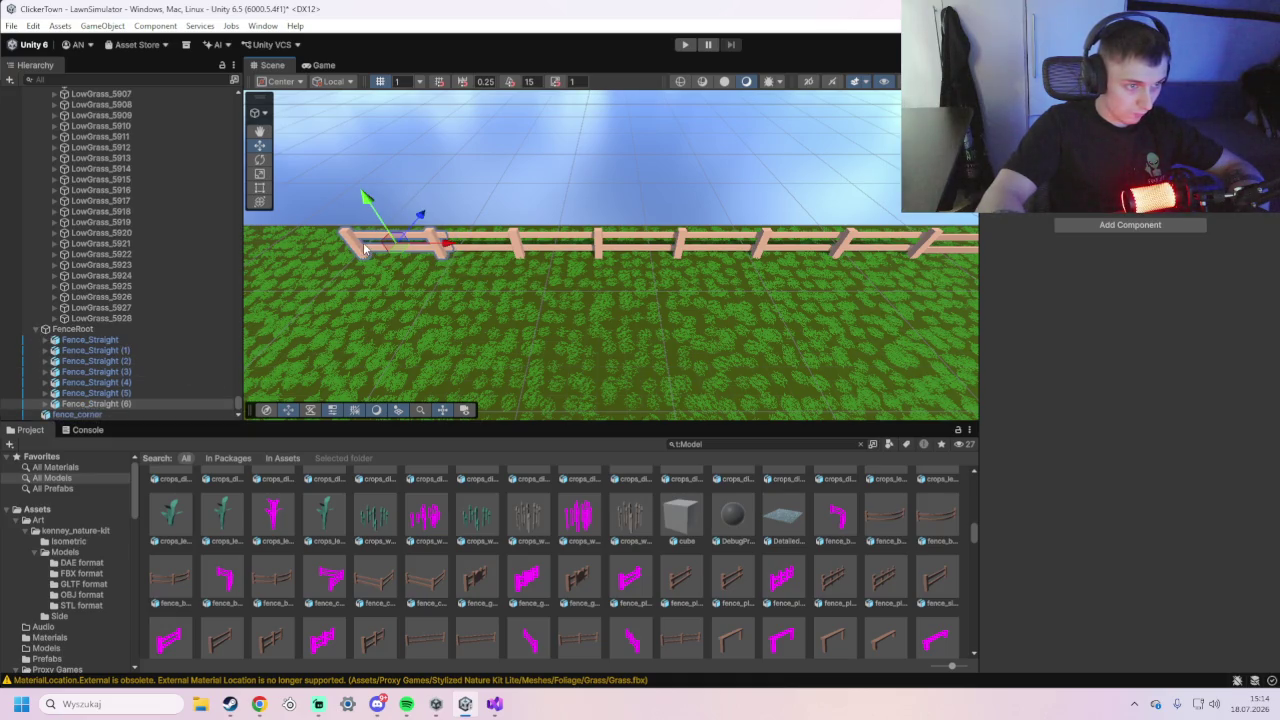
{"action": "left_click", "coordinate": [152, 404]}
{"action": "key", "text": "ctrl+d"}
{"action": "key", "text": "ctrl+d"}
{"action": "key", "text": "ctrl+d"}
{"action": "mouse_move", "coordinate": [400, 335]}
{"action": "left_mouse_down"}
{"action": "mouse_move", "coordinate": [614, 330]}
{"action": "mouse_move", "coordinate": [480, 360]}
{"action": "left_mouse_up"}
{"action": "left_click_drag", "start_coordinate": [785, 258], "coordinate": [705, 267]}
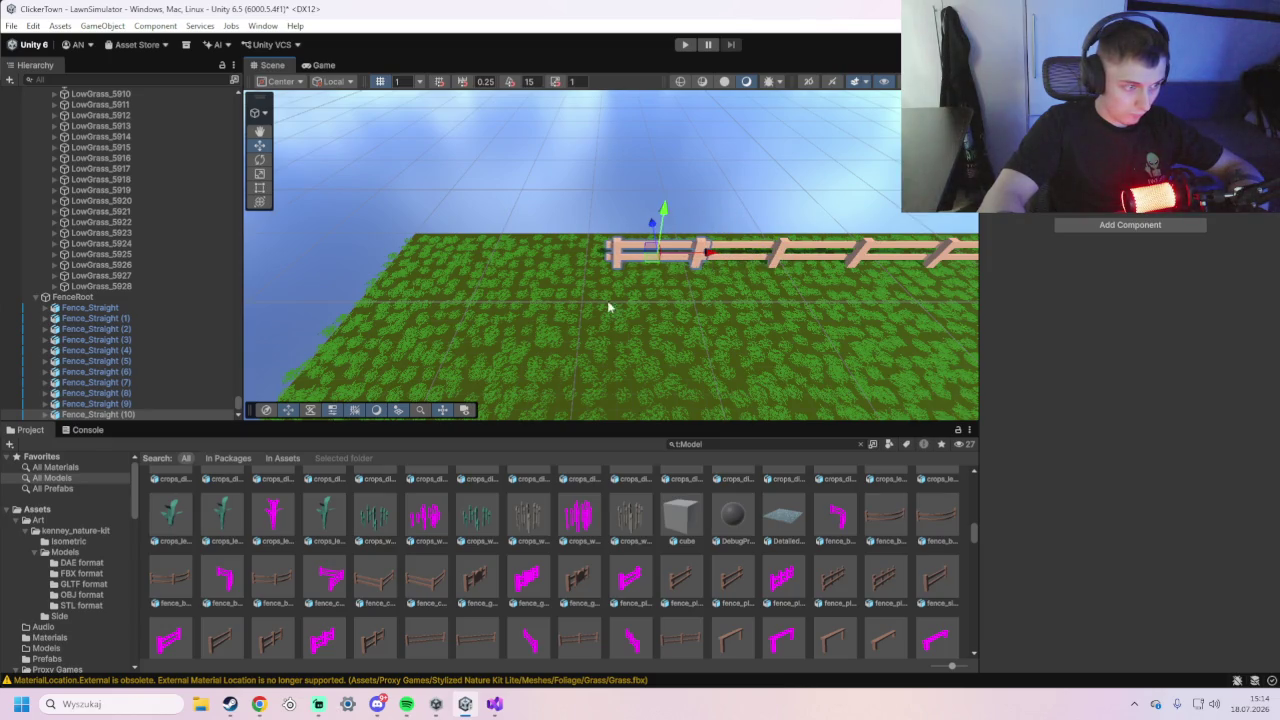
{"action": "left_click", "coordinate": [140, 382]}
{"action": "key", "text": "Down"}
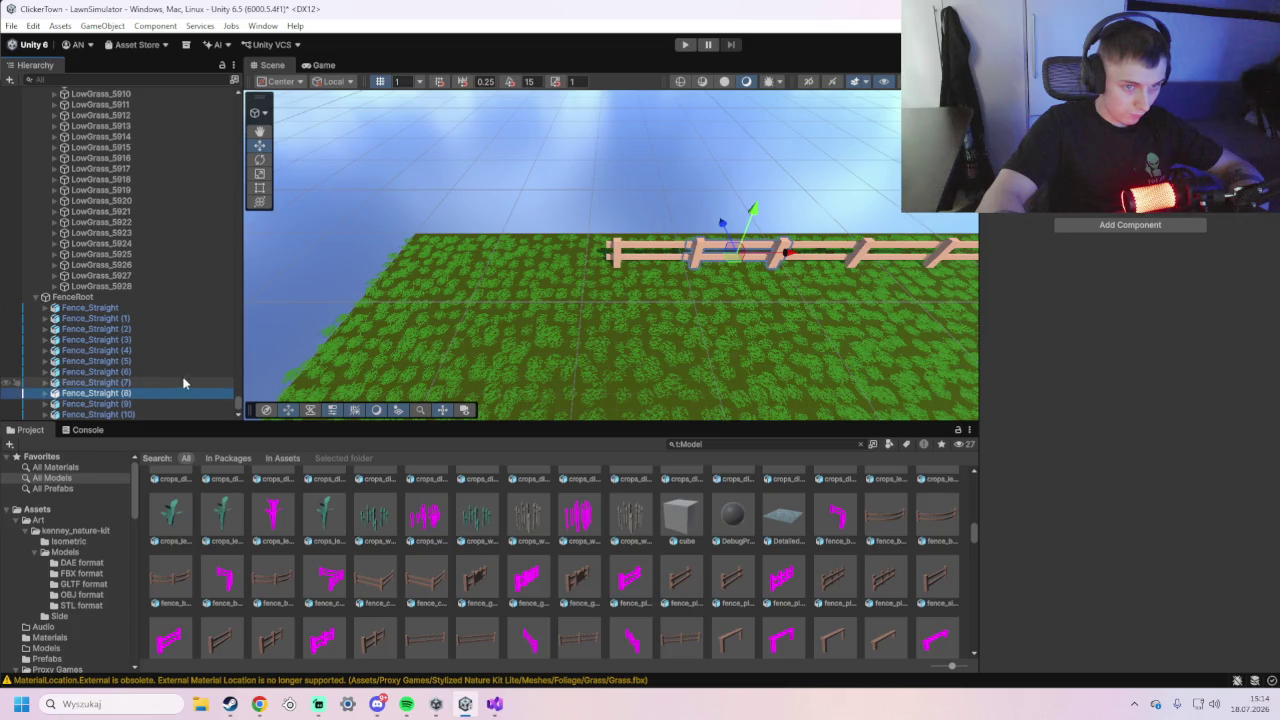
{"action": "left_click_drag", "start_coordinate": [783, 258], "coordinate": [624, 267]}
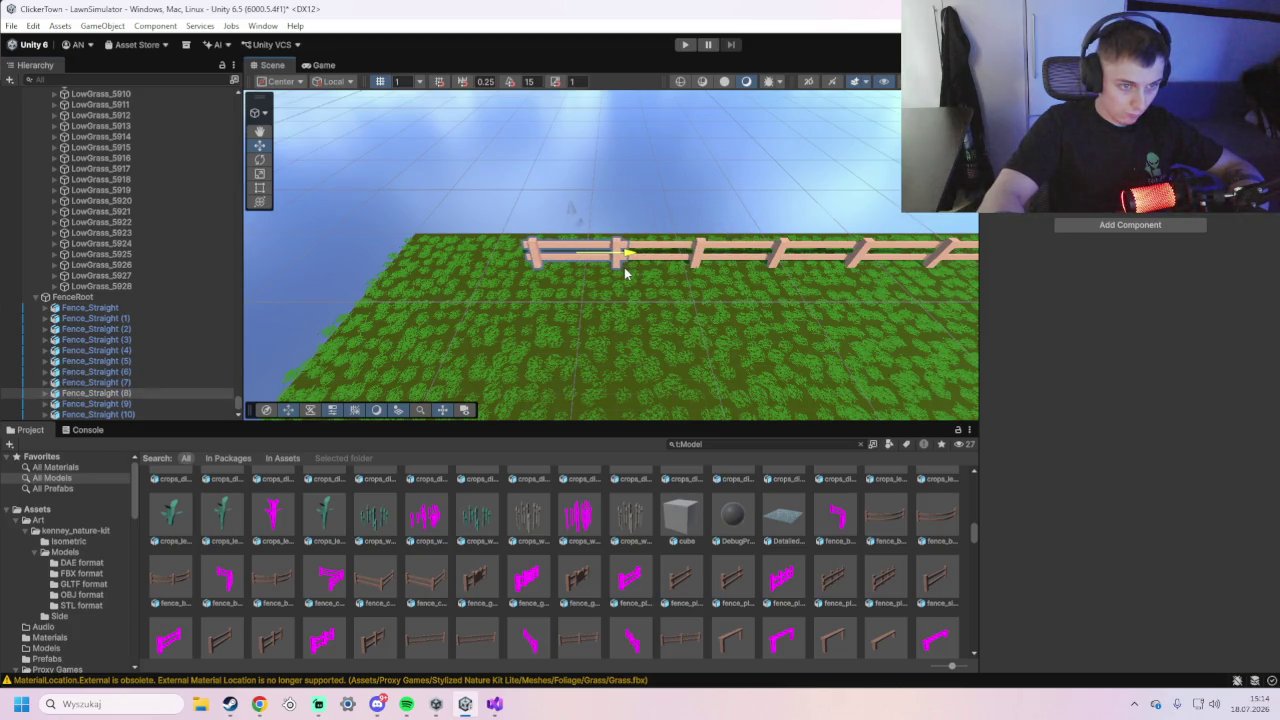
- Zoom out to view the whole fence row and select the corner fence piece
{"action": "scroll", "coordinate": [624, 267], "scroll_direction": "down", "scroll_amount": 3}
{"action": "mouse_move", "coordinate": [683, 341]}
{"action": "left_mouse_down"}
{"action": "mouse_move", "coordinate": [722, 348]}
{"action": "mouse_move", "coordinate": [669, 343]}
{"action": "mouse_move", "coordinate": [680, 345]}
{"action": "mouse_move", "coordinate": [663, 356]}
{"action": "left_mouse_up"}
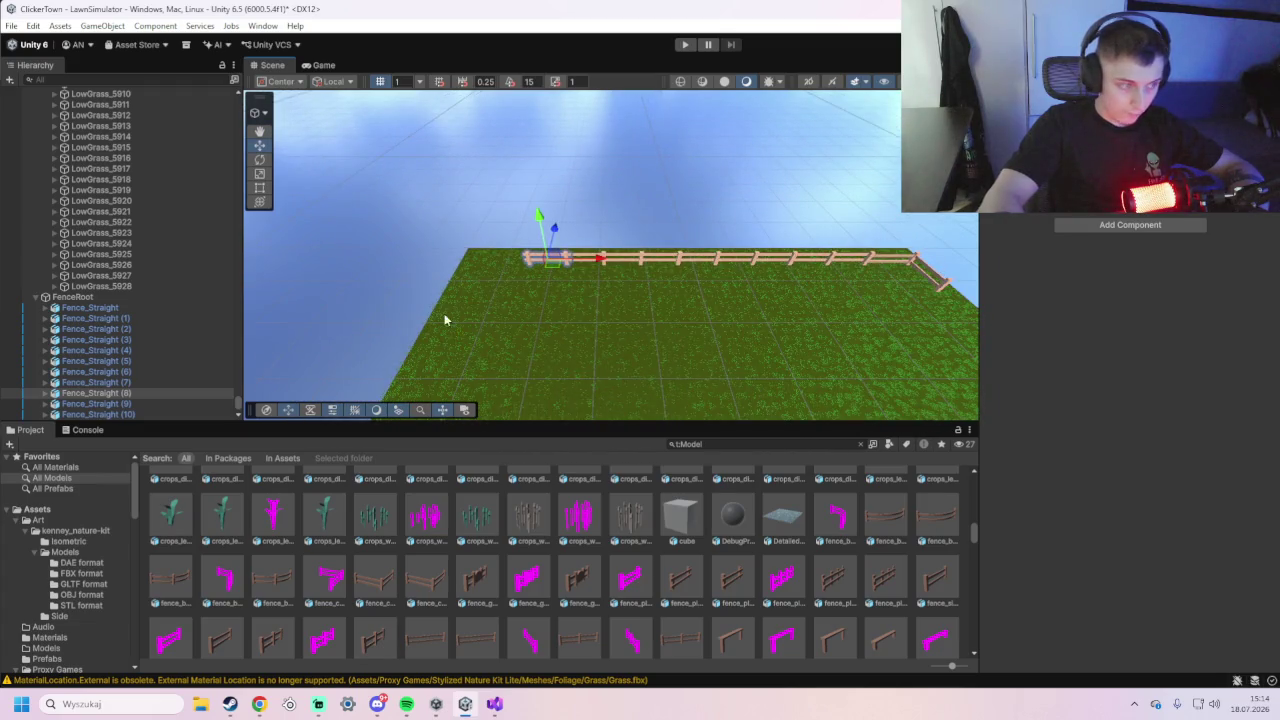
{"action": "scroll", "coordinate": [164, 342], "scroll_direction": "down", "scroll_amount": 1}
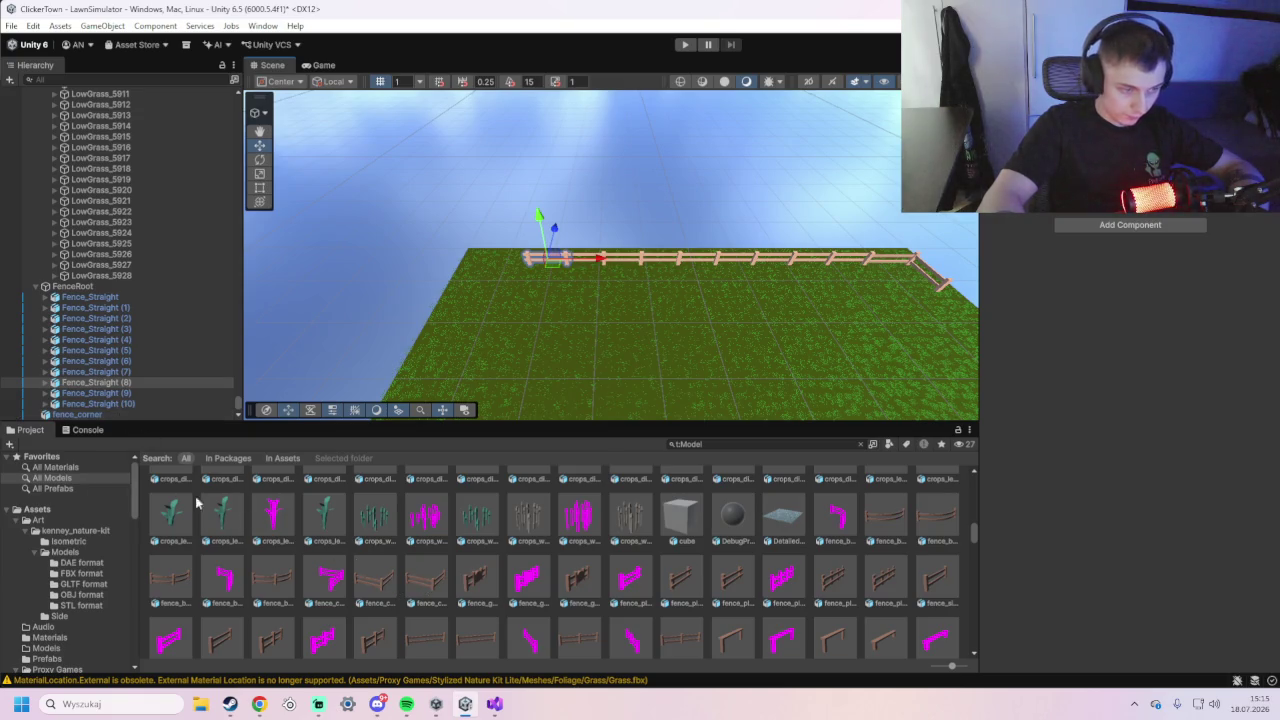
{"action": "left_click", "coordinate": [100, 414]}
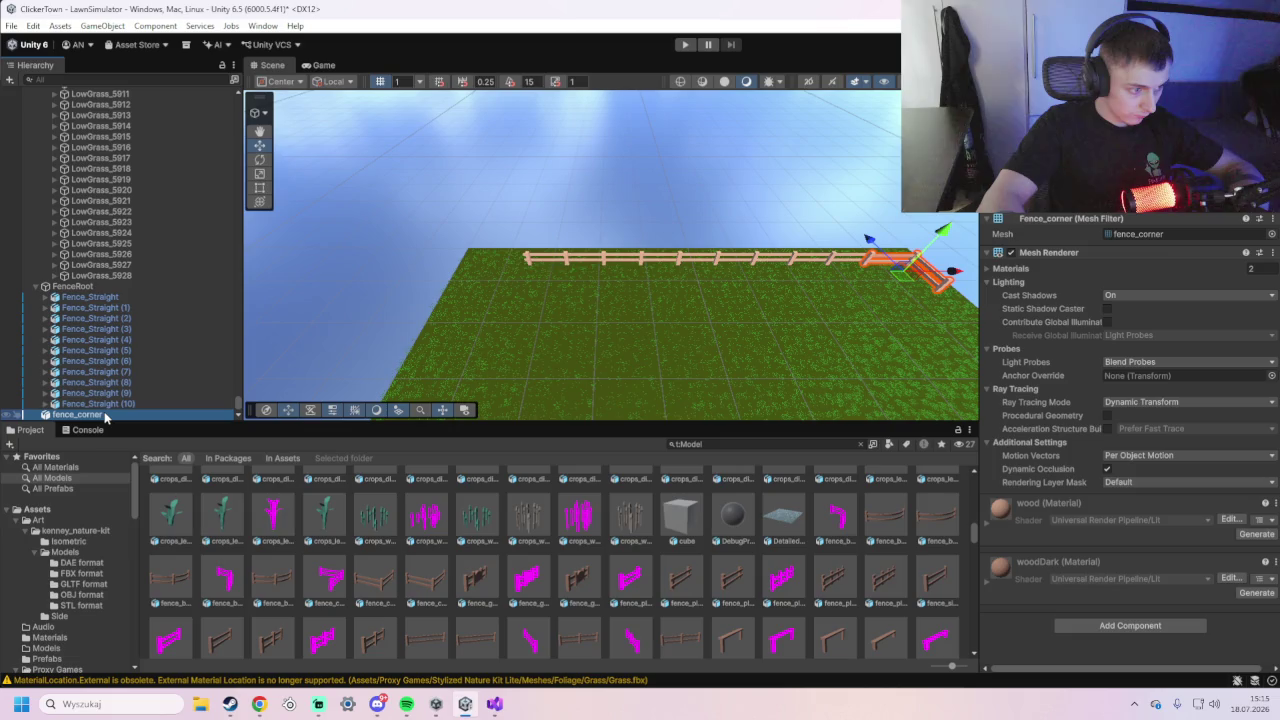
- Duplicate fence_corner, move the copy to the row's left end, and rotate it 90°
{"action": "key", "text": "ctrl+d"}
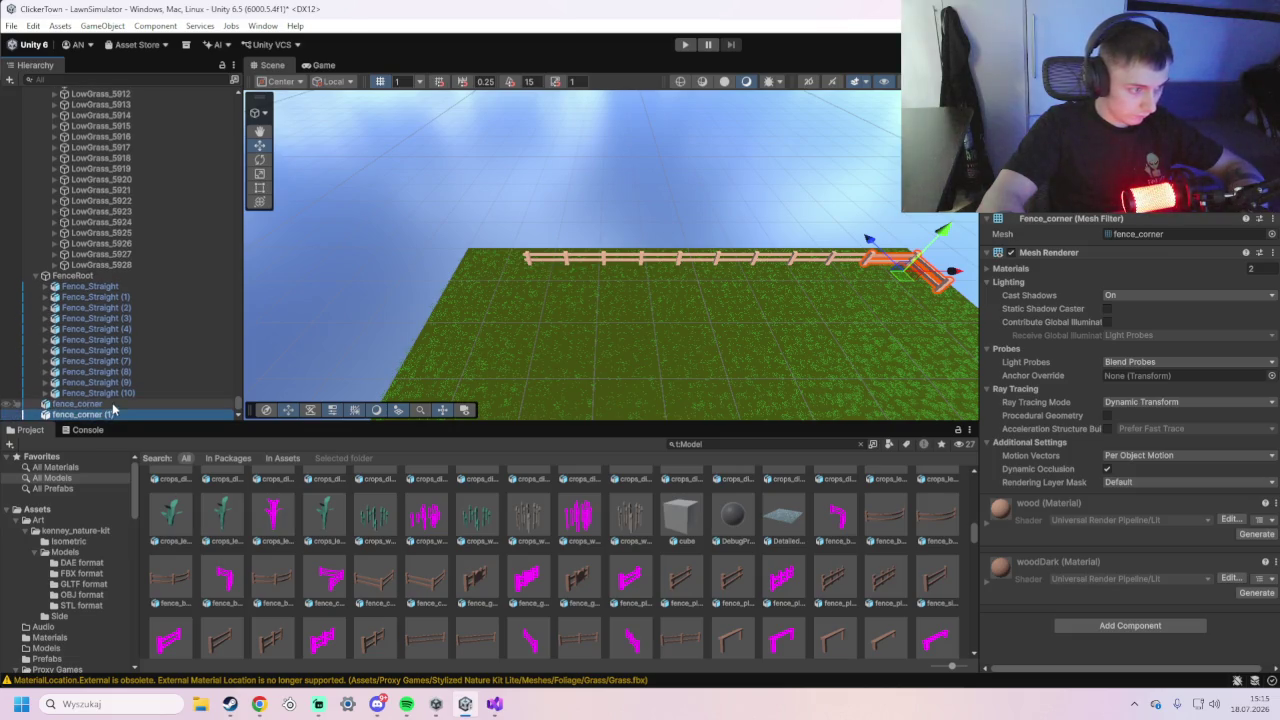
{"action": "mouse_move", "coordinate": [971, 275]}
{"action": "left_mouse_down"}
{"action": "mouse_move", "coordinate": [880, 295]}
{"action": "mouse_move", "coordinate": [530, 304]}
{"action": "mouse_move", "coordinate": [470, 265]}
{"action": "left_mouse_up"}
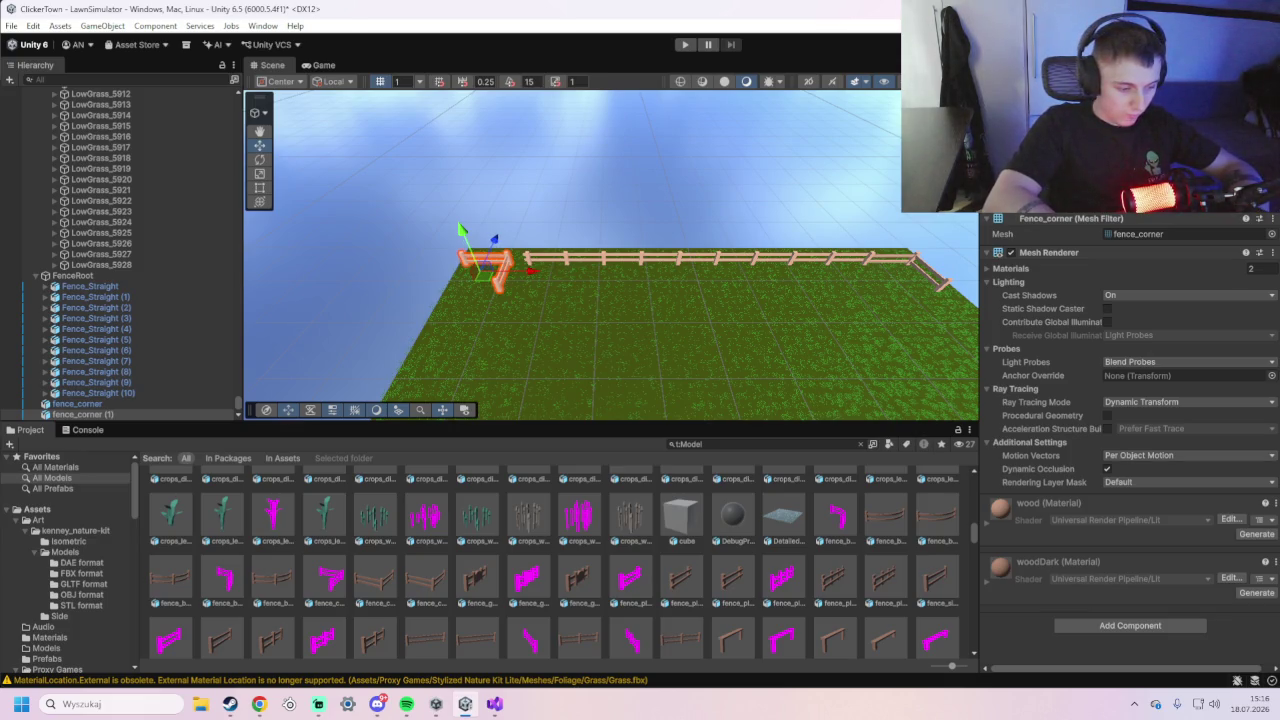
{"action": "key", "text": "r"}
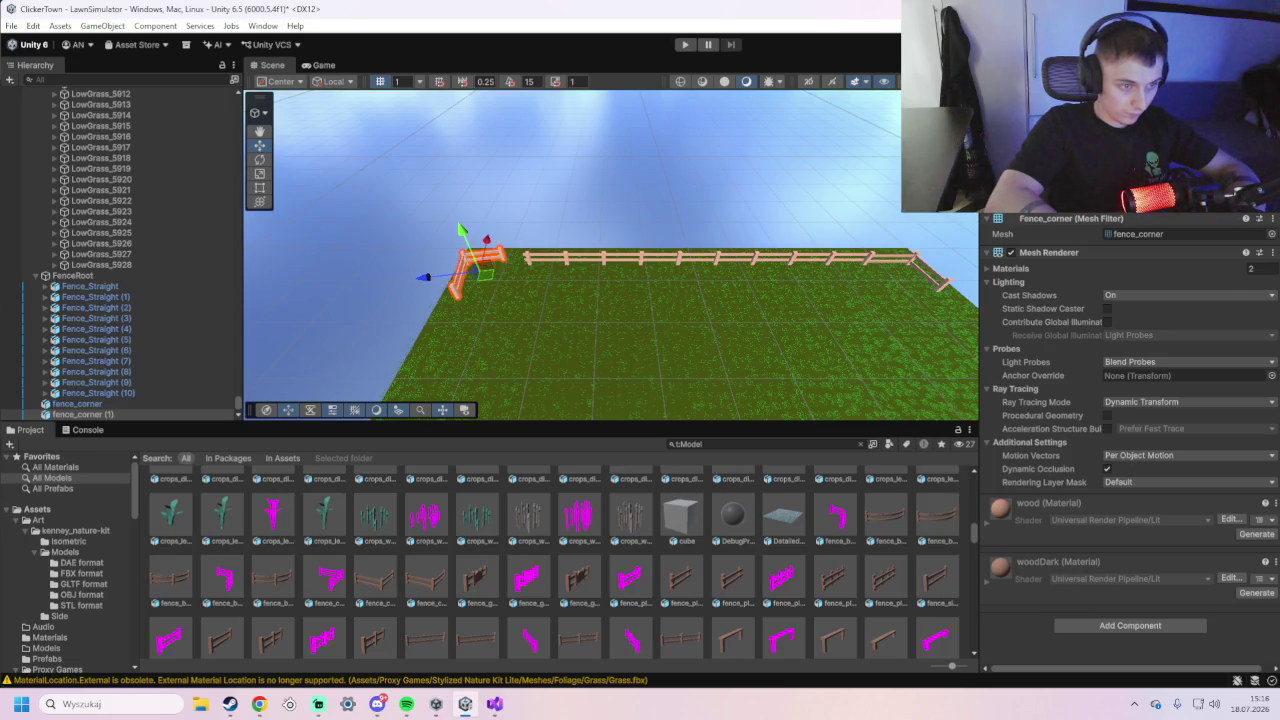